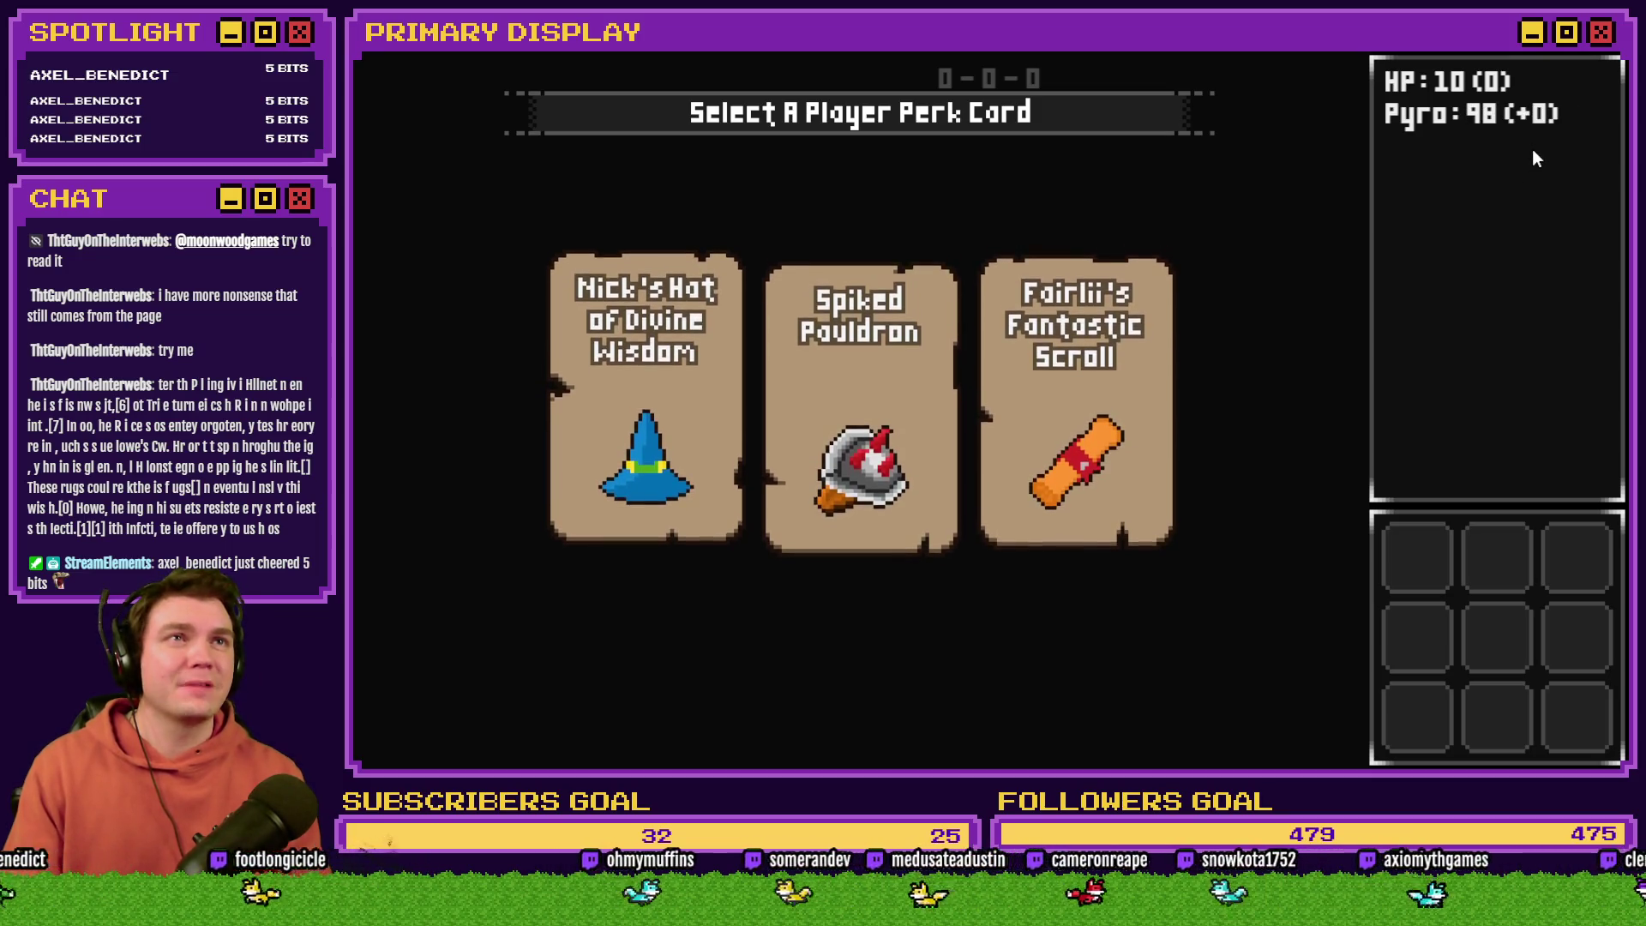
Step: Close the running playtest with Alt+F4 to return to the Perk Card To Spellbook map
key(alt+F4)
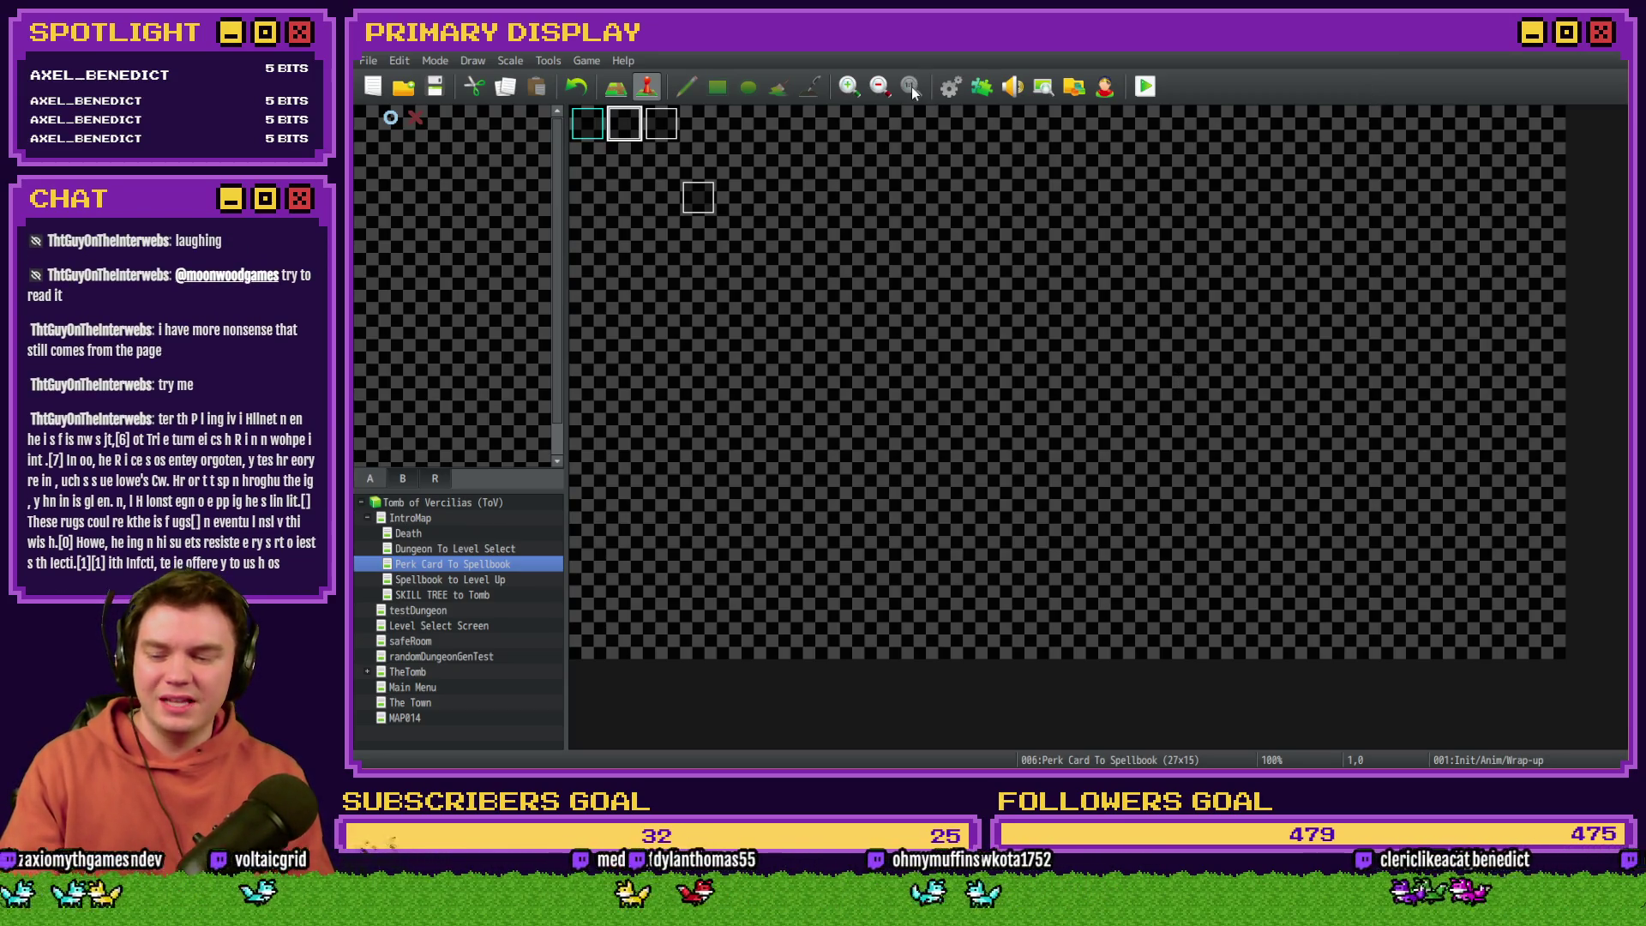
Step: Glance at the Init/Anim/Wrap-up event, load TheTomb map, and open its DiceMove event
double_click(626, 122)
key(Escape)
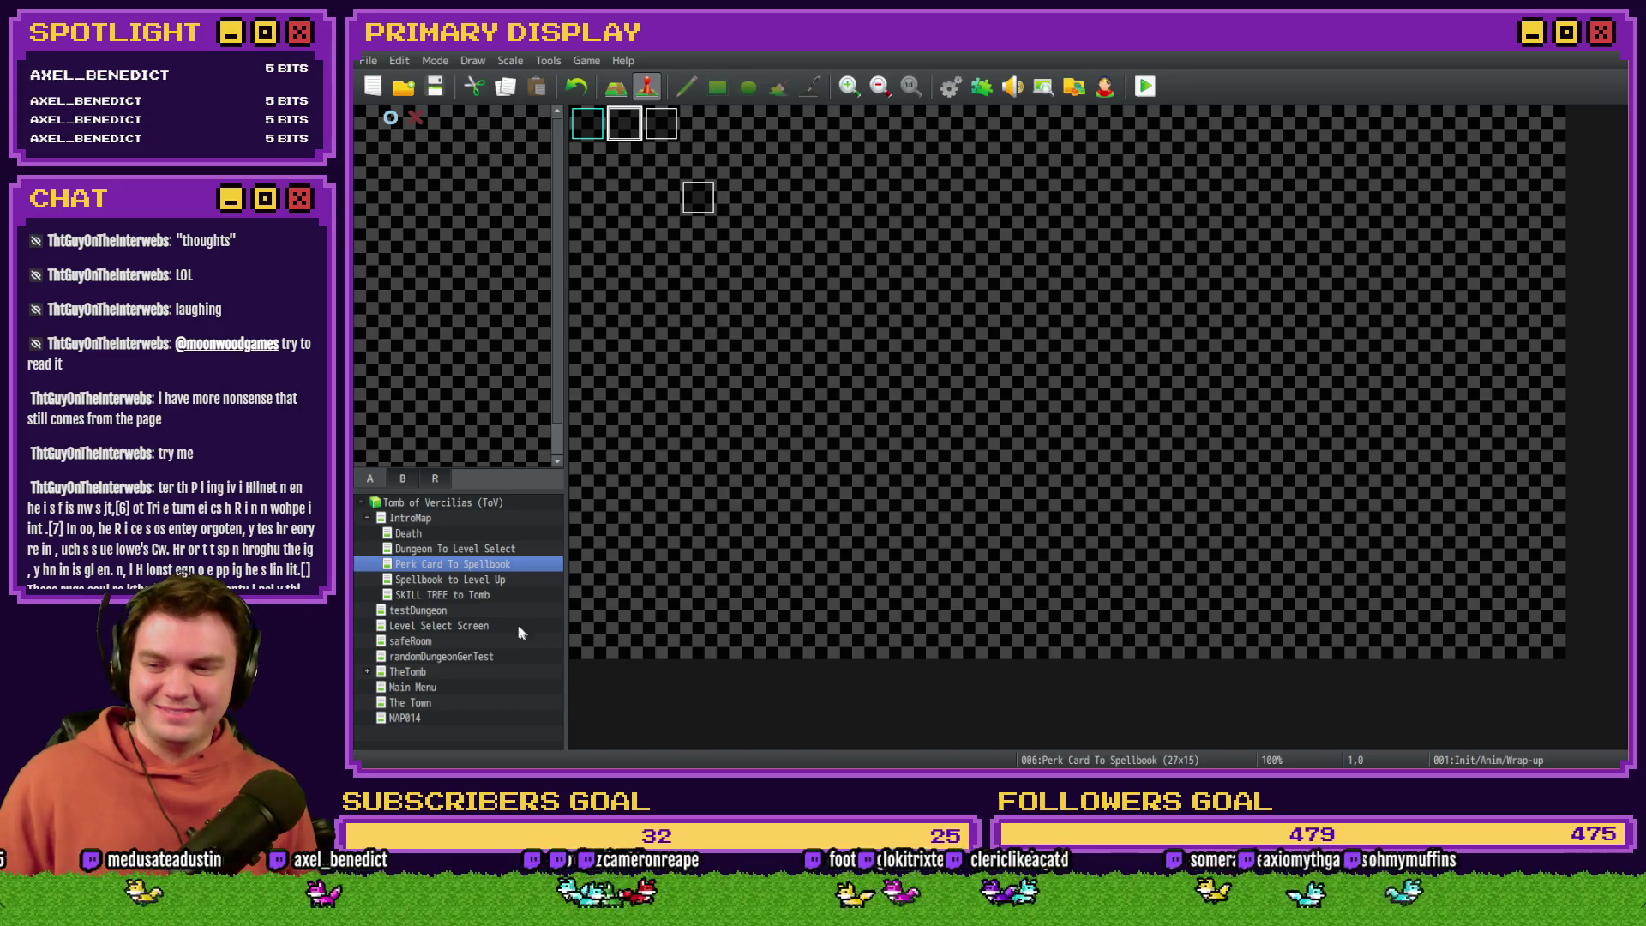
click(430, 672)
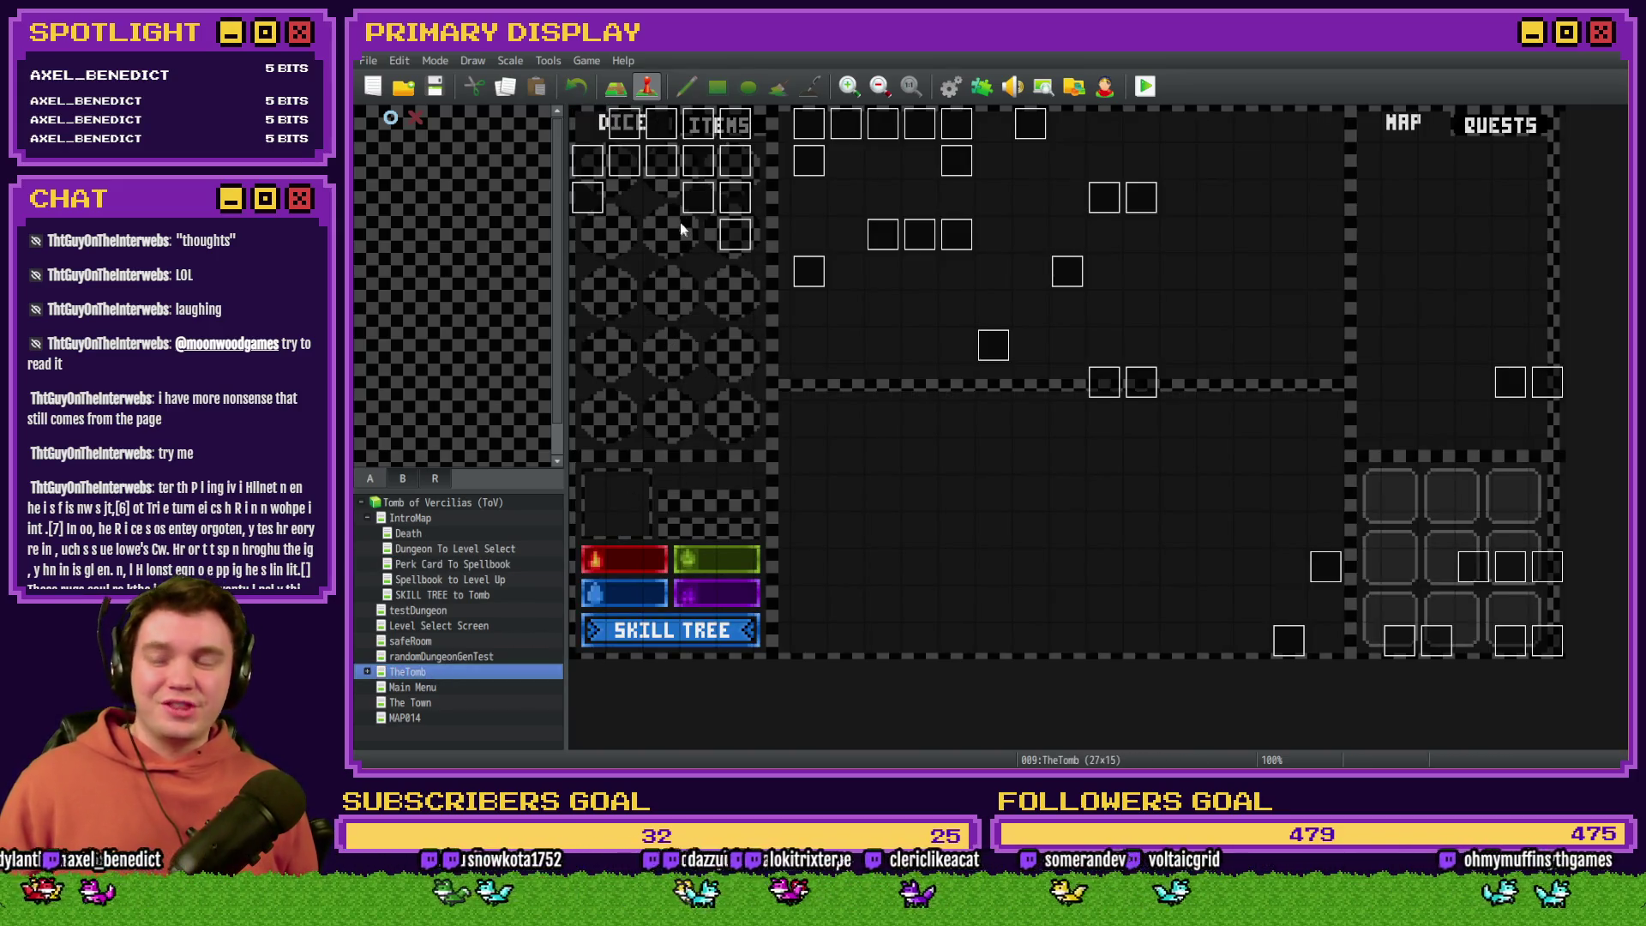
double_click(662, 125)
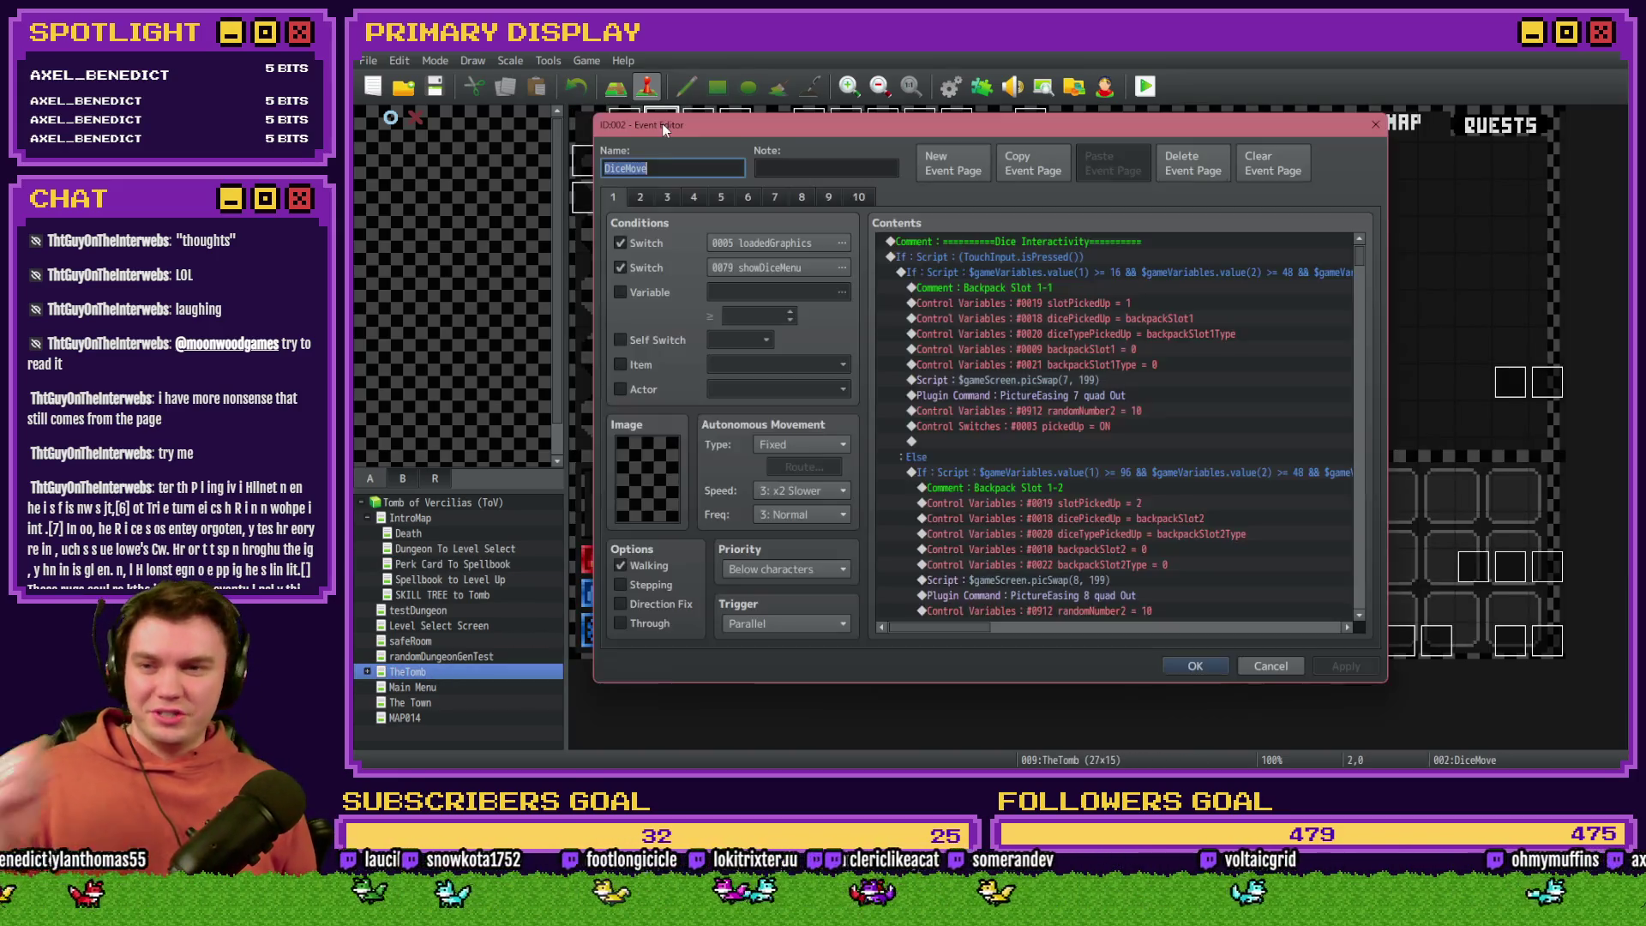
Step: Delete the Loop block on DiceMove's item-usage page, leaving the potion heal as playerHP += 5
click(725, 198)
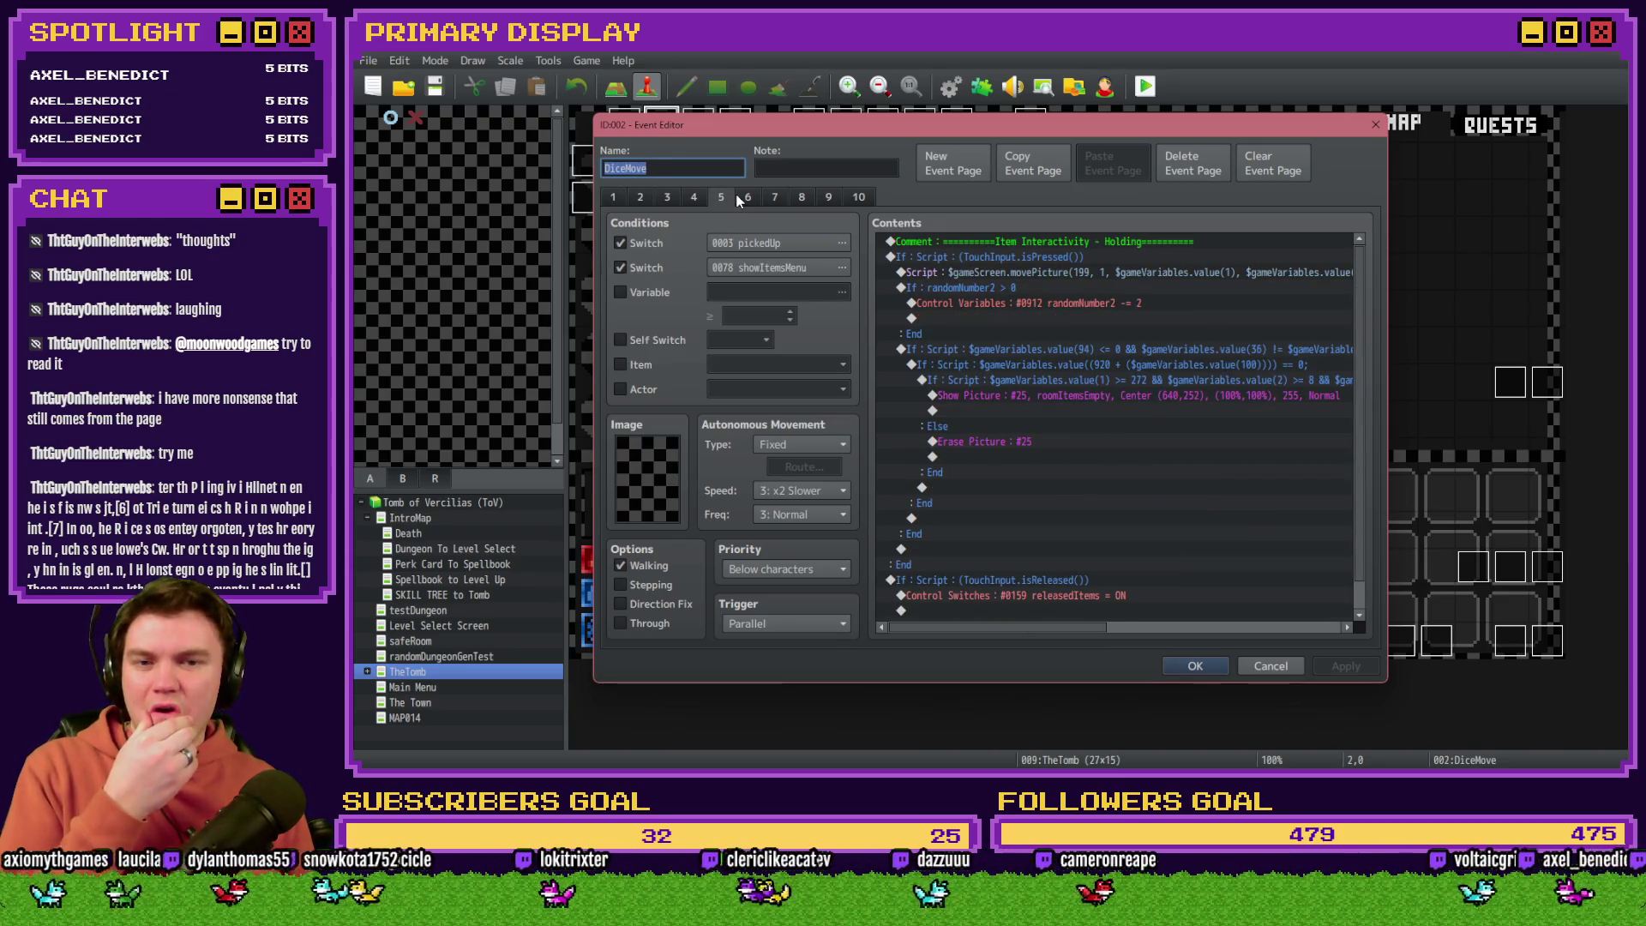
click(744, 198)
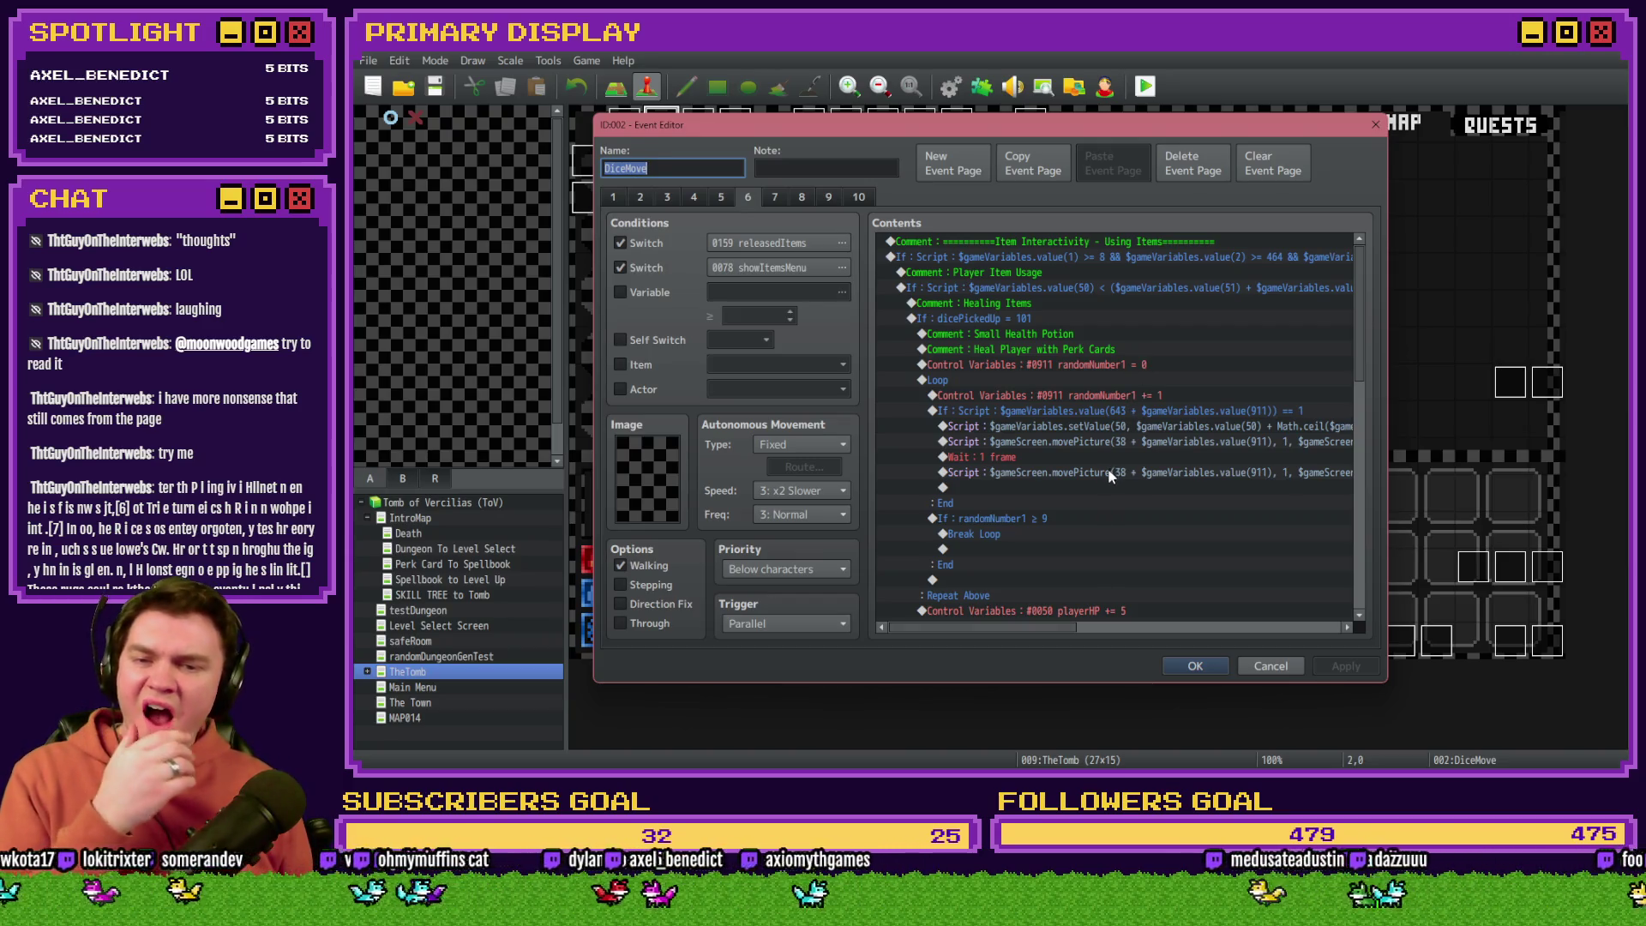
scroll(1062, 577, down, 2)
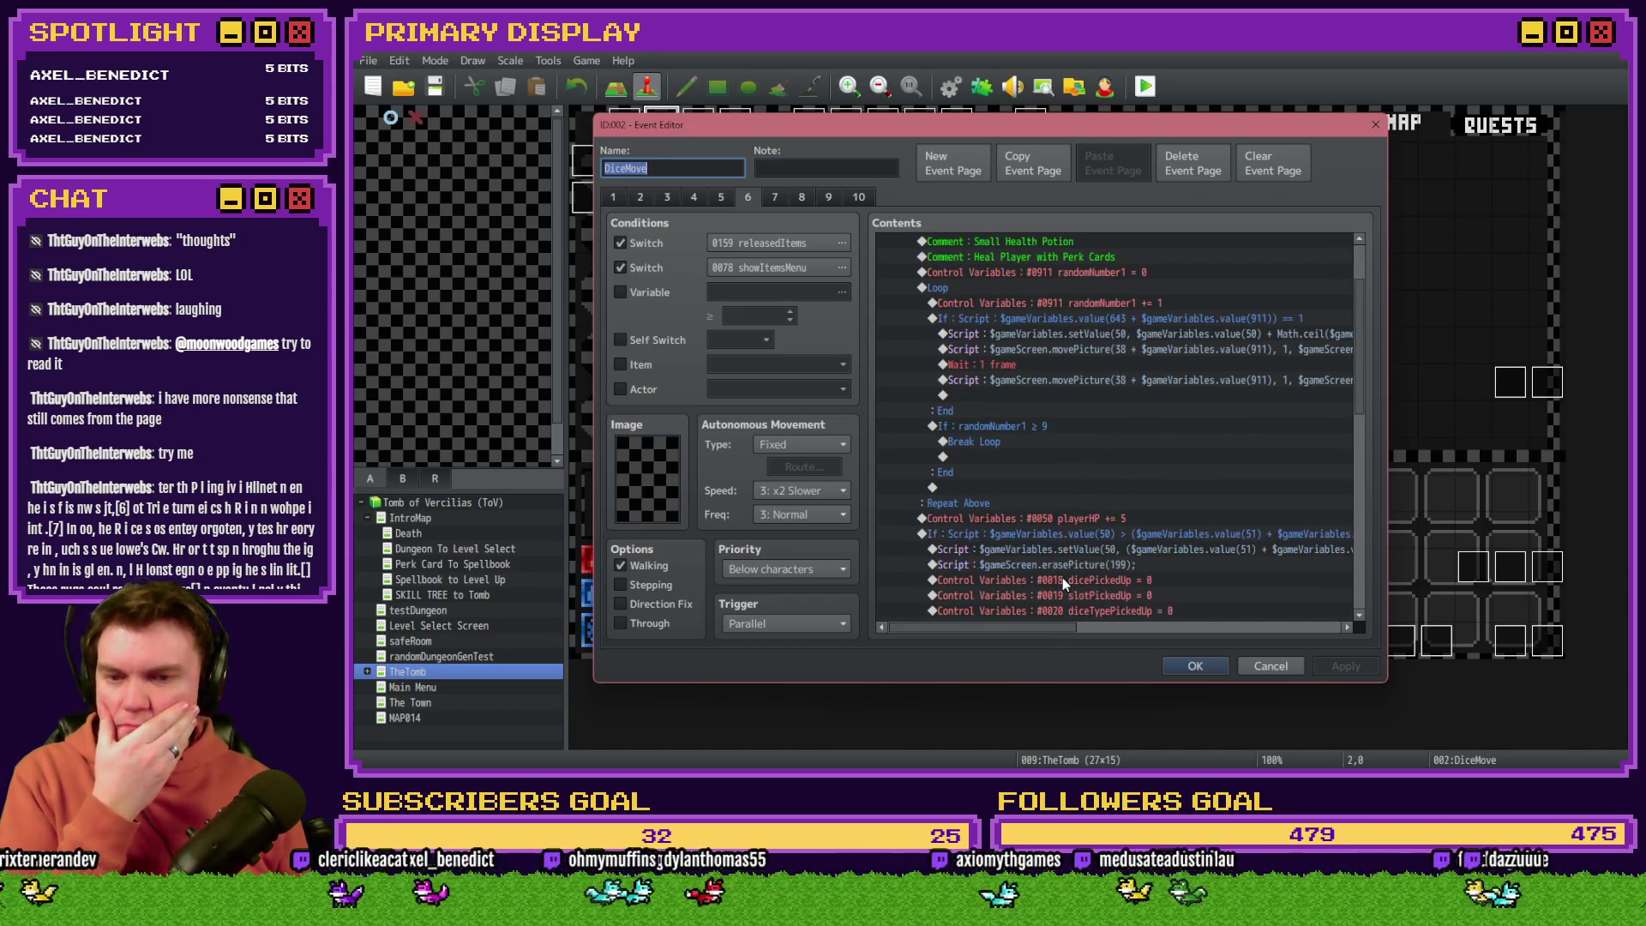
click(1073, 517)
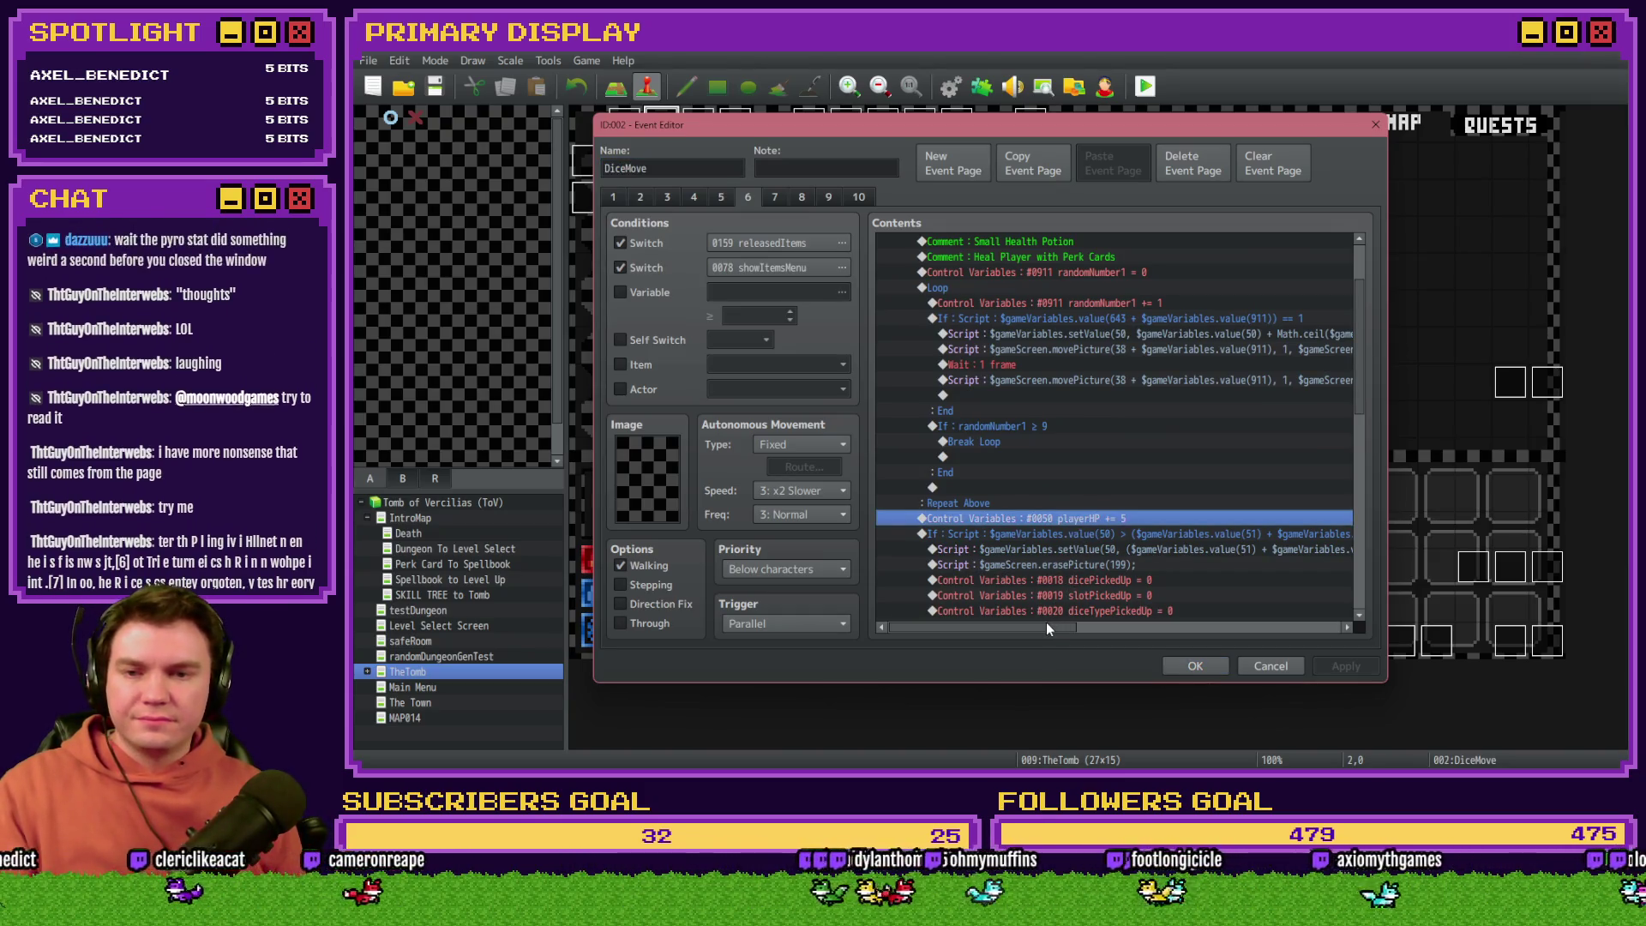
mouse_move(1046, 627)
mouse_down()
mouse_move(1161, 626)
mouse_move(999, 622)
mouse_up()
click(1167, 333)
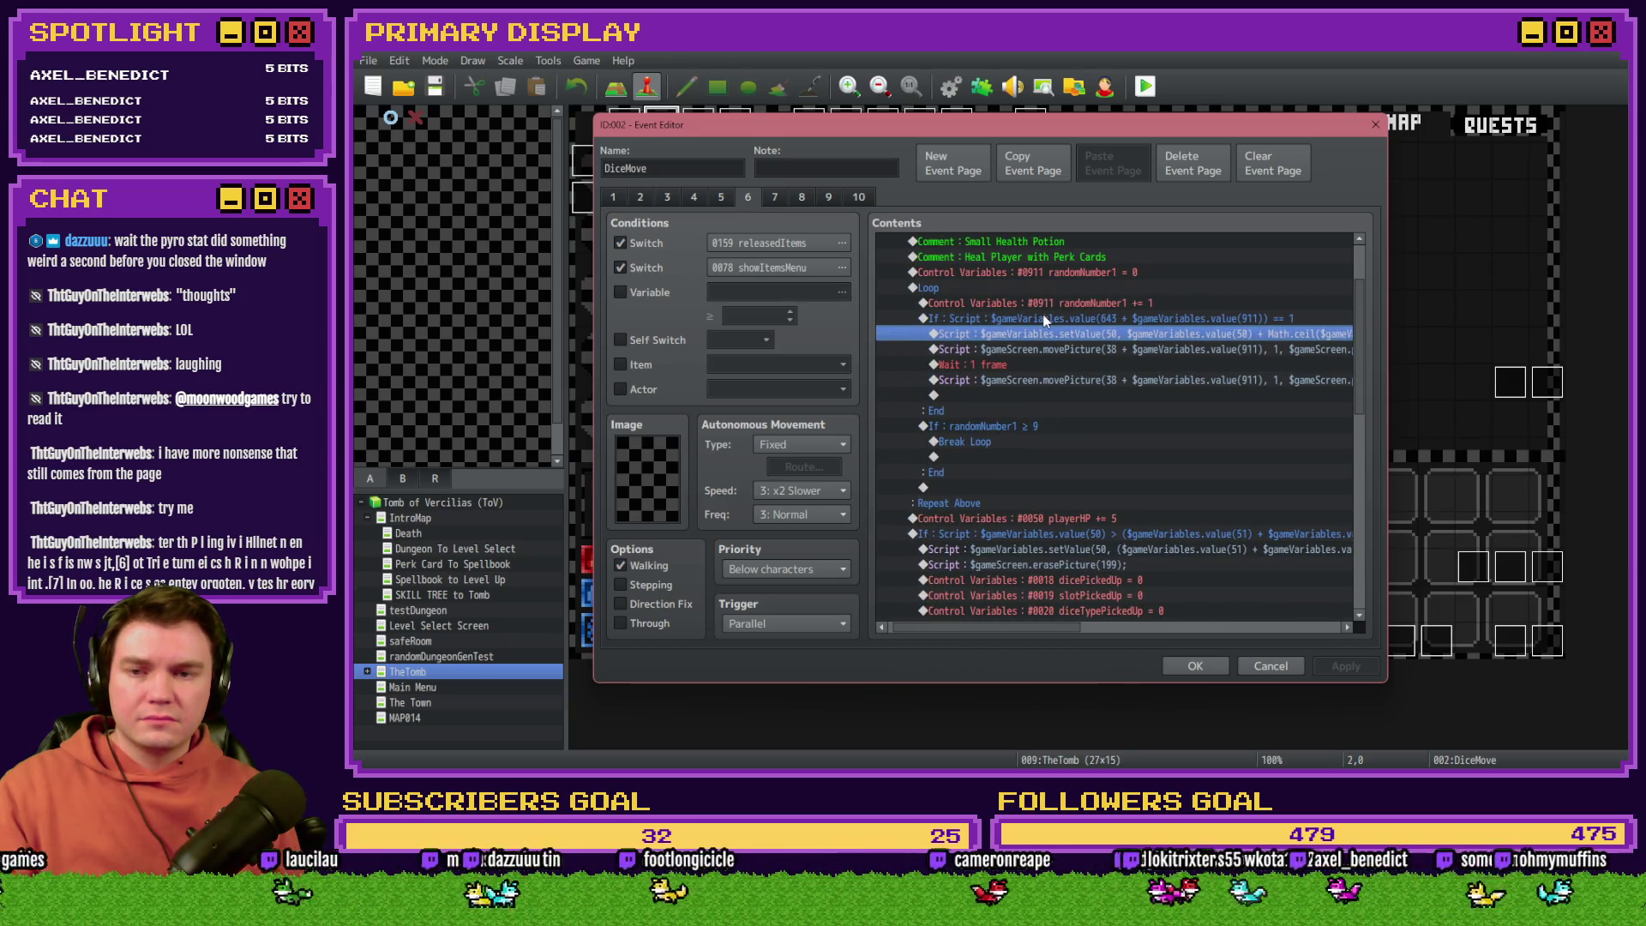
click(994, 287)
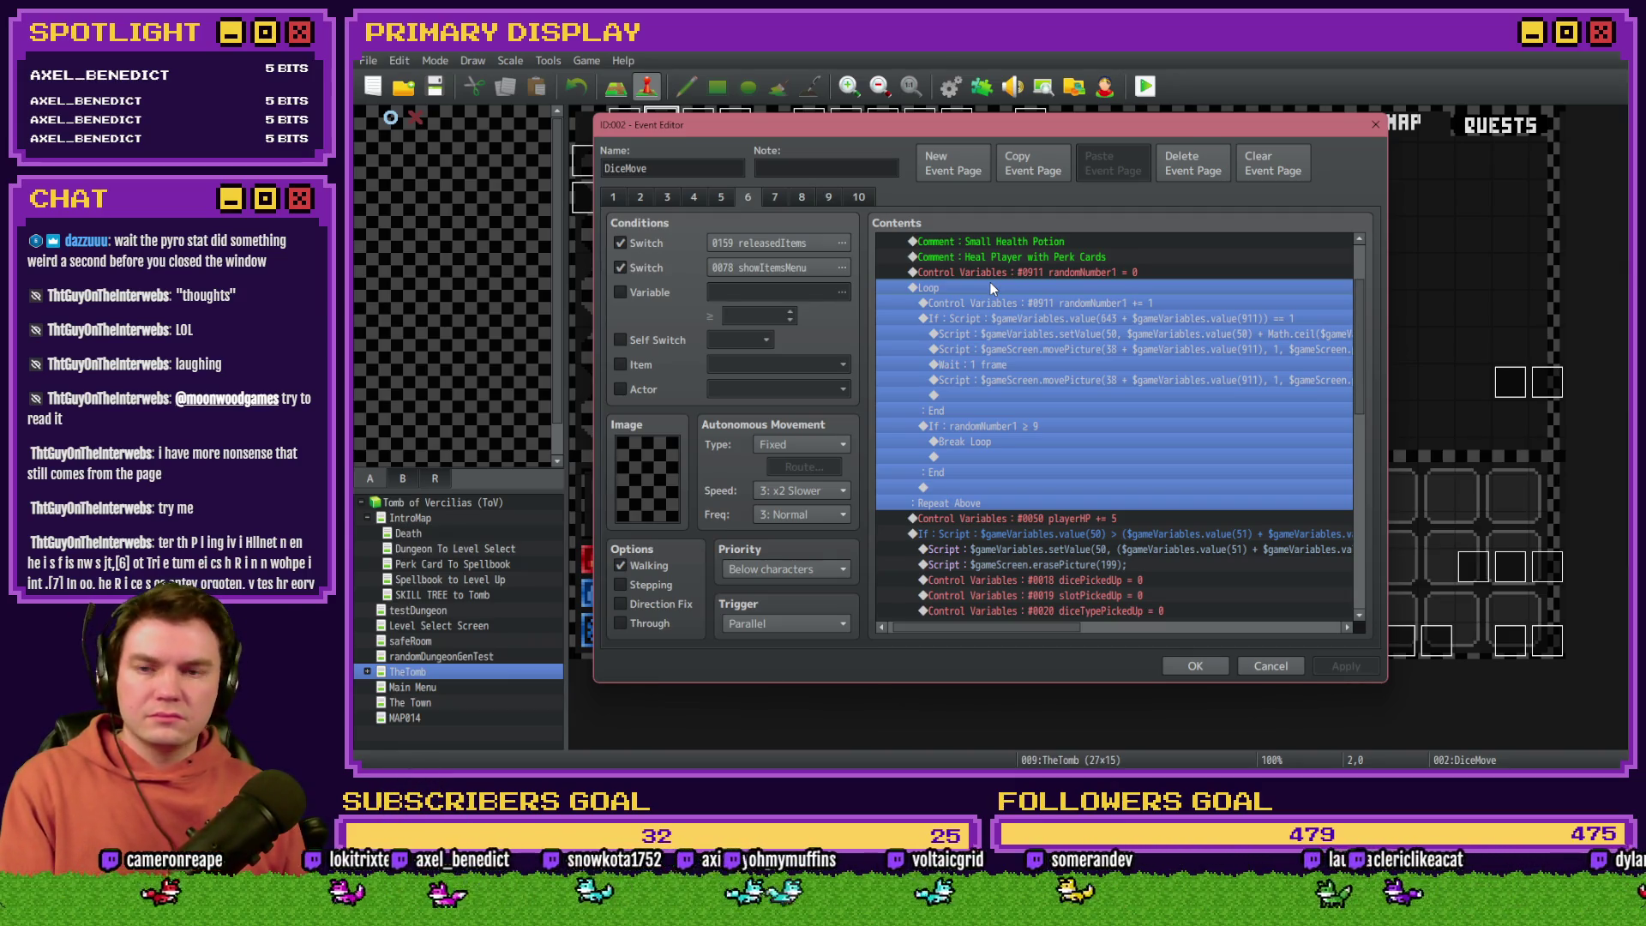
key(Delete)
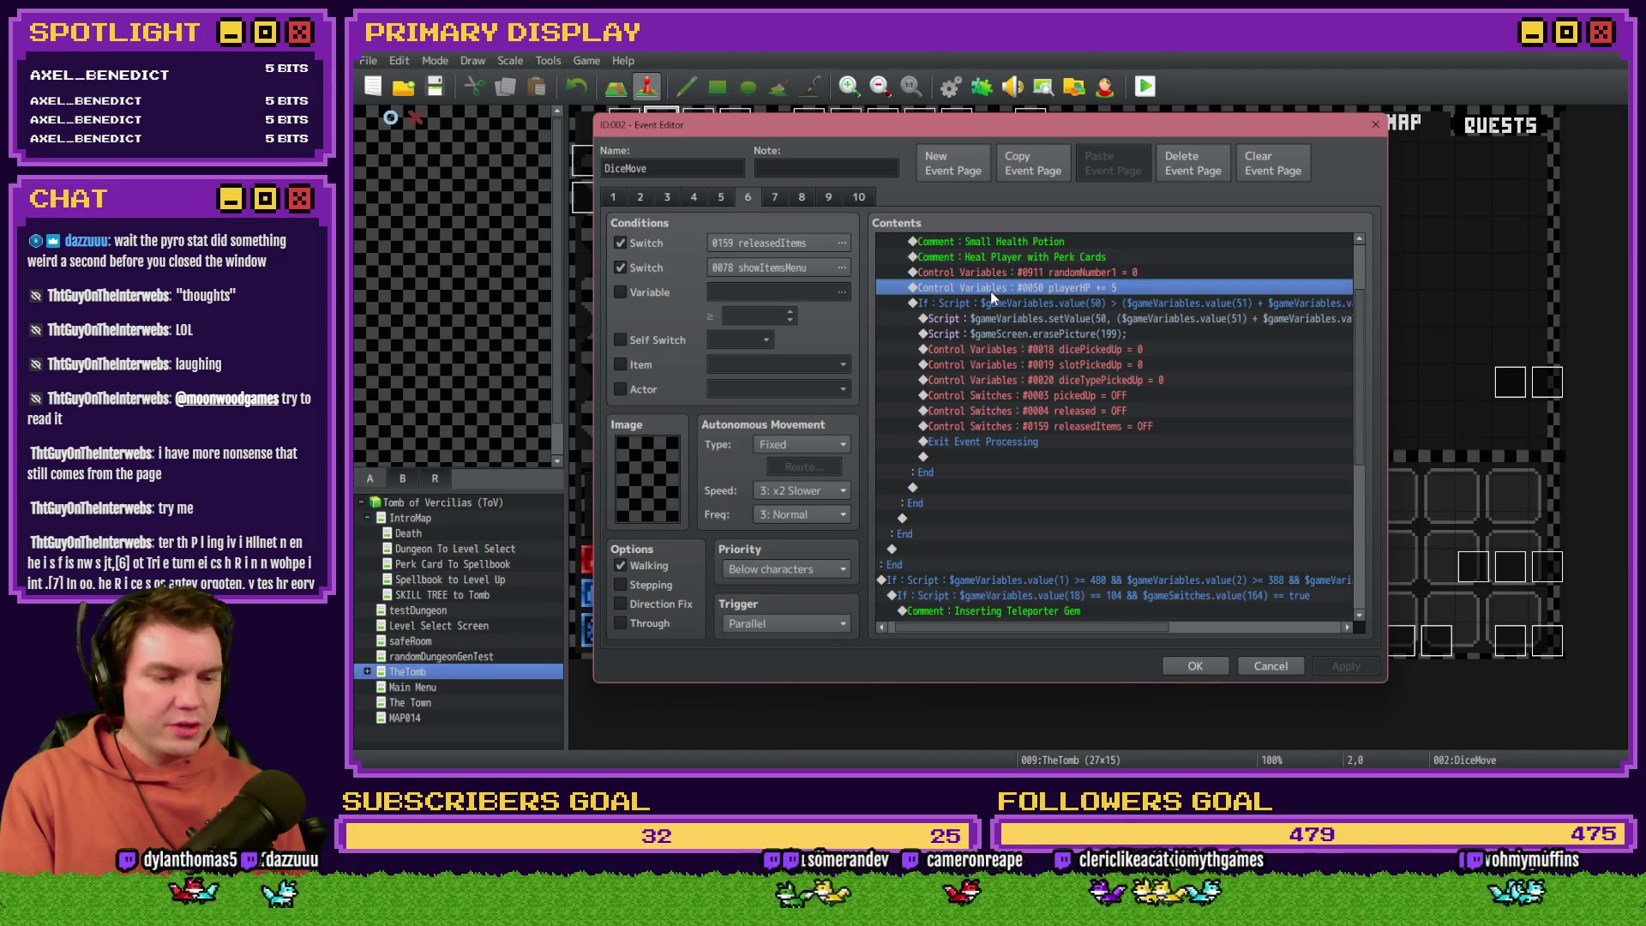
Step: Confirm the DiceMove edits, save the project and start a playtest
click(1195, 665)
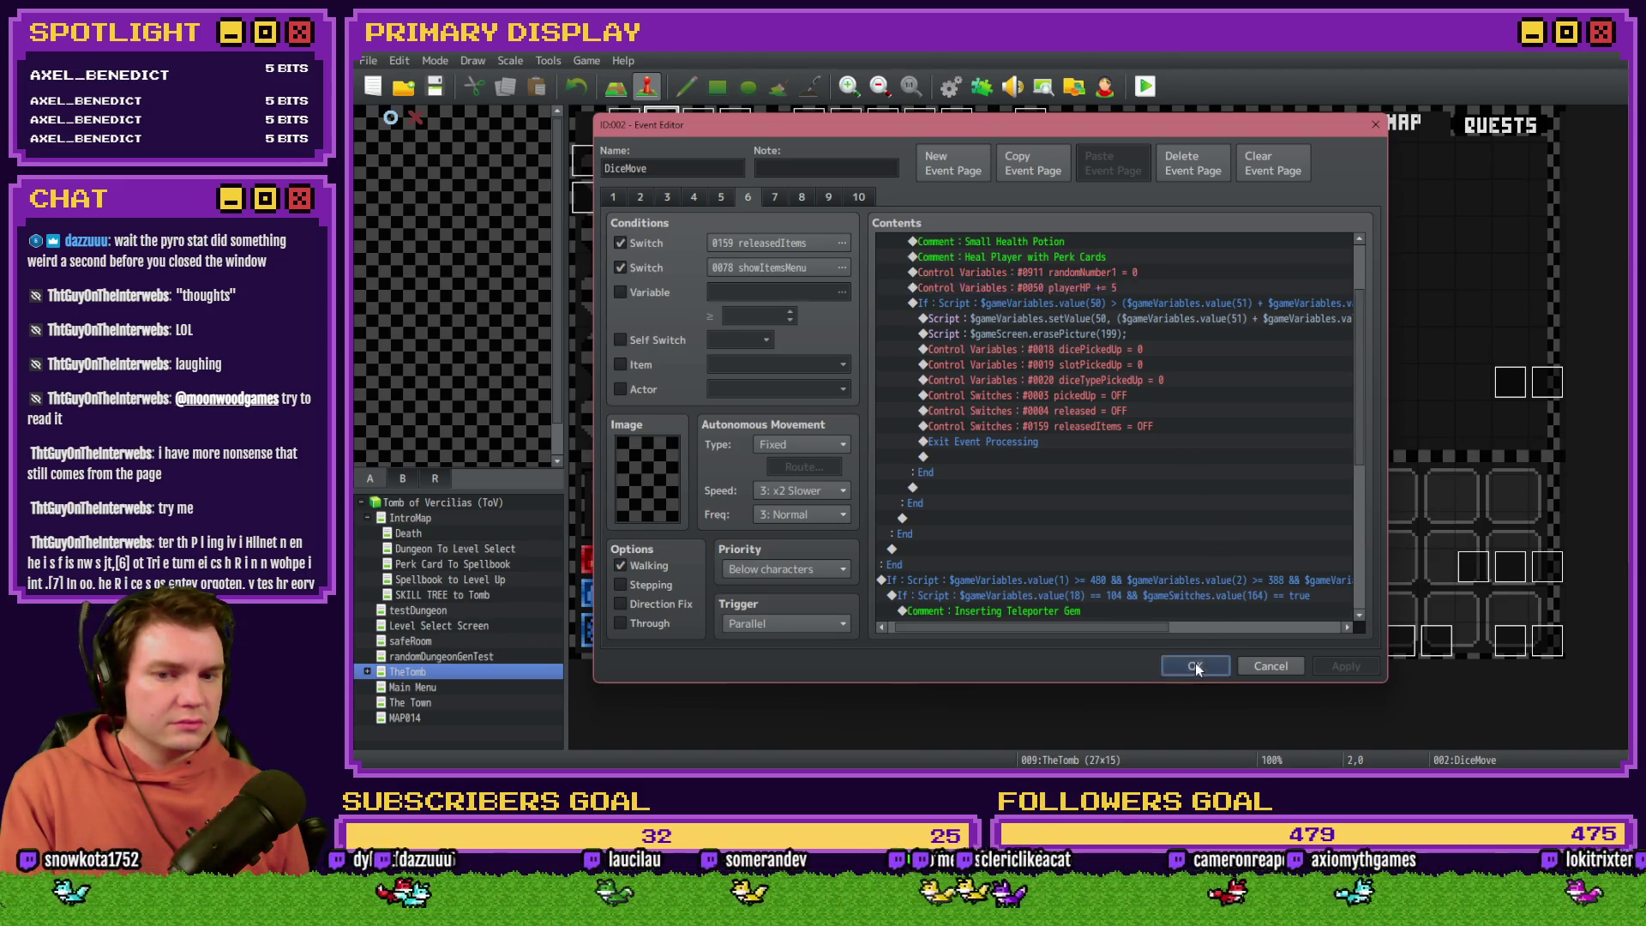
click(1145, 85)
click(949, 430)
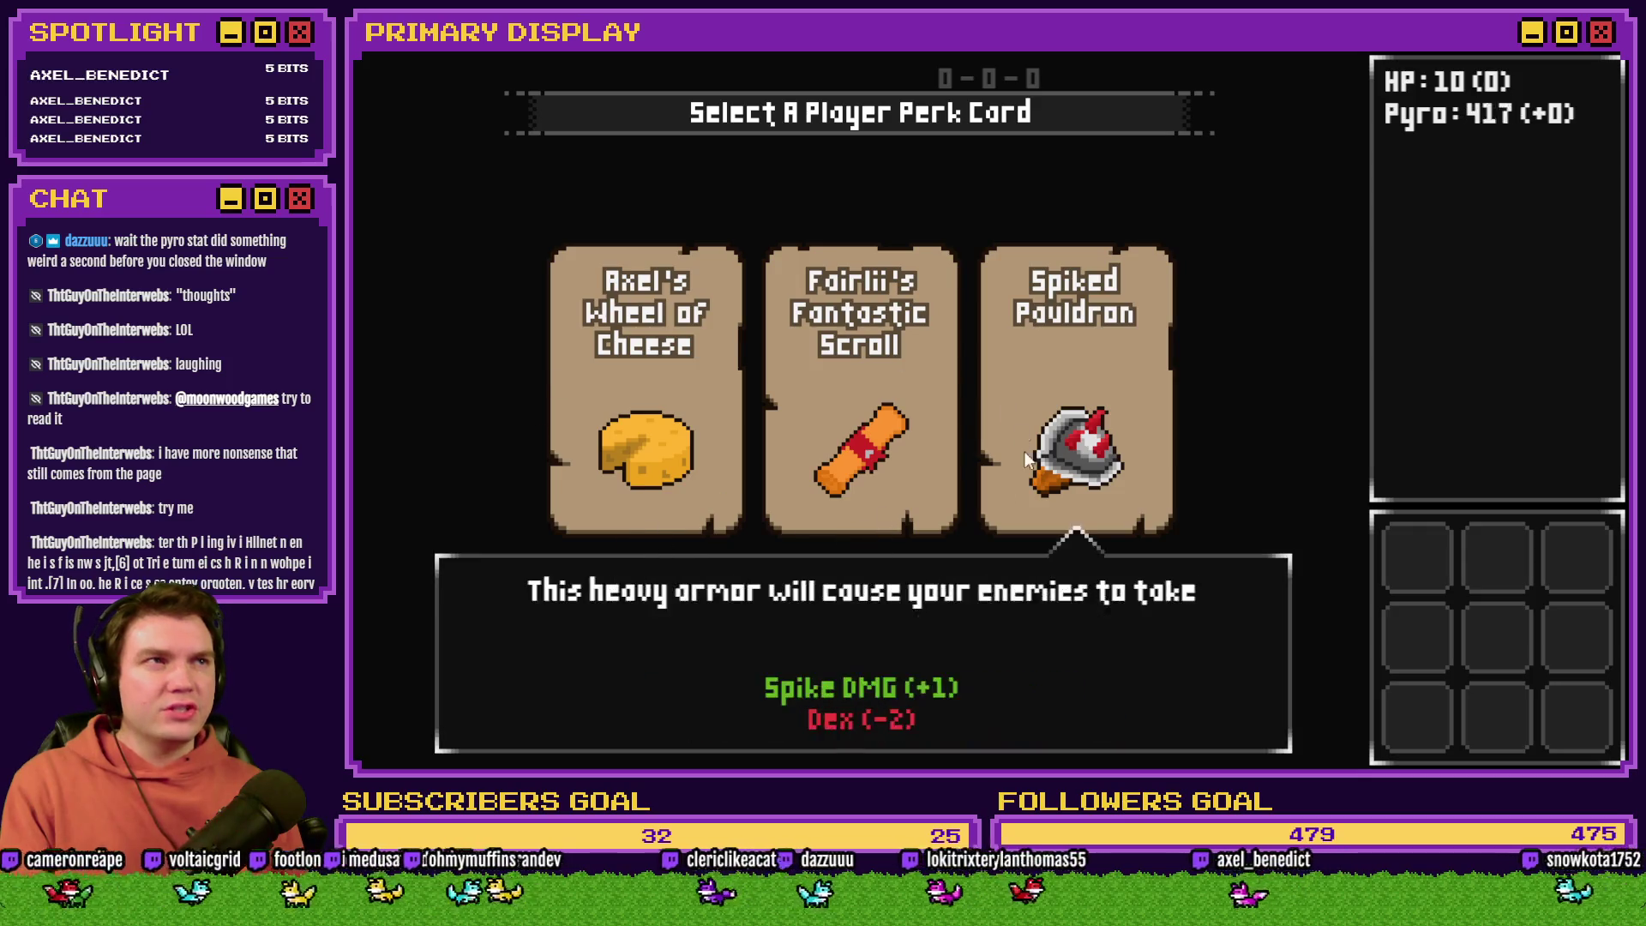
Step: Pick the cheese perk card to enter the dungeon carrying it
click(673, 388)
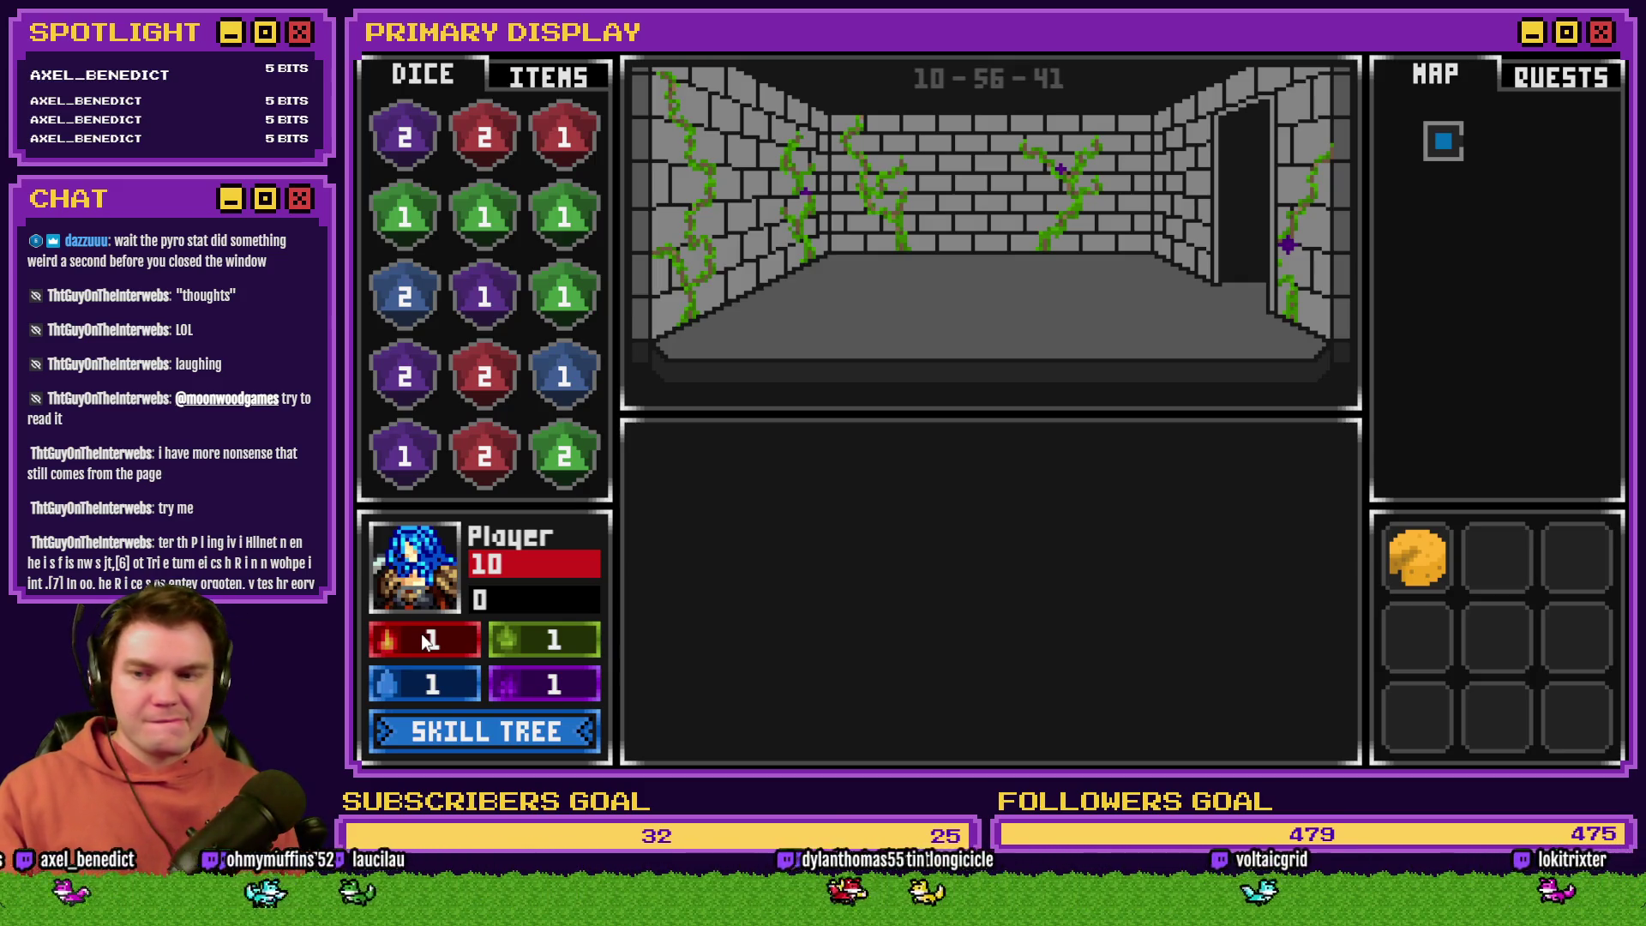
Step: Play on until the perk-card selection screen returns showing HP 10 and Pyro 5
click(852, 571)
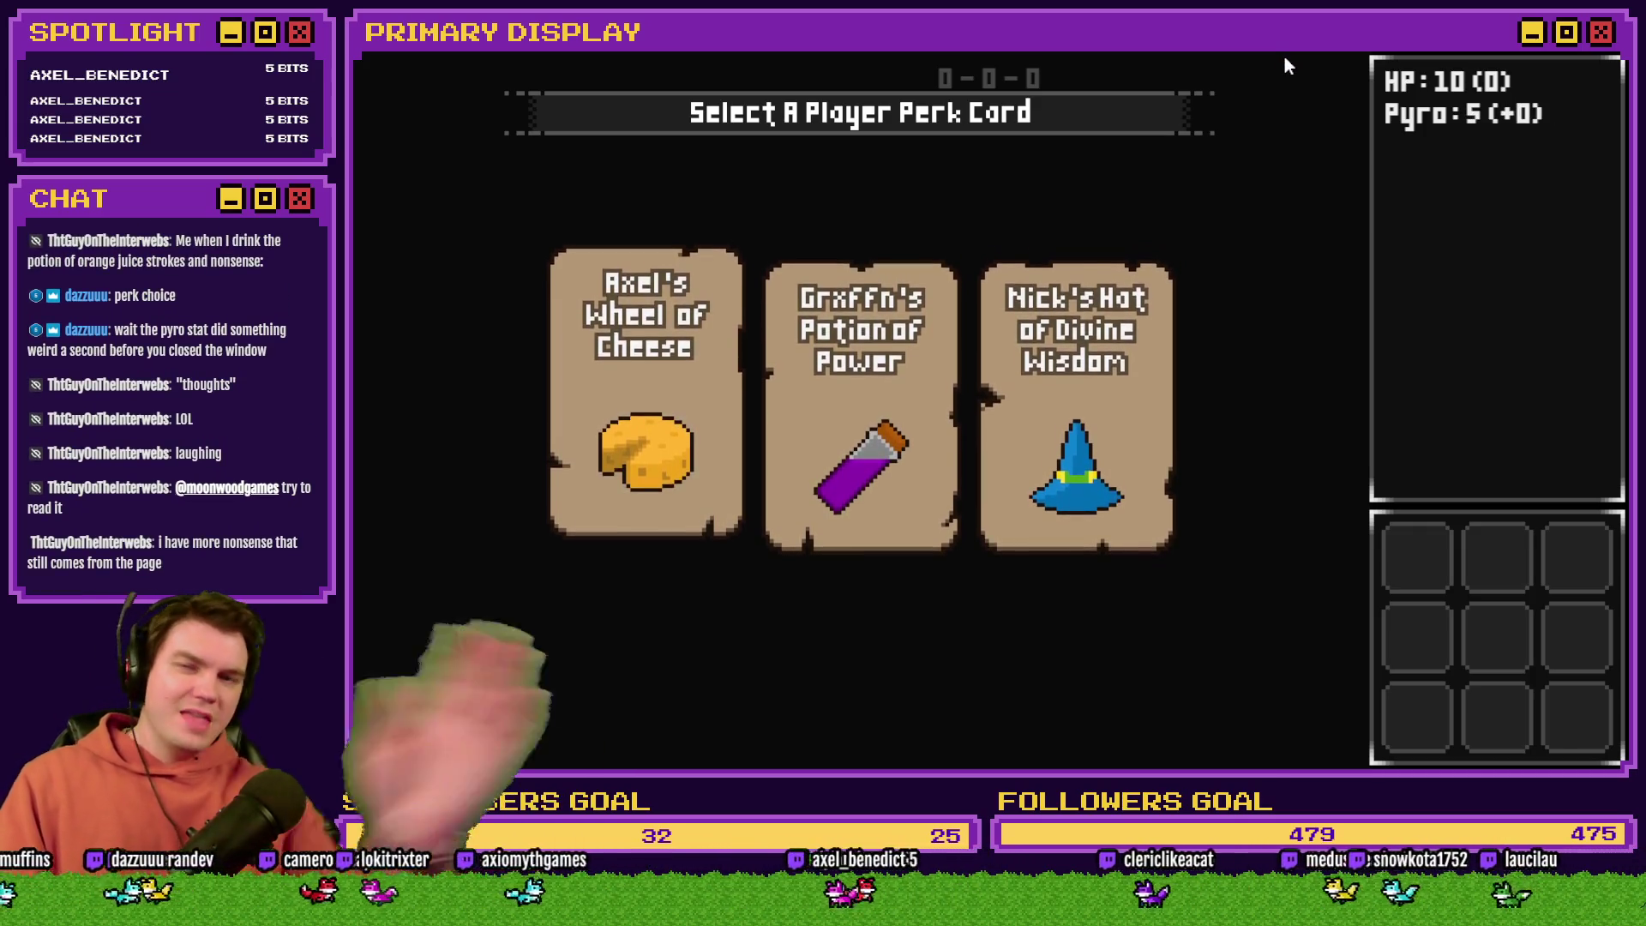
Step: Close the playtest with Alt+F4 and return to TheTomb map in the editor
key(alt+F4)
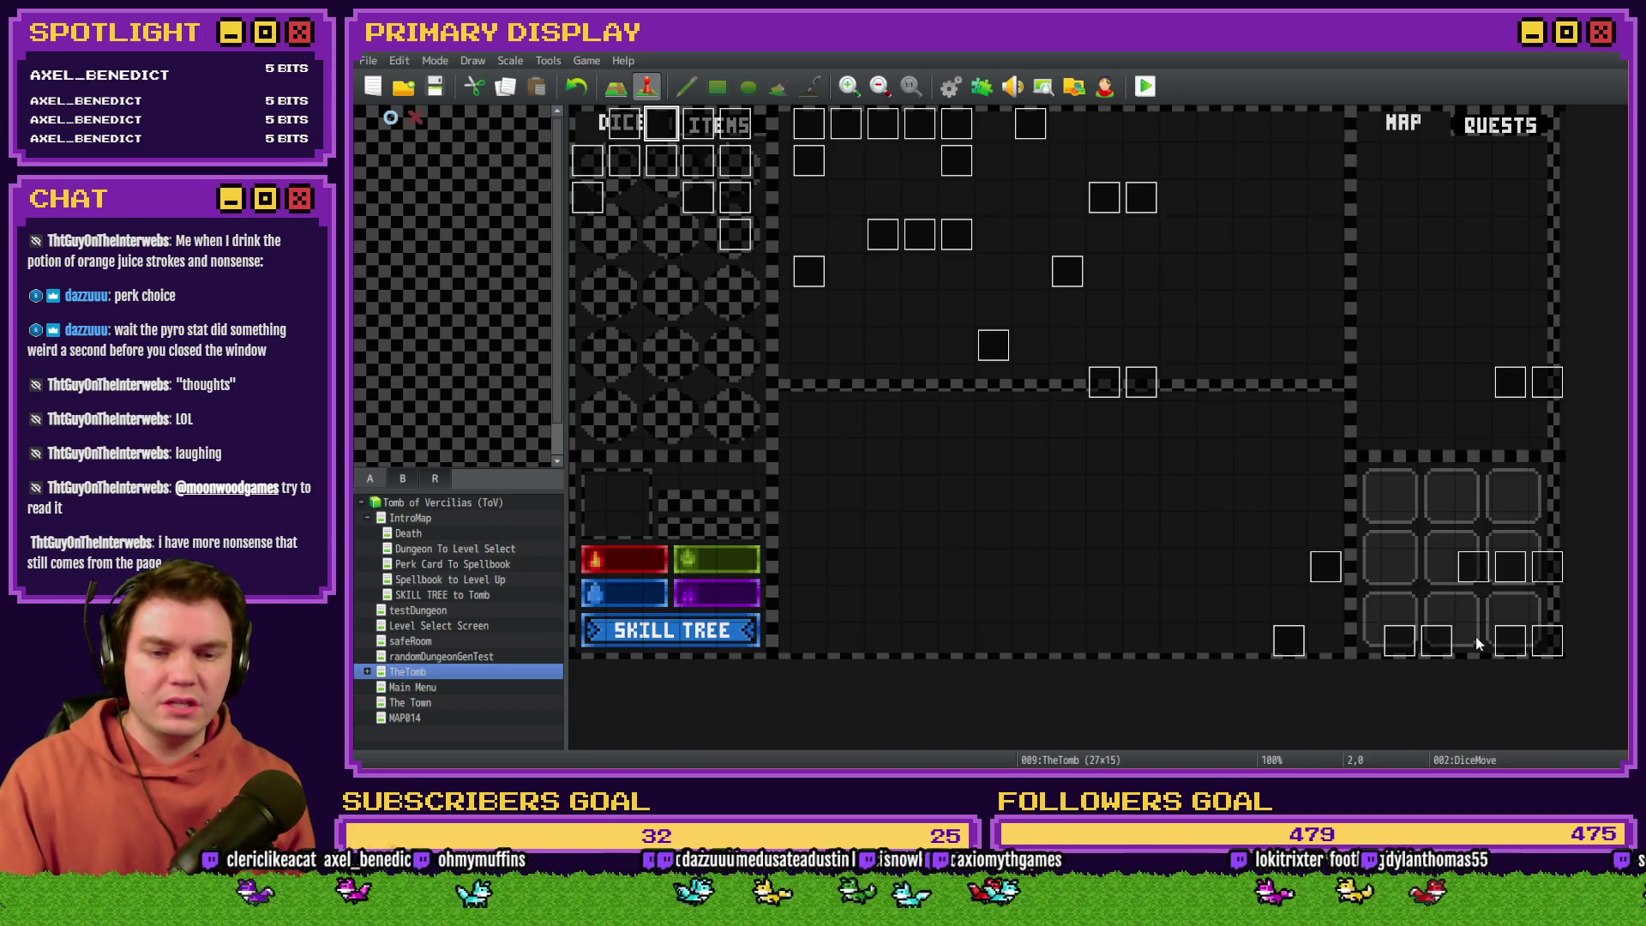
Step: Select the ===Heal Player with Perk Cards=== block on page 10 of the Draw And Attack event
double_click(1510, 641)
click(857, 197)
scroll(1073, 538, down, 10)
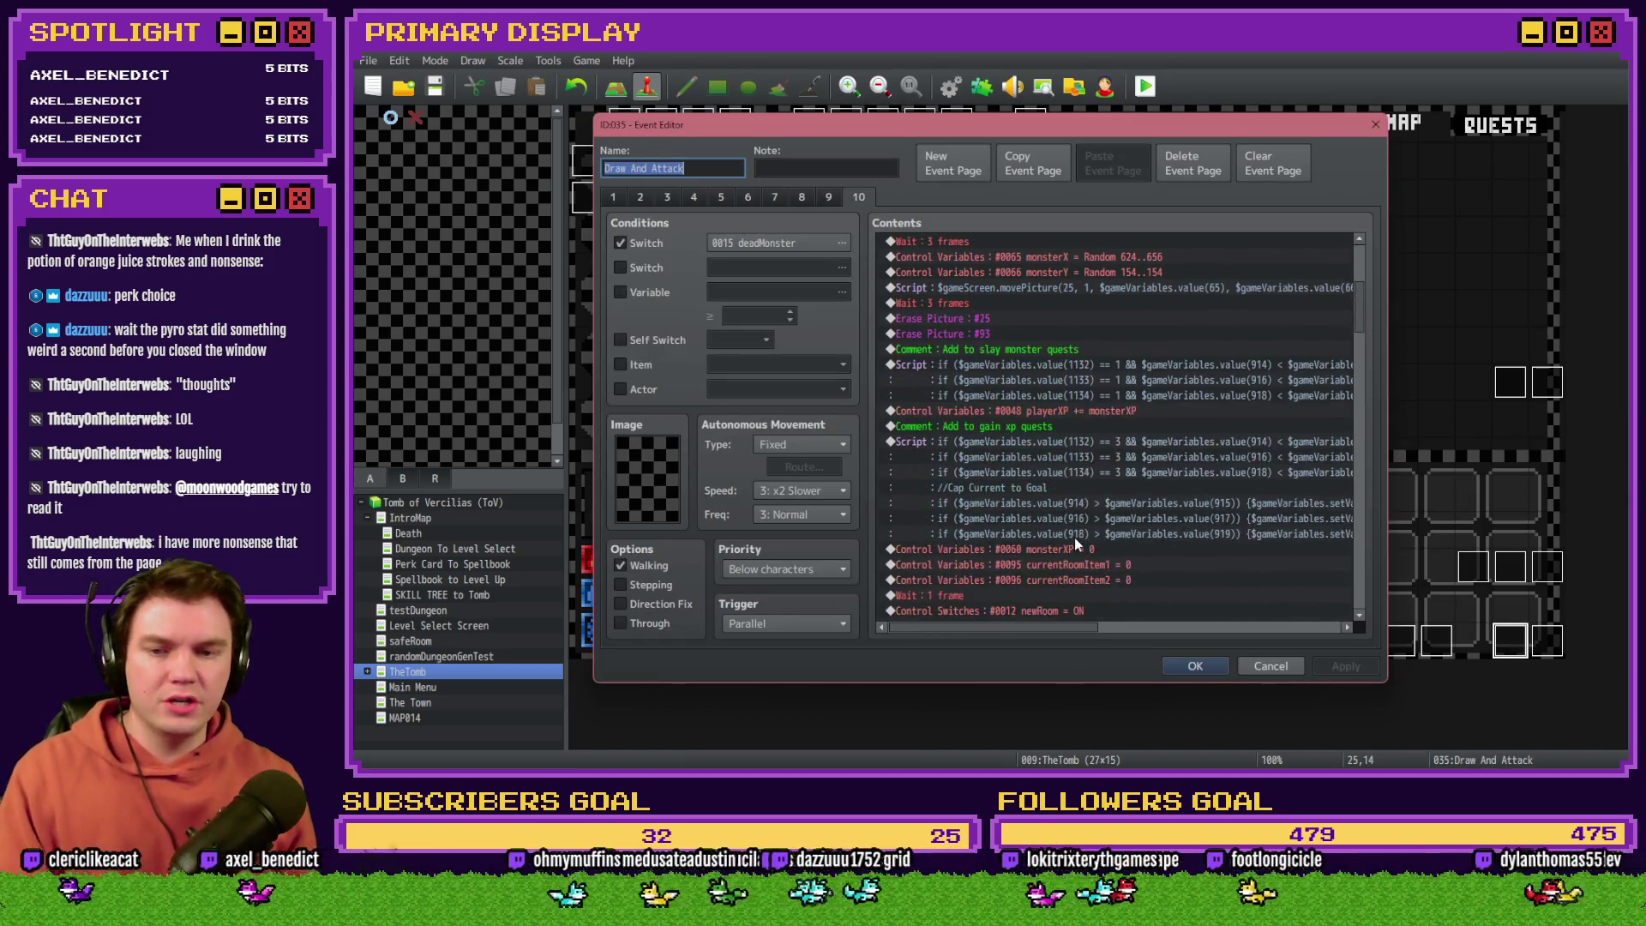
scroll(1068, 549, down, 2)
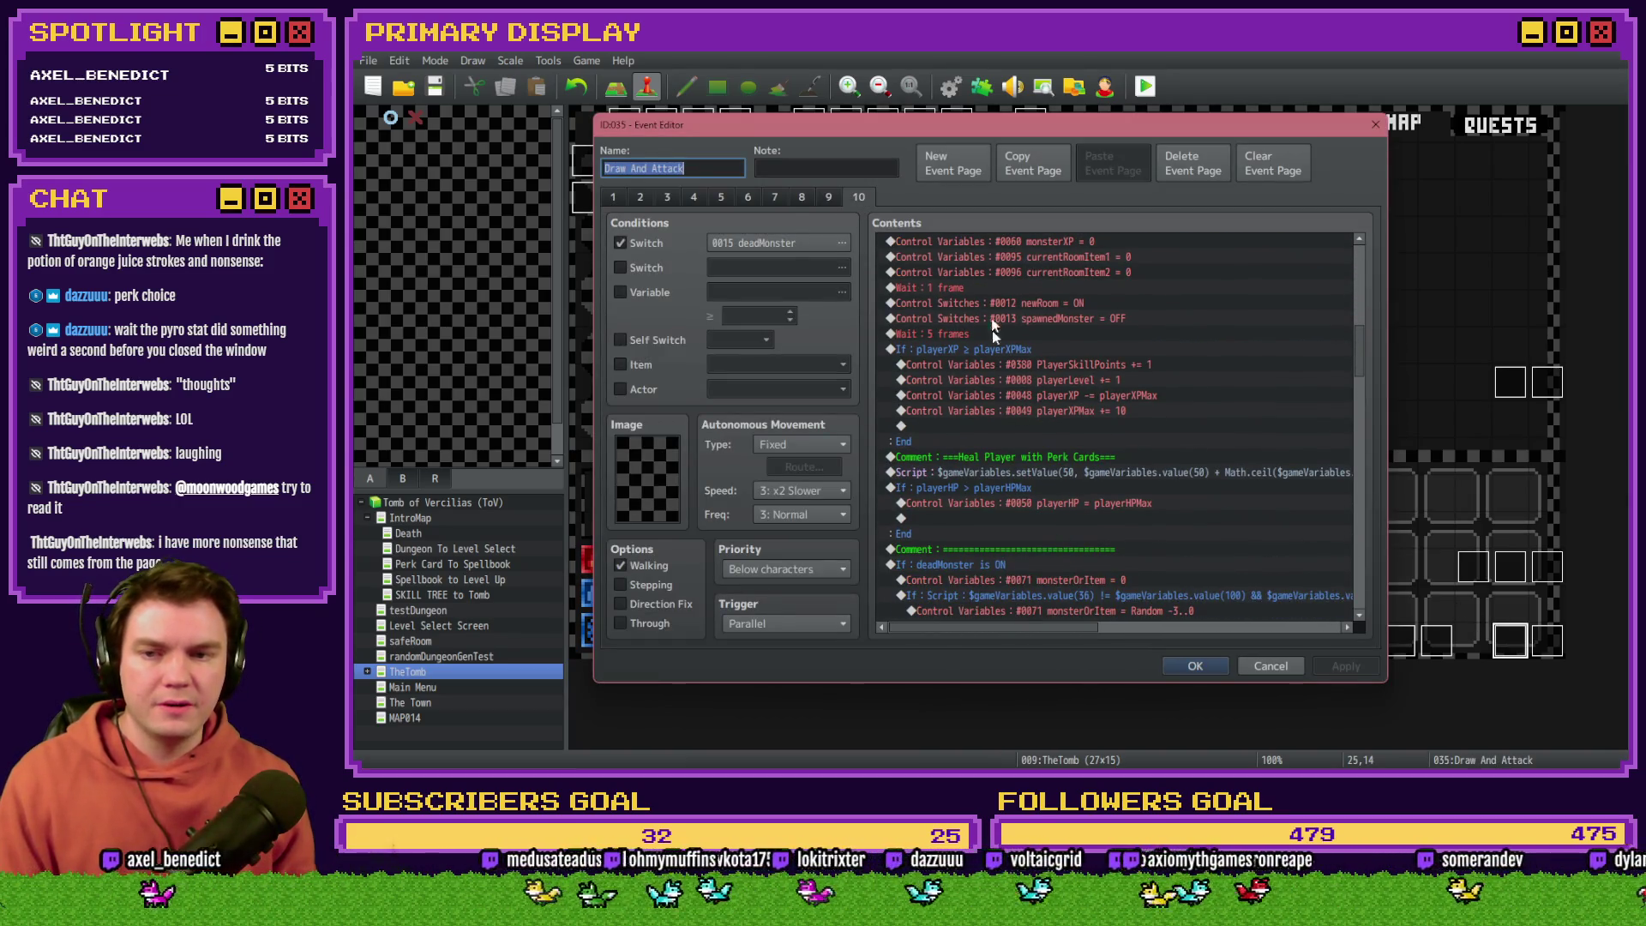
scroll(986, 386, down, 2)
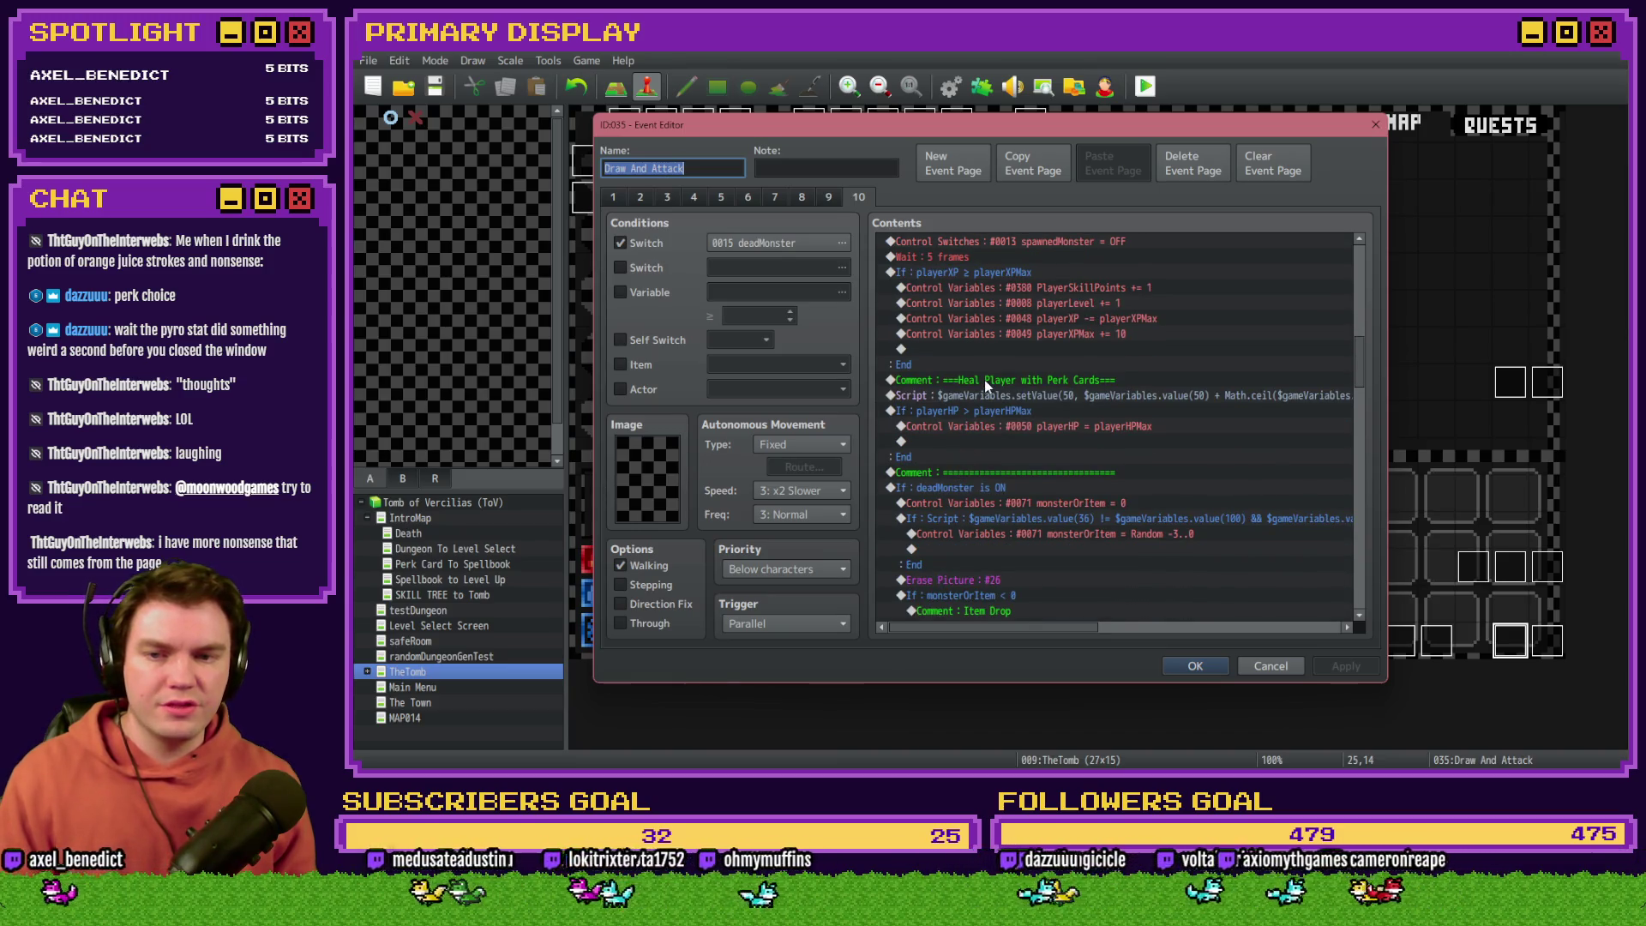
click(984, 379)
drag(986, 415, 999, 469)
click(1195, 662)
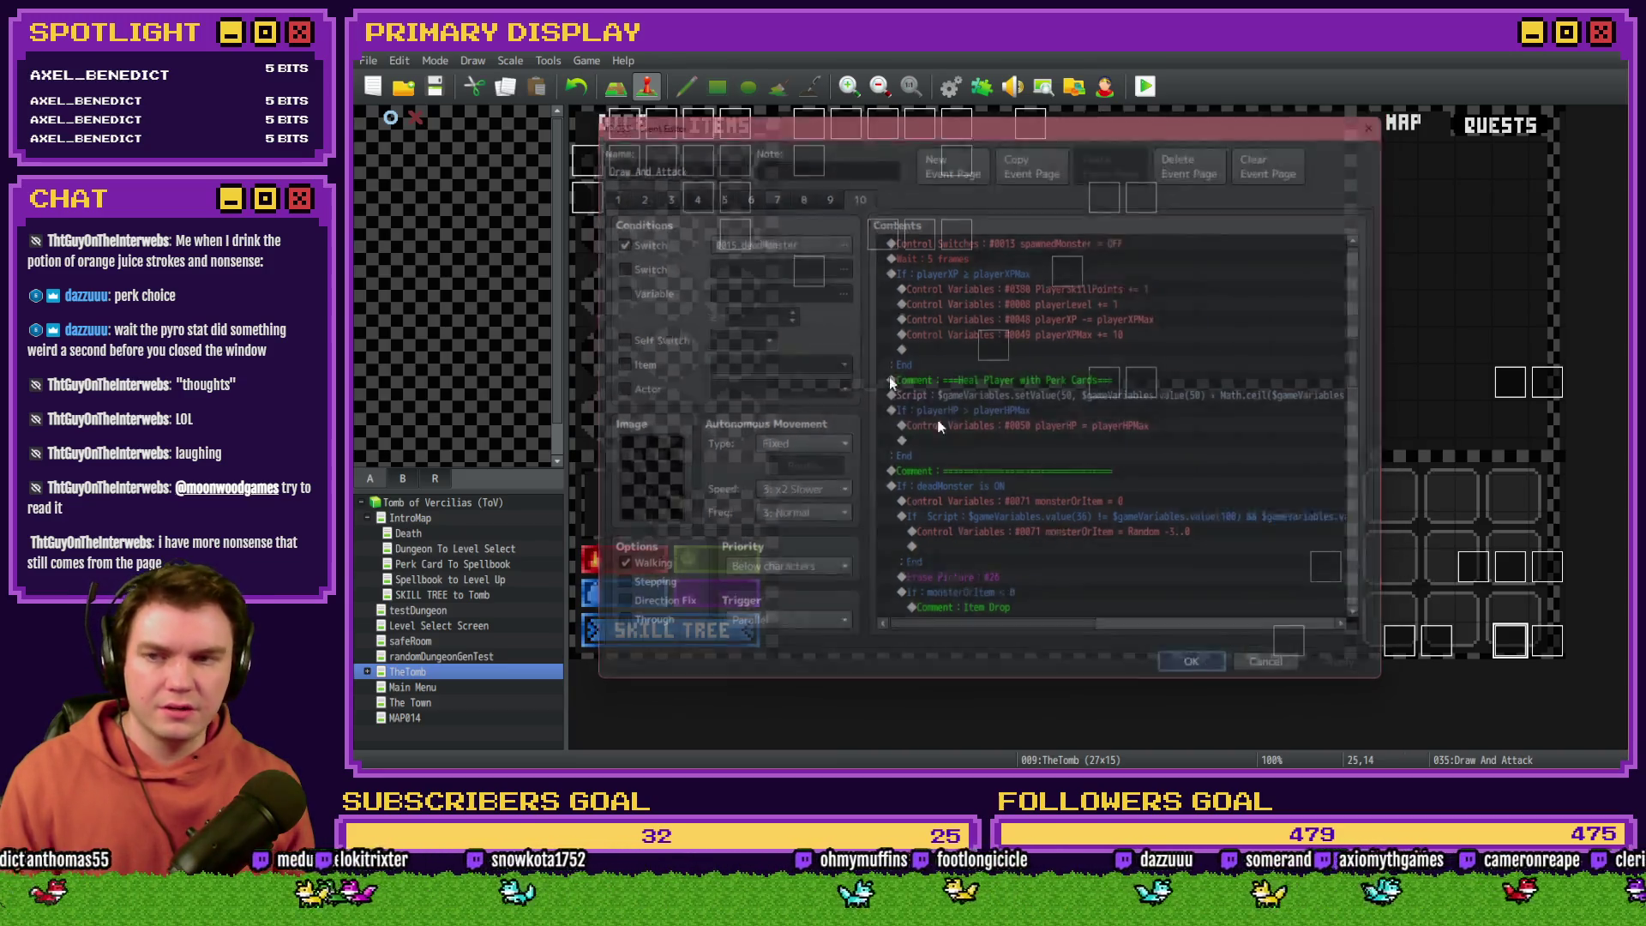
Step: Paste the perk-card heal block into DiceMove's item-usage page above playerHP += 5
double_click(662, 131)
click(774, 193)
click(744, 197)
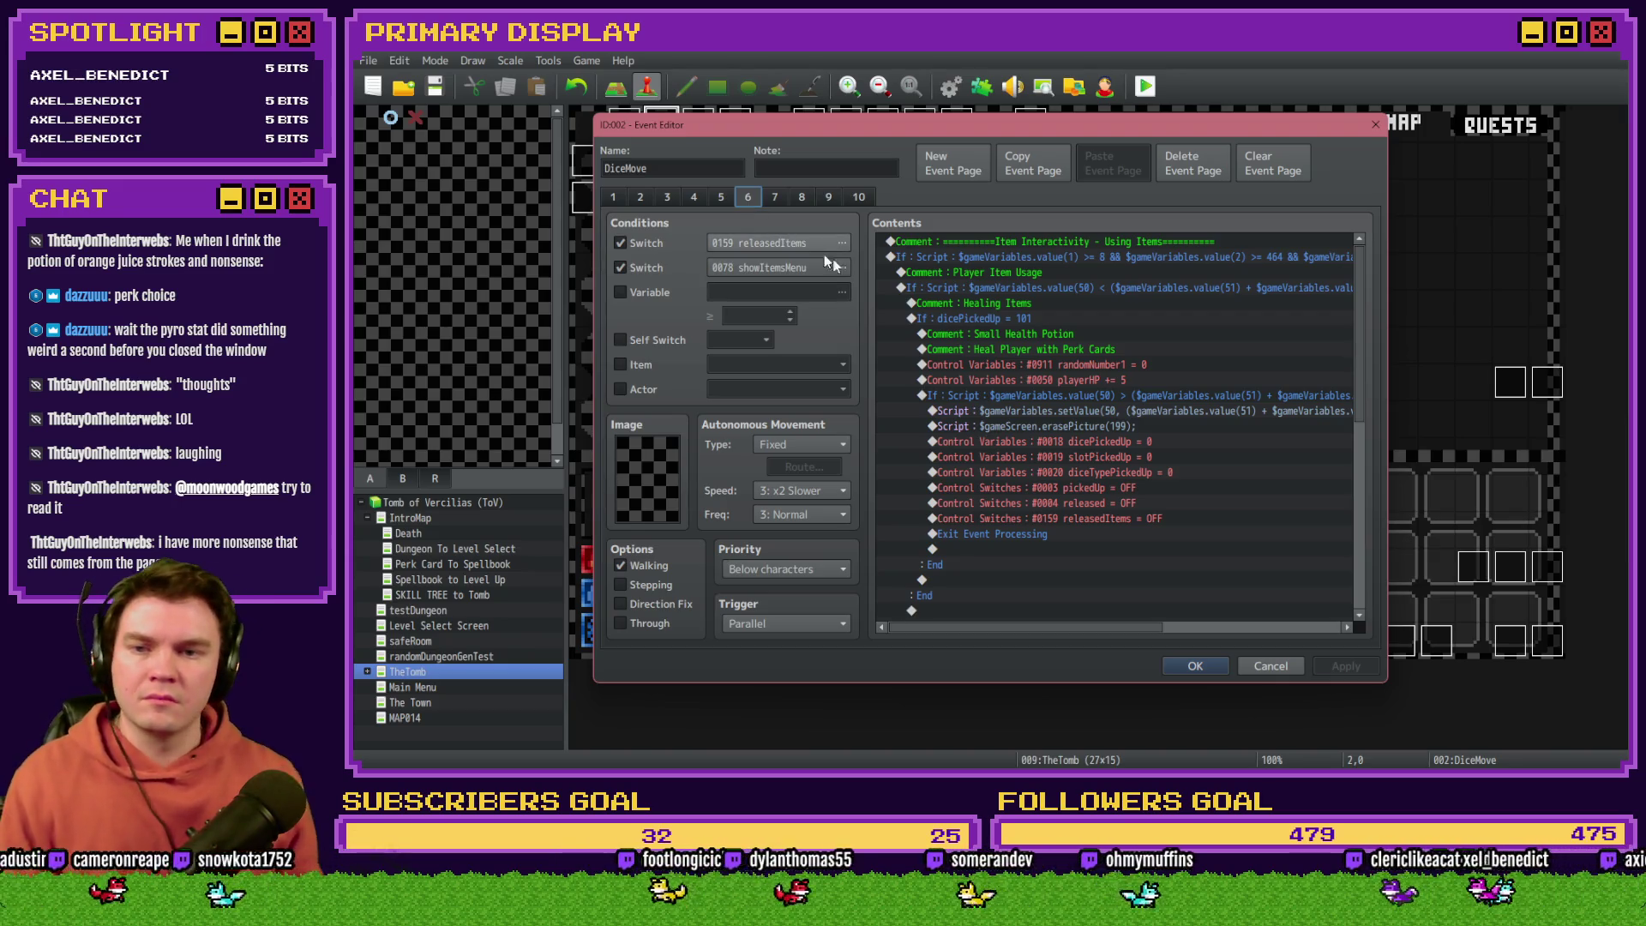
scroll(1074, 415, down, 2)
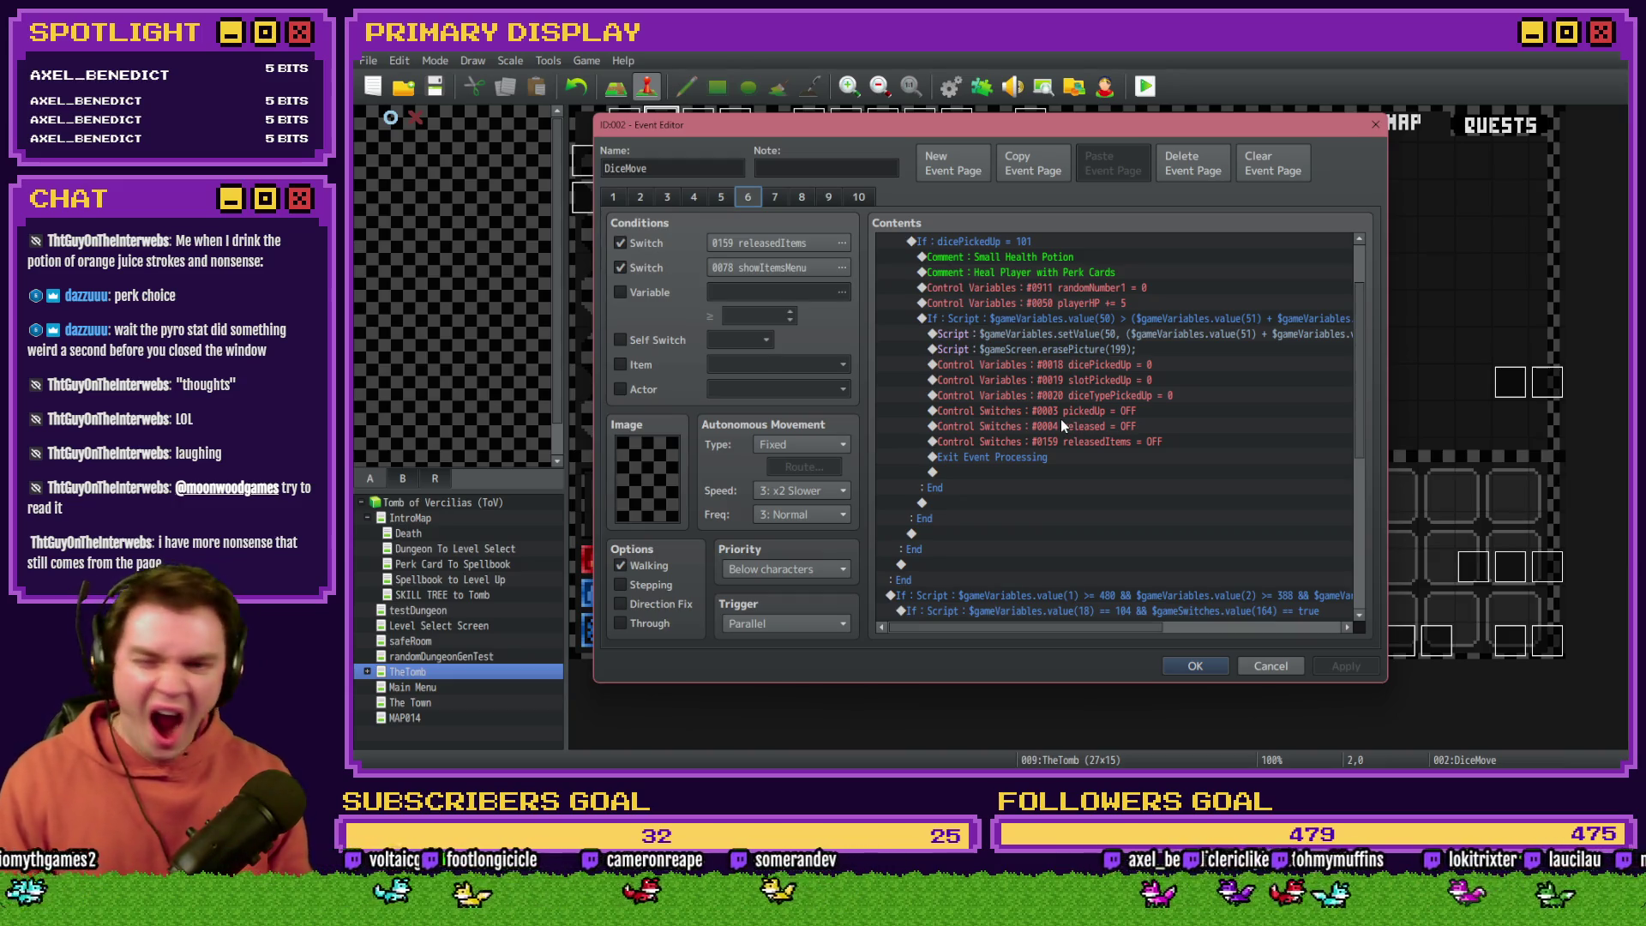
click(1076, 303)
key(ctrl+v)
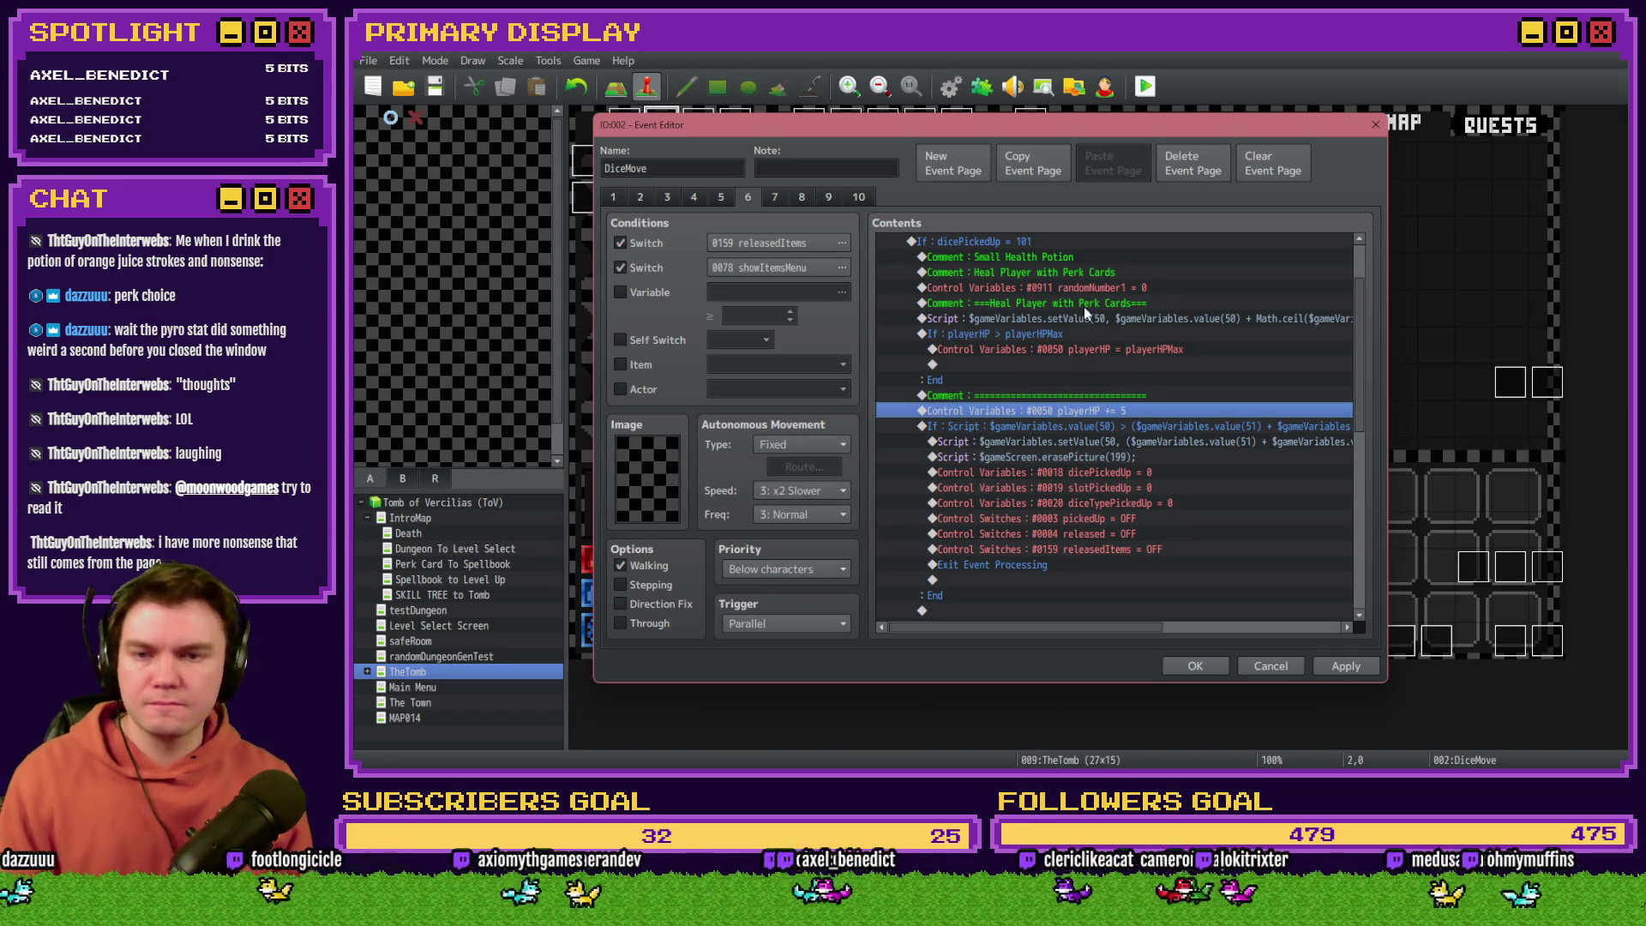
click(1085, 304)
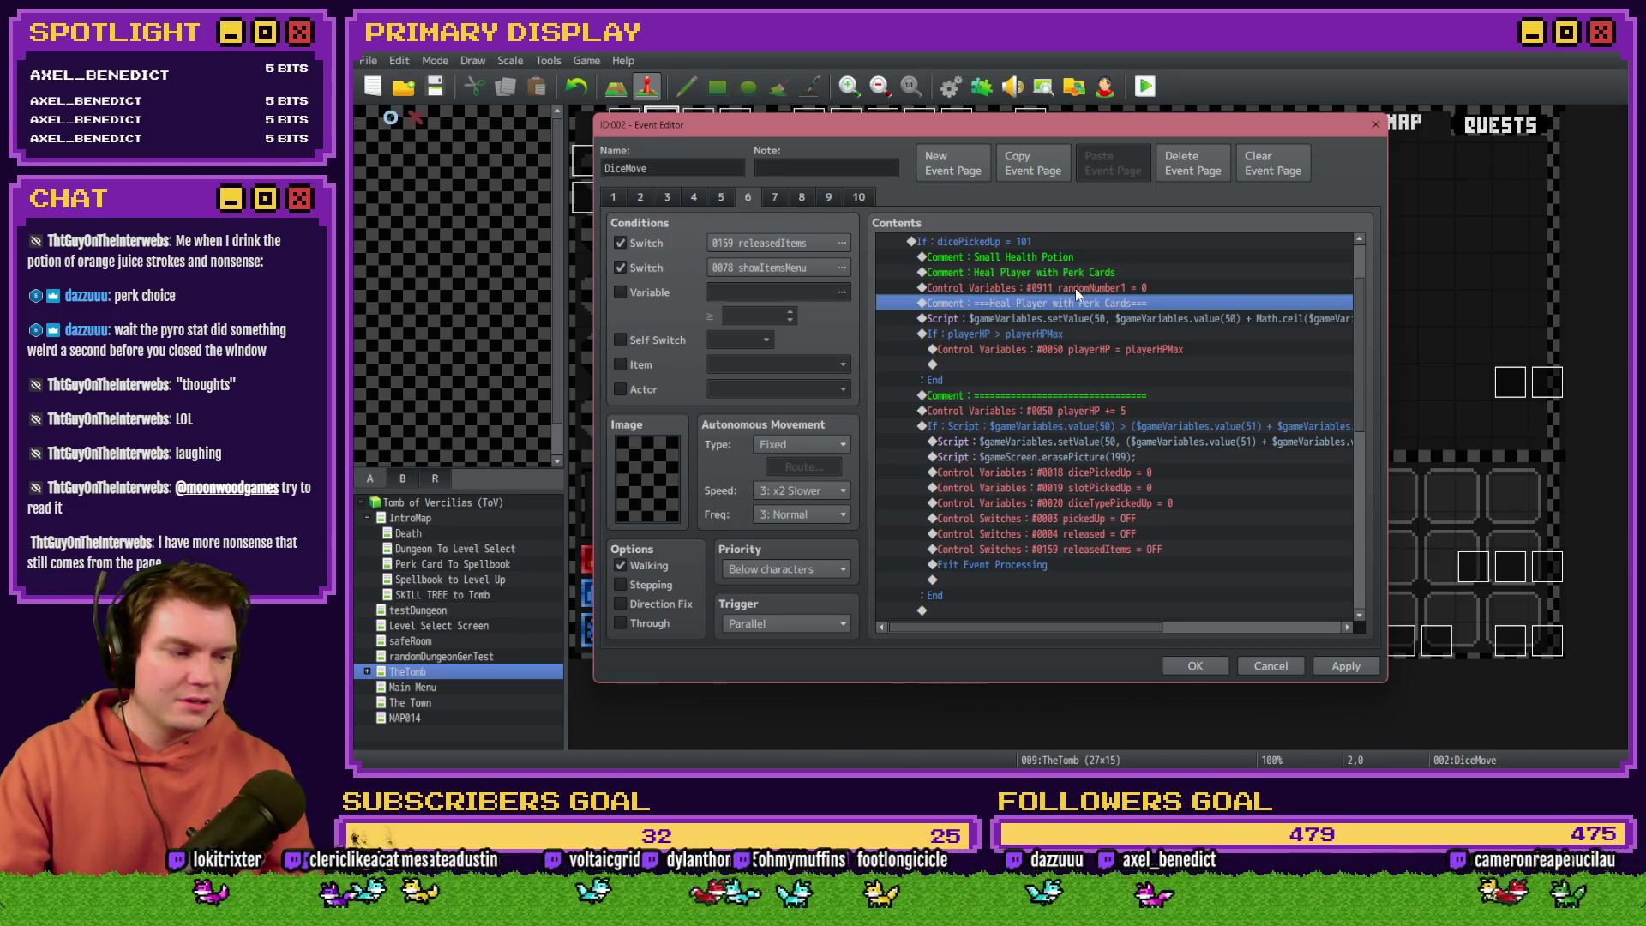
Step: Delete the leftover randomNumber1 reset and the redundant perk-card heal comment from the potion heal
click(1073, 257)
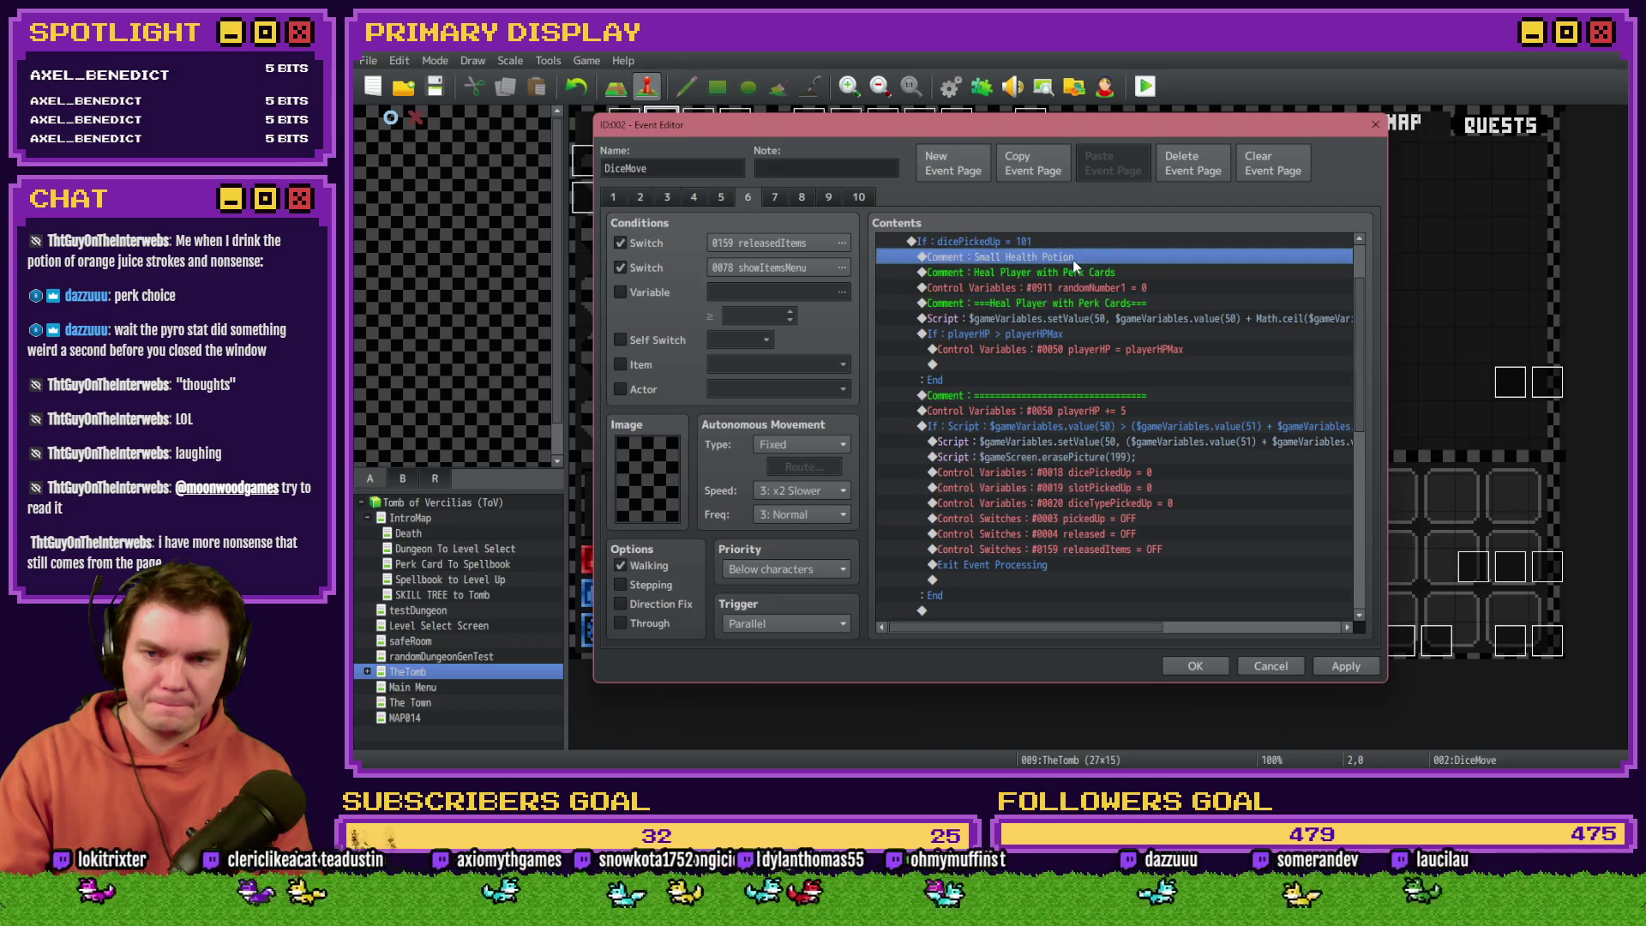
click(1075, 271)
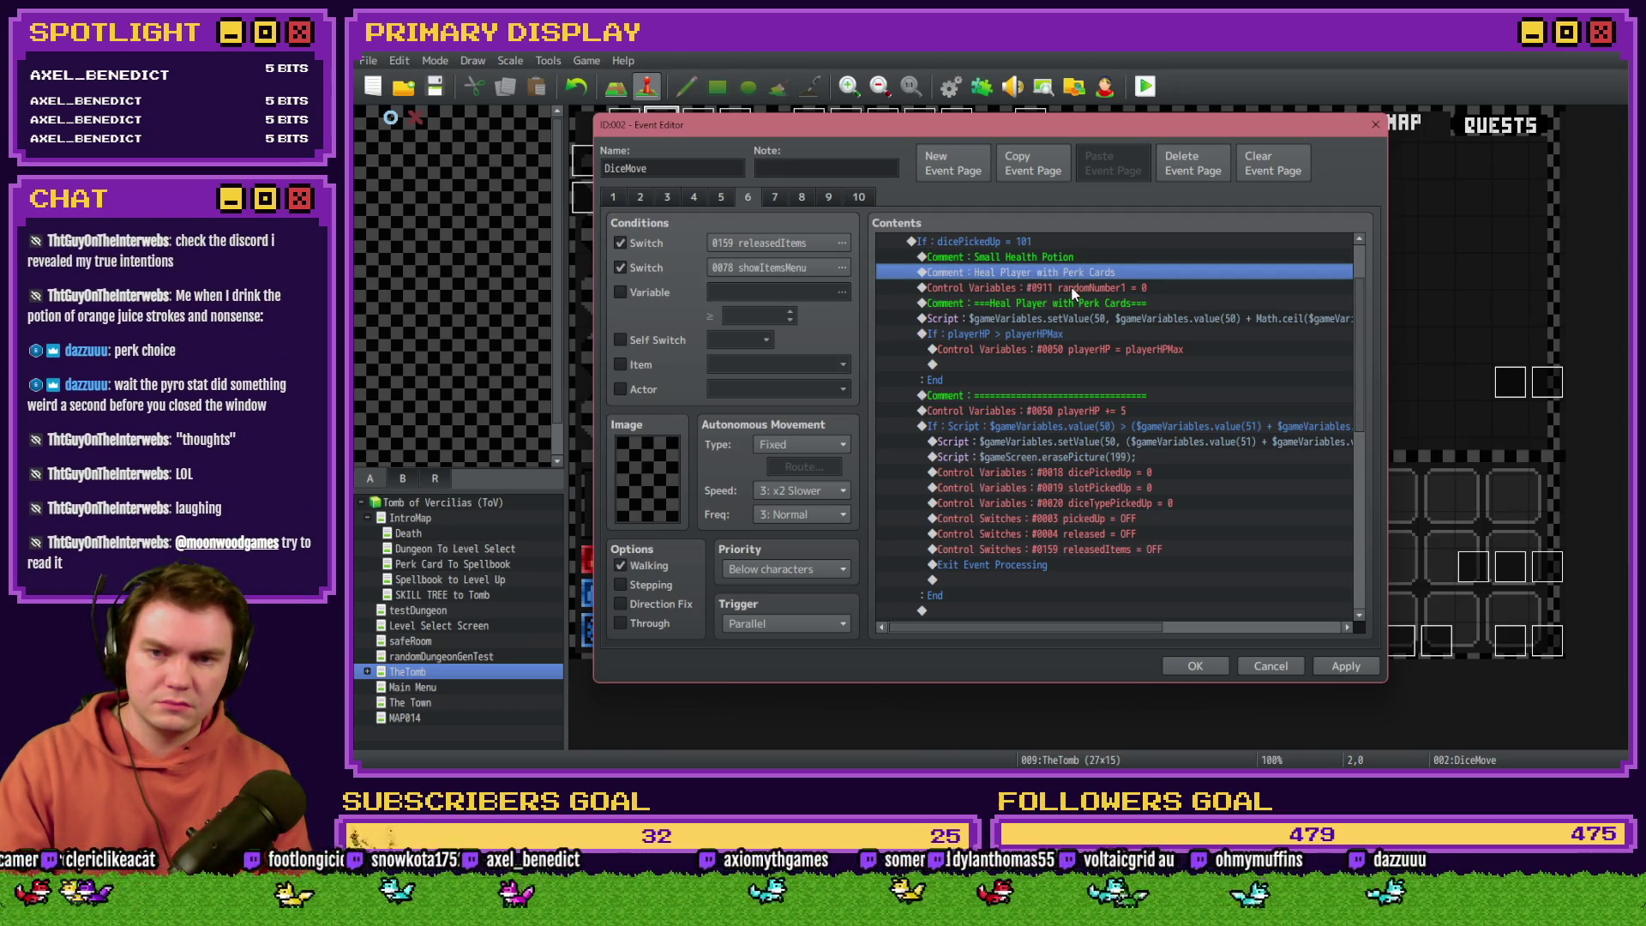
click(1072, 289)
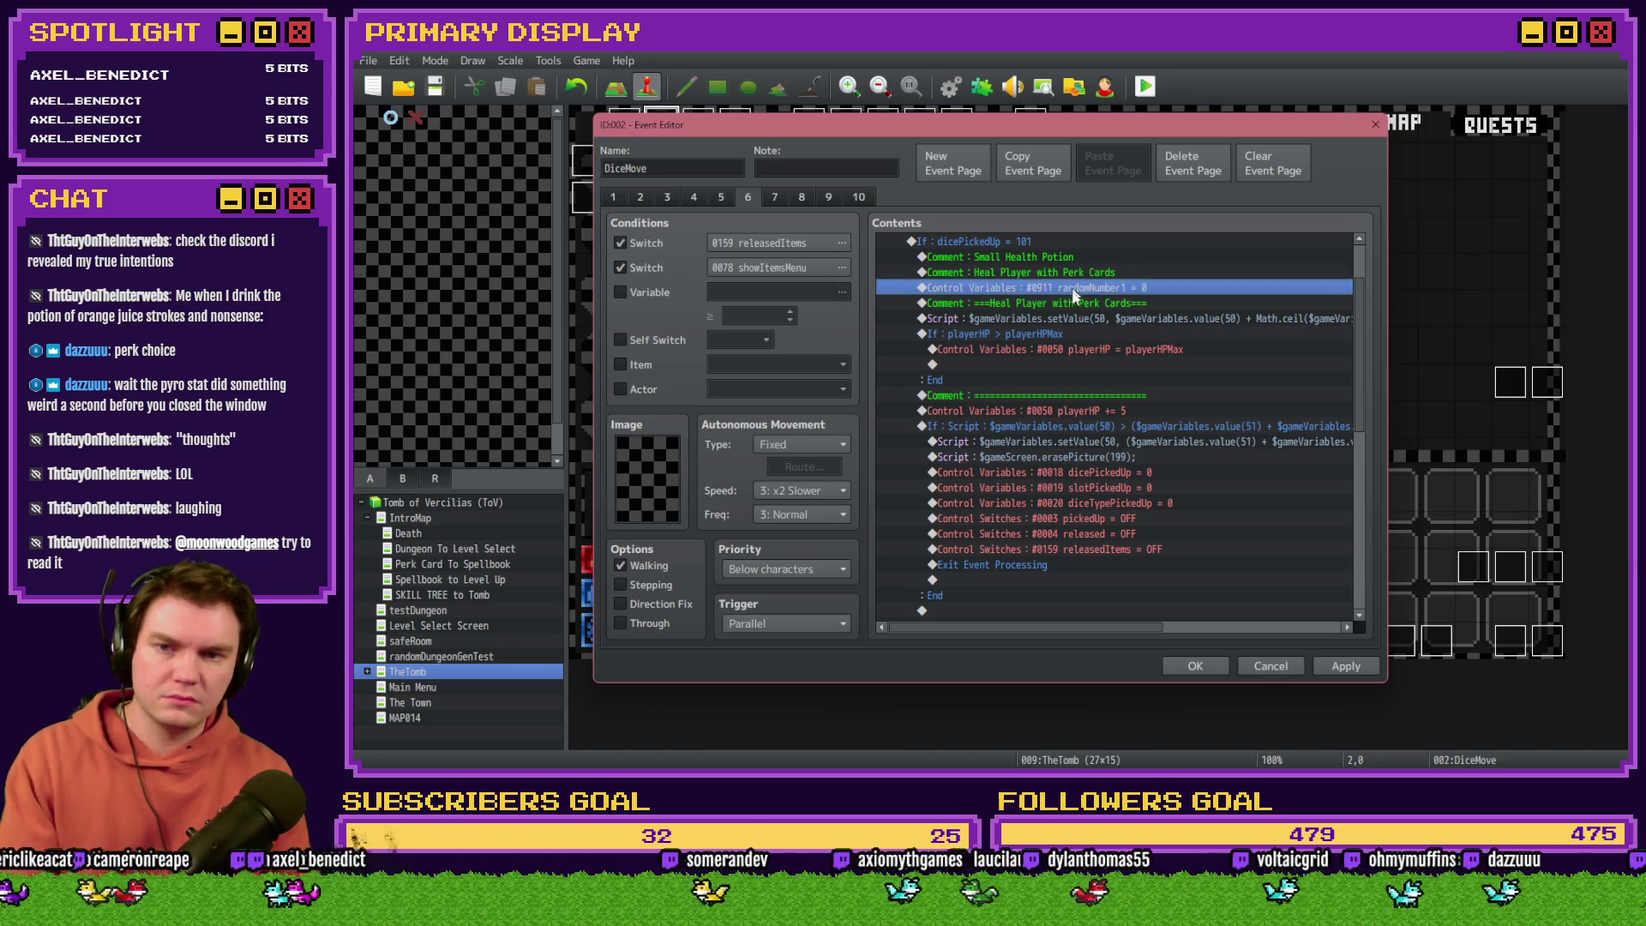
key(Delete)
click(1067, 271)
key(Delete)
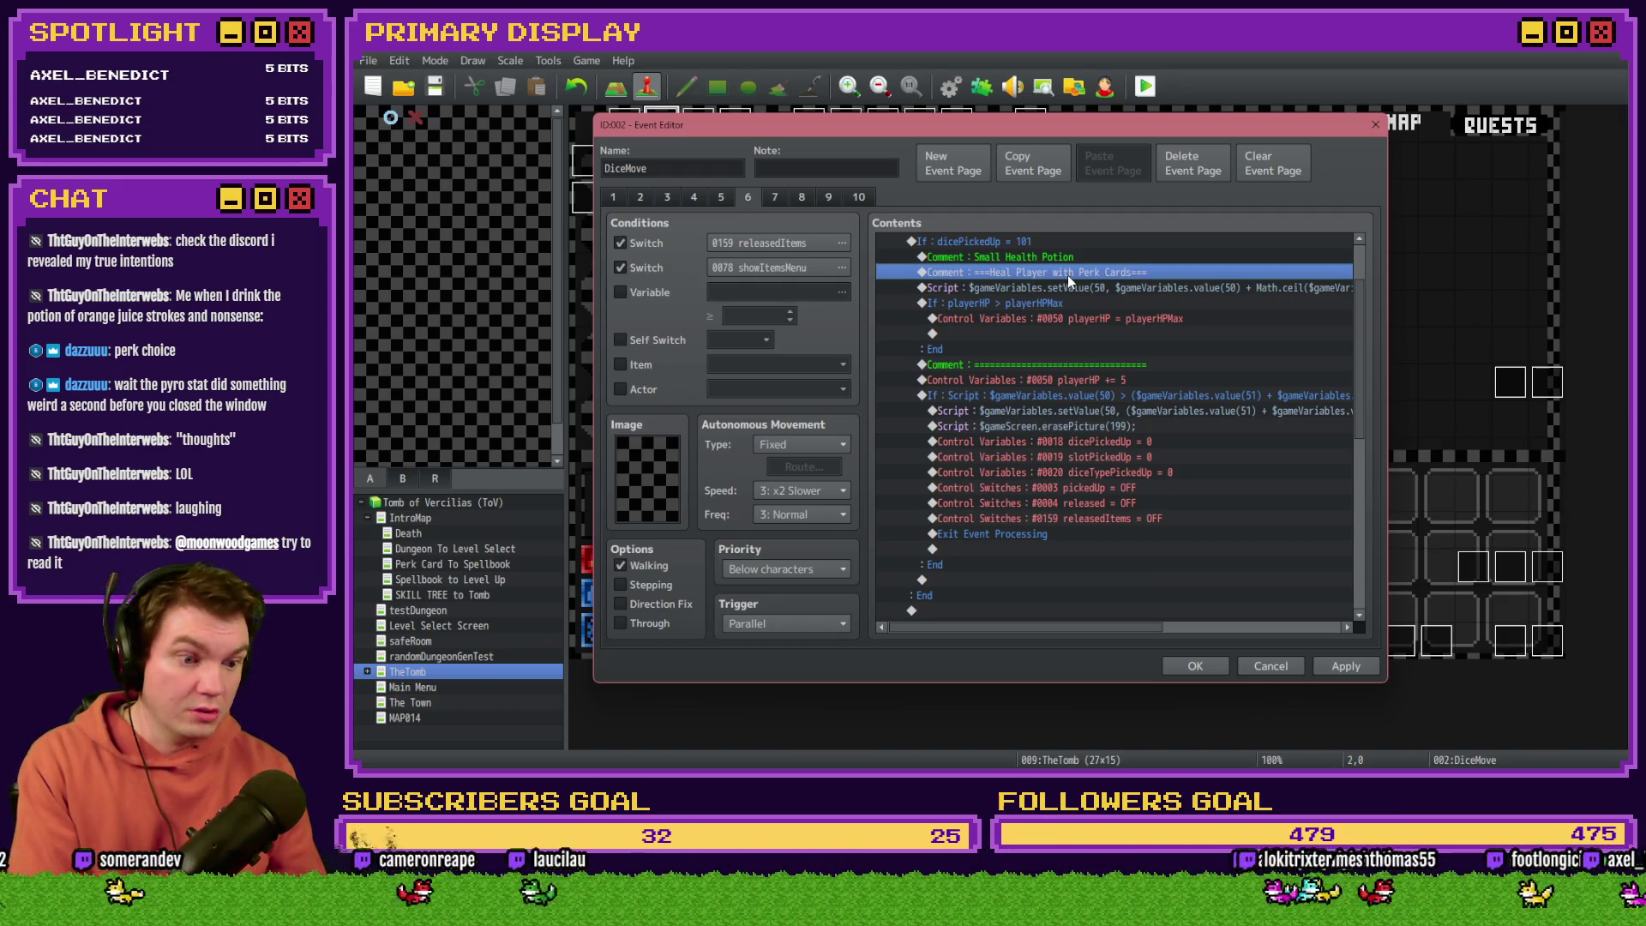
key(alt+Tab)
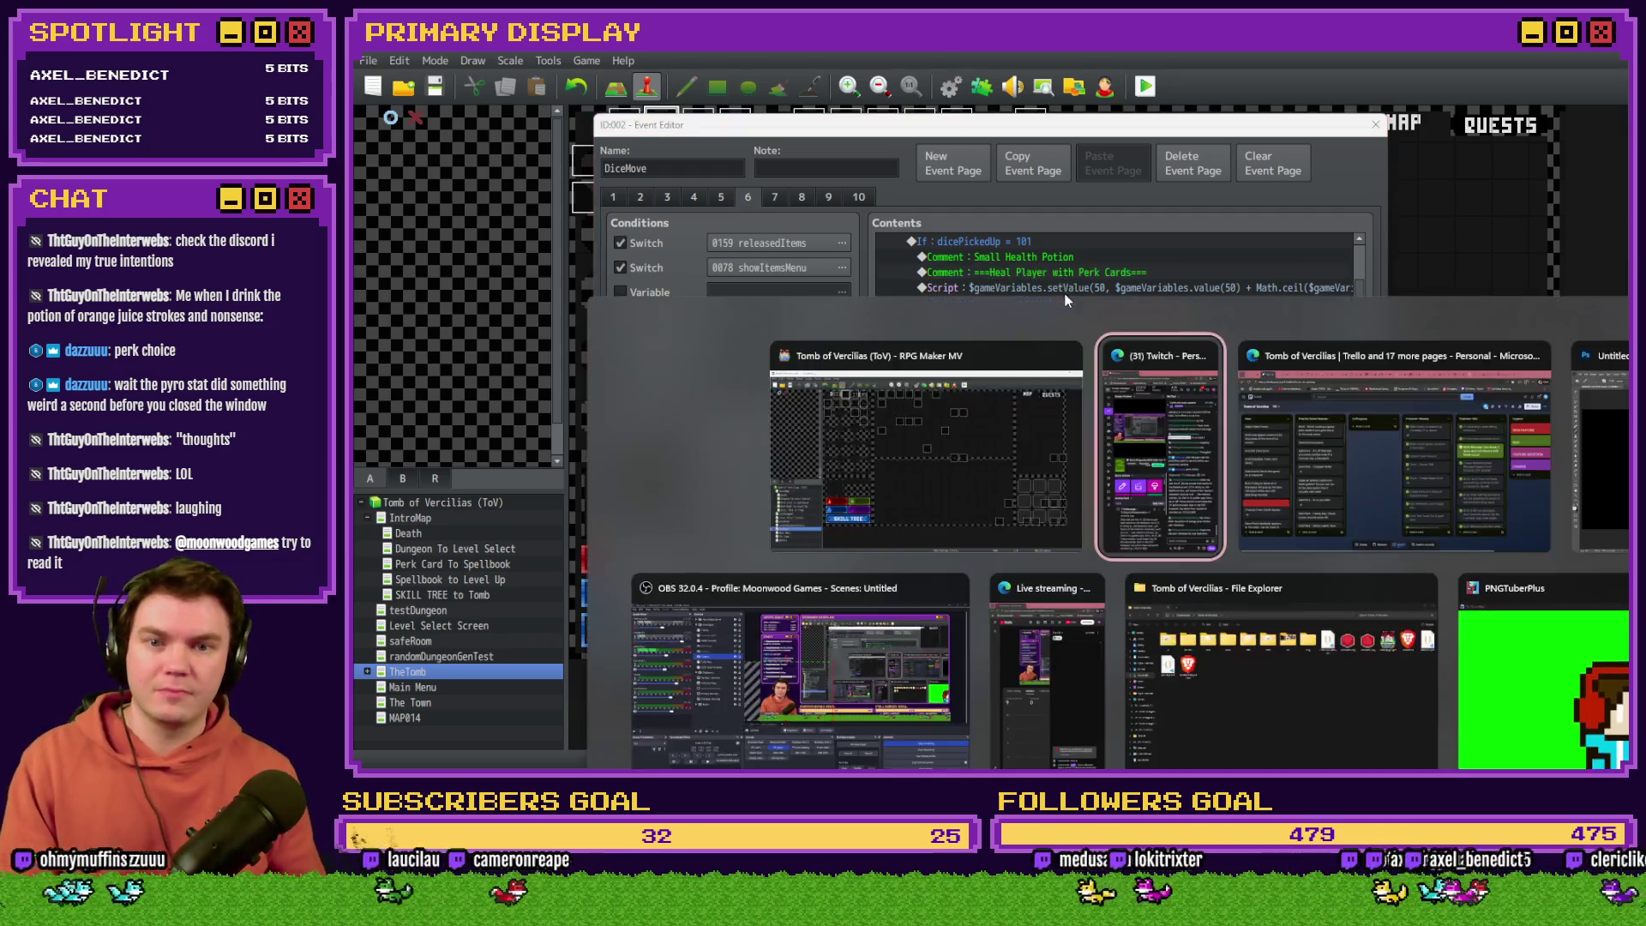
Step: Switch to the browser's Tomb of Vercilias Trello board, then its Discord general channel tab
key(alt+Tab)
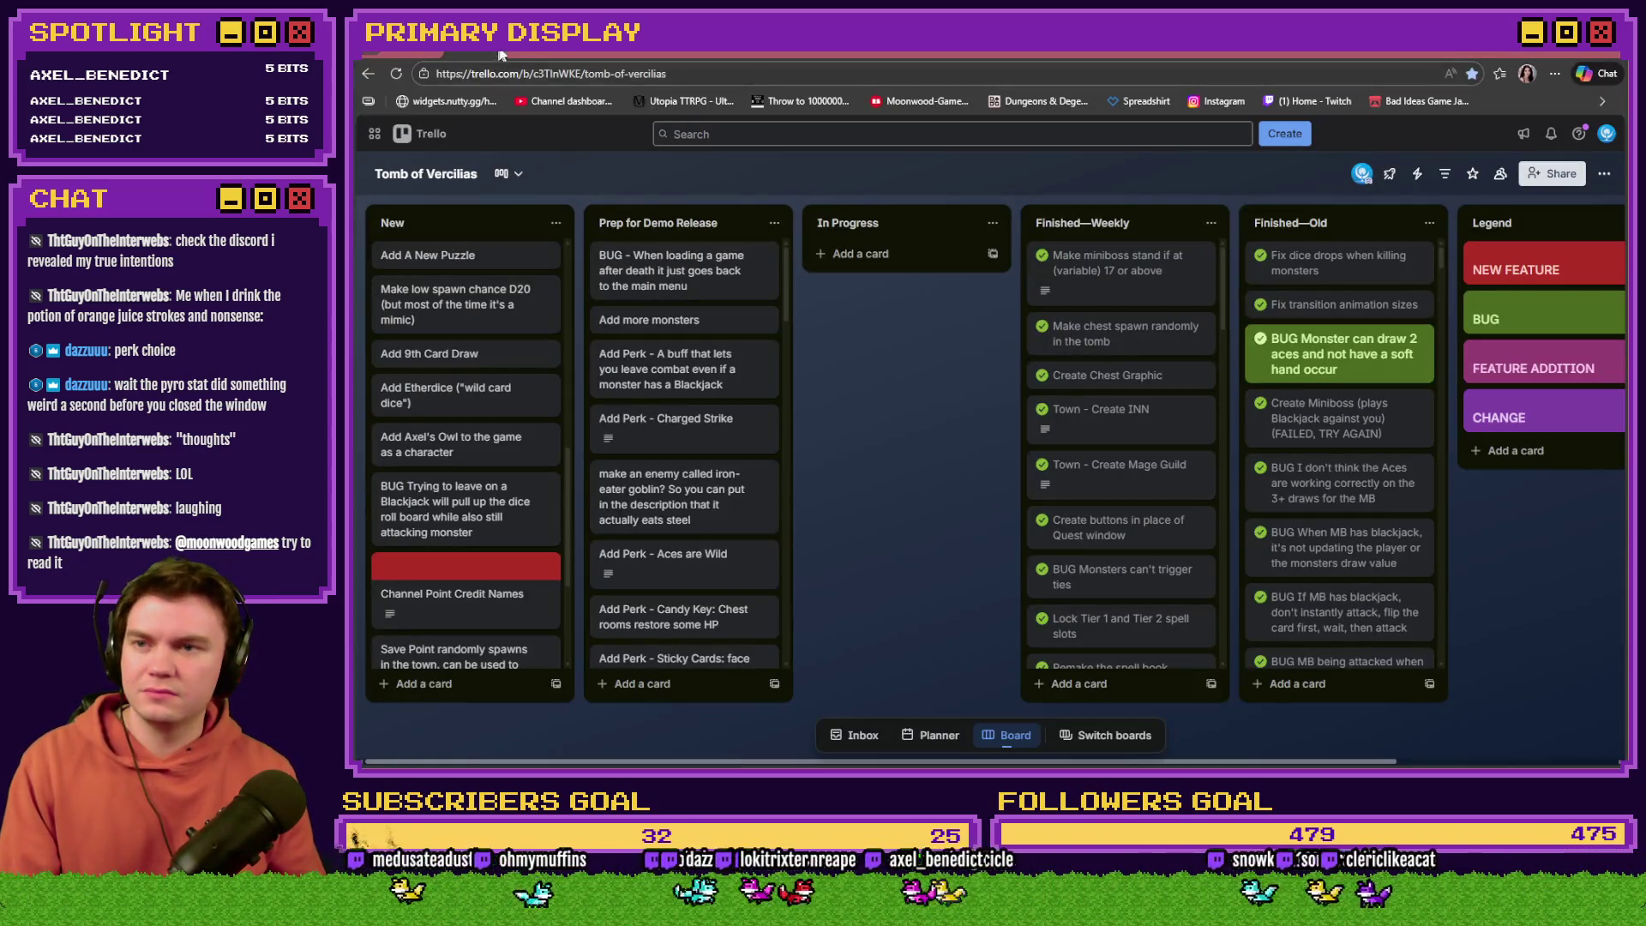
click(666, 108)
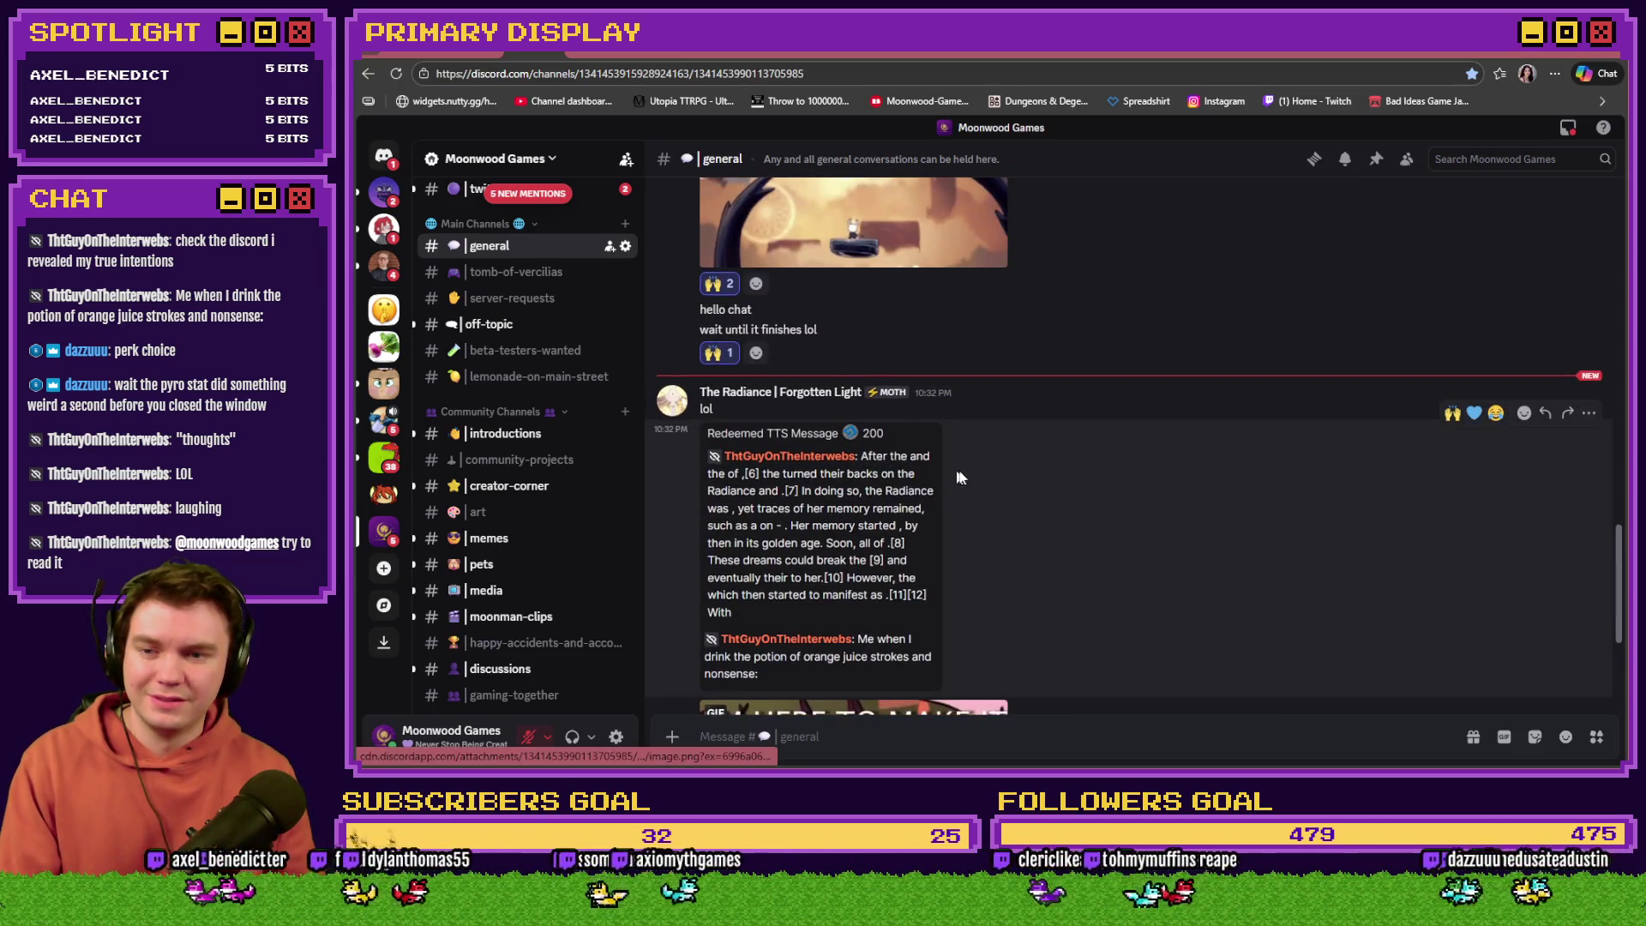
Step: React with 😂 to the I'M HERE TO MAKE IT WORSE GIF, then return to DiceMove in RPG Maker
scroll(995, 472, down, 3)
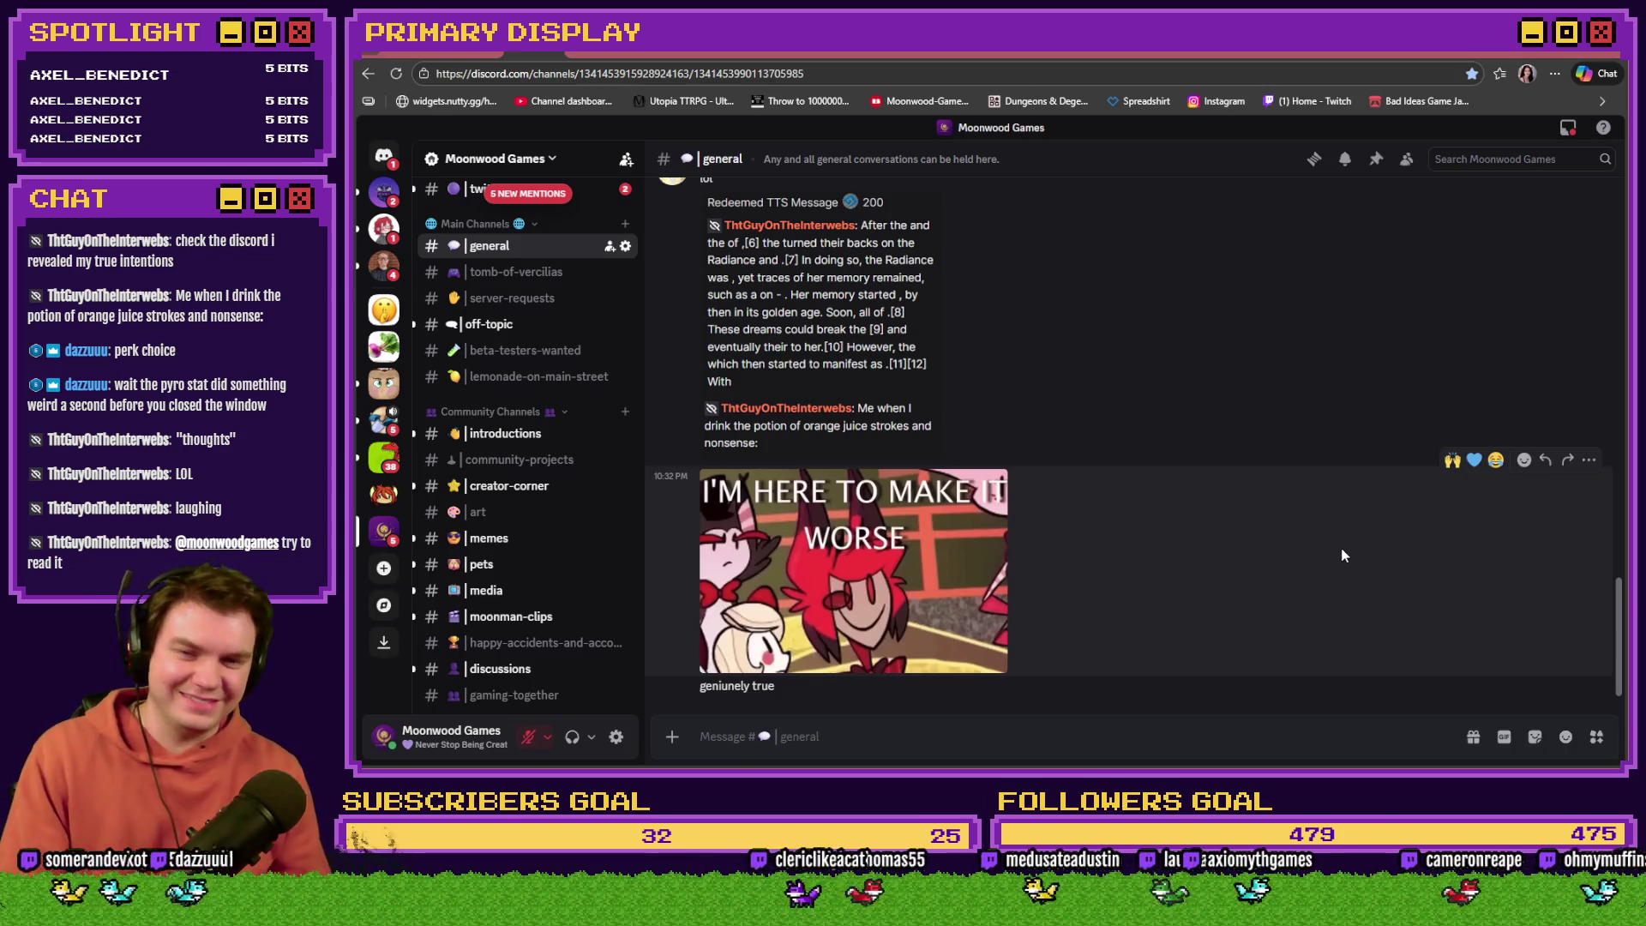
click(1496, 461)
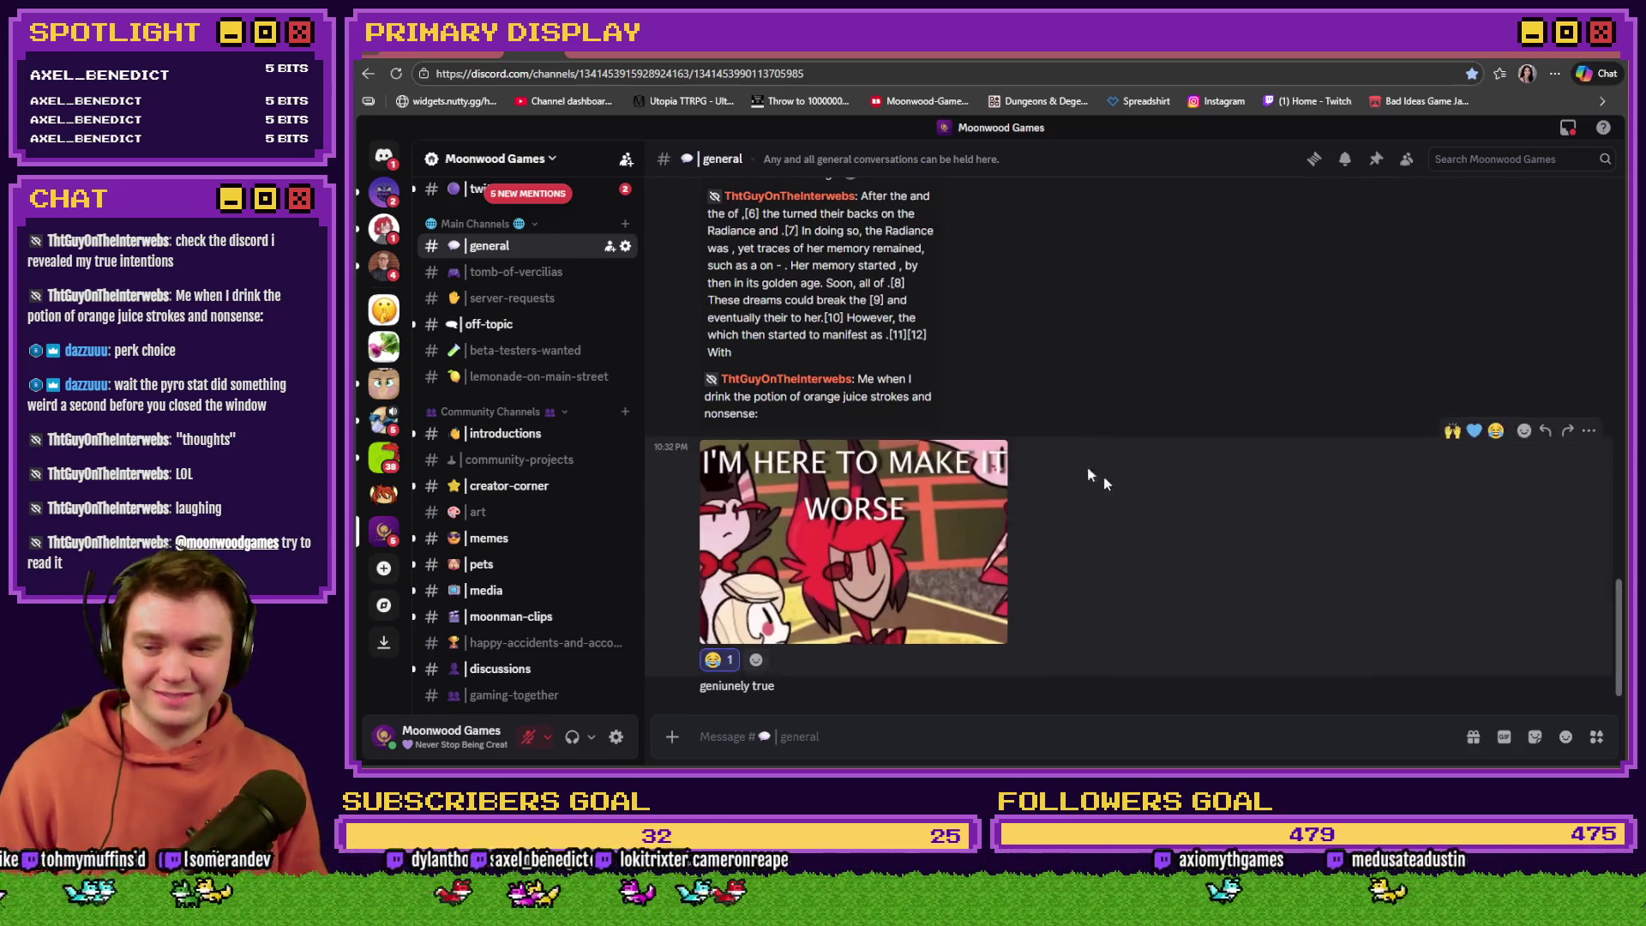
click(514, 55)
key(alt+Tab)
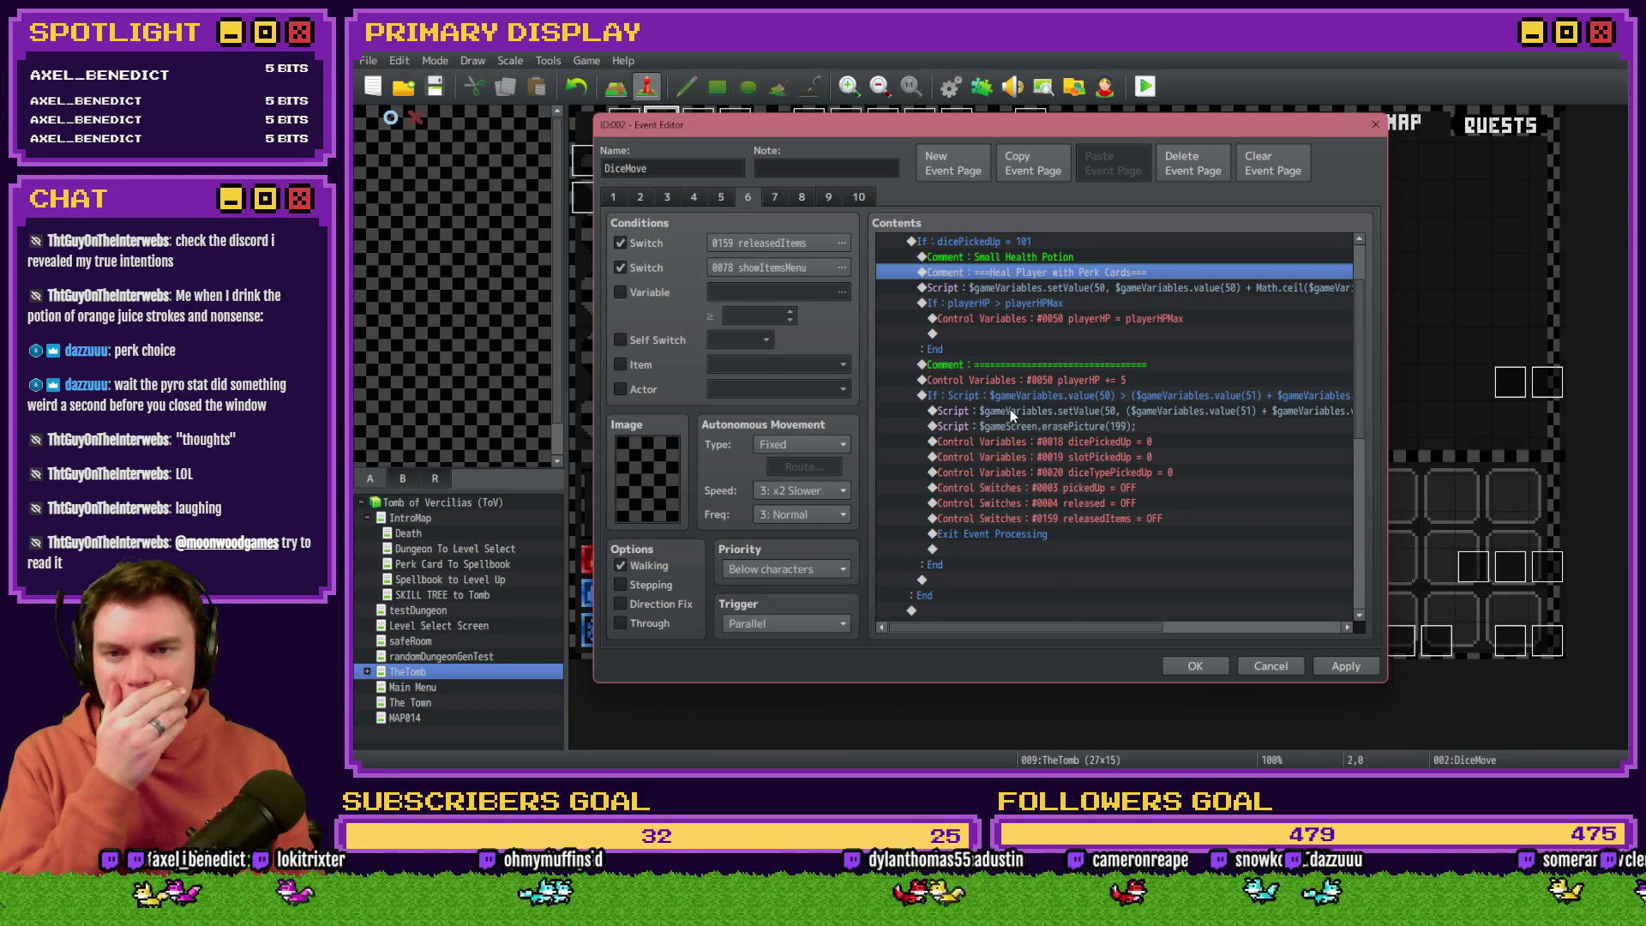
scroll(1009, 409, up, 2)
click(1025, 441)
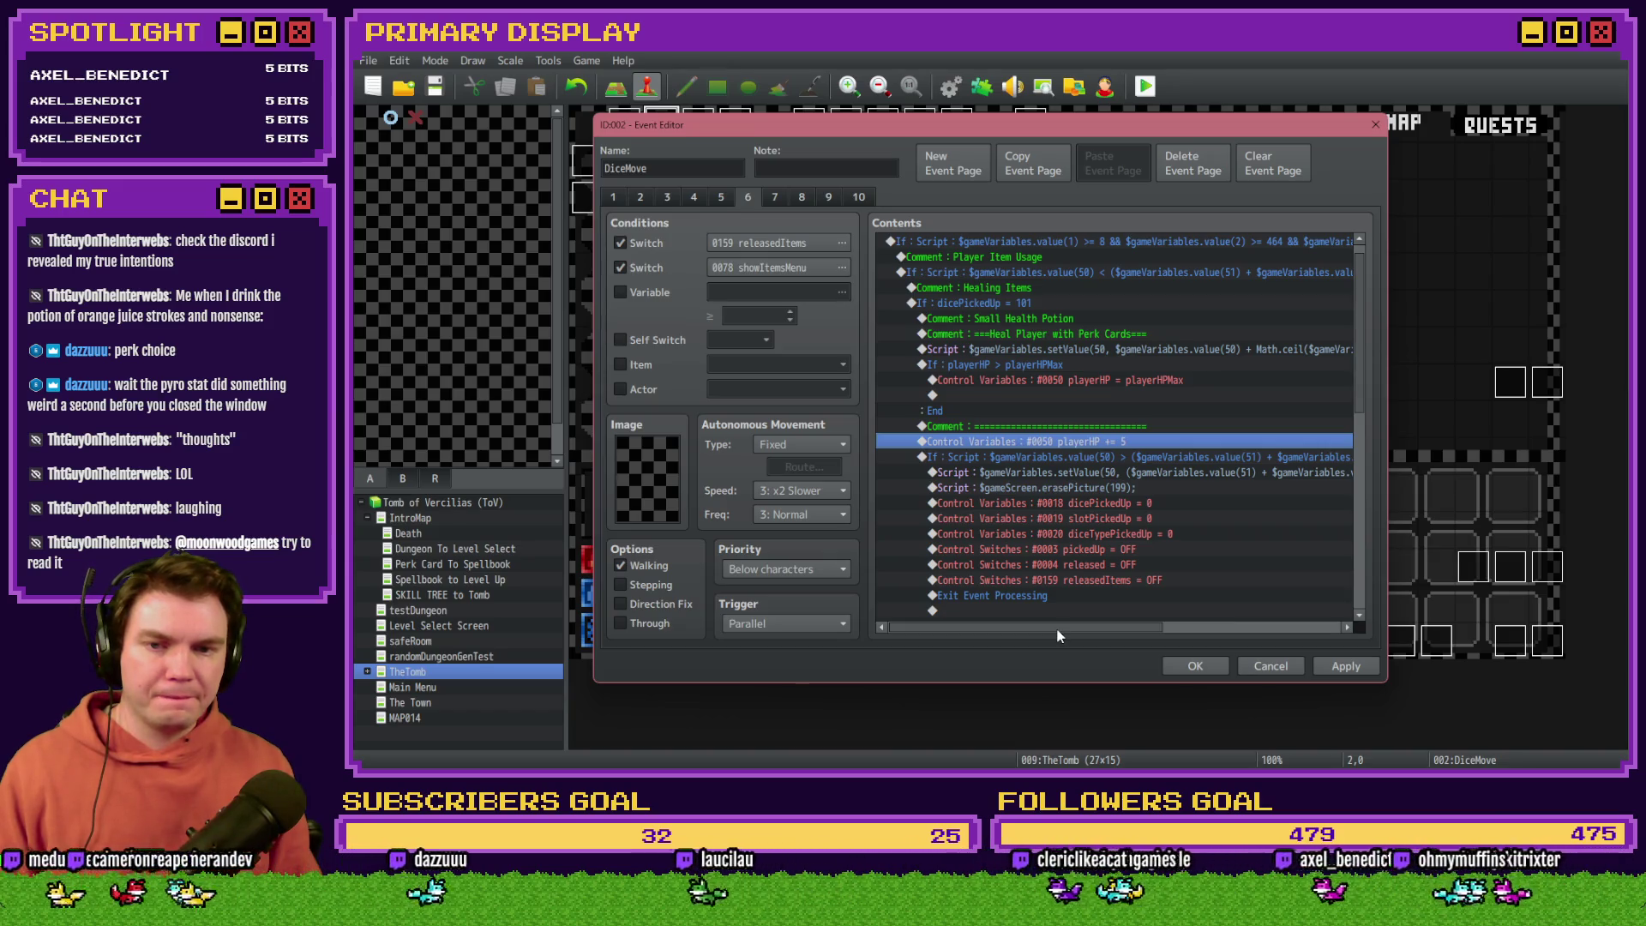
drag(1058, 626, 1227, 648)
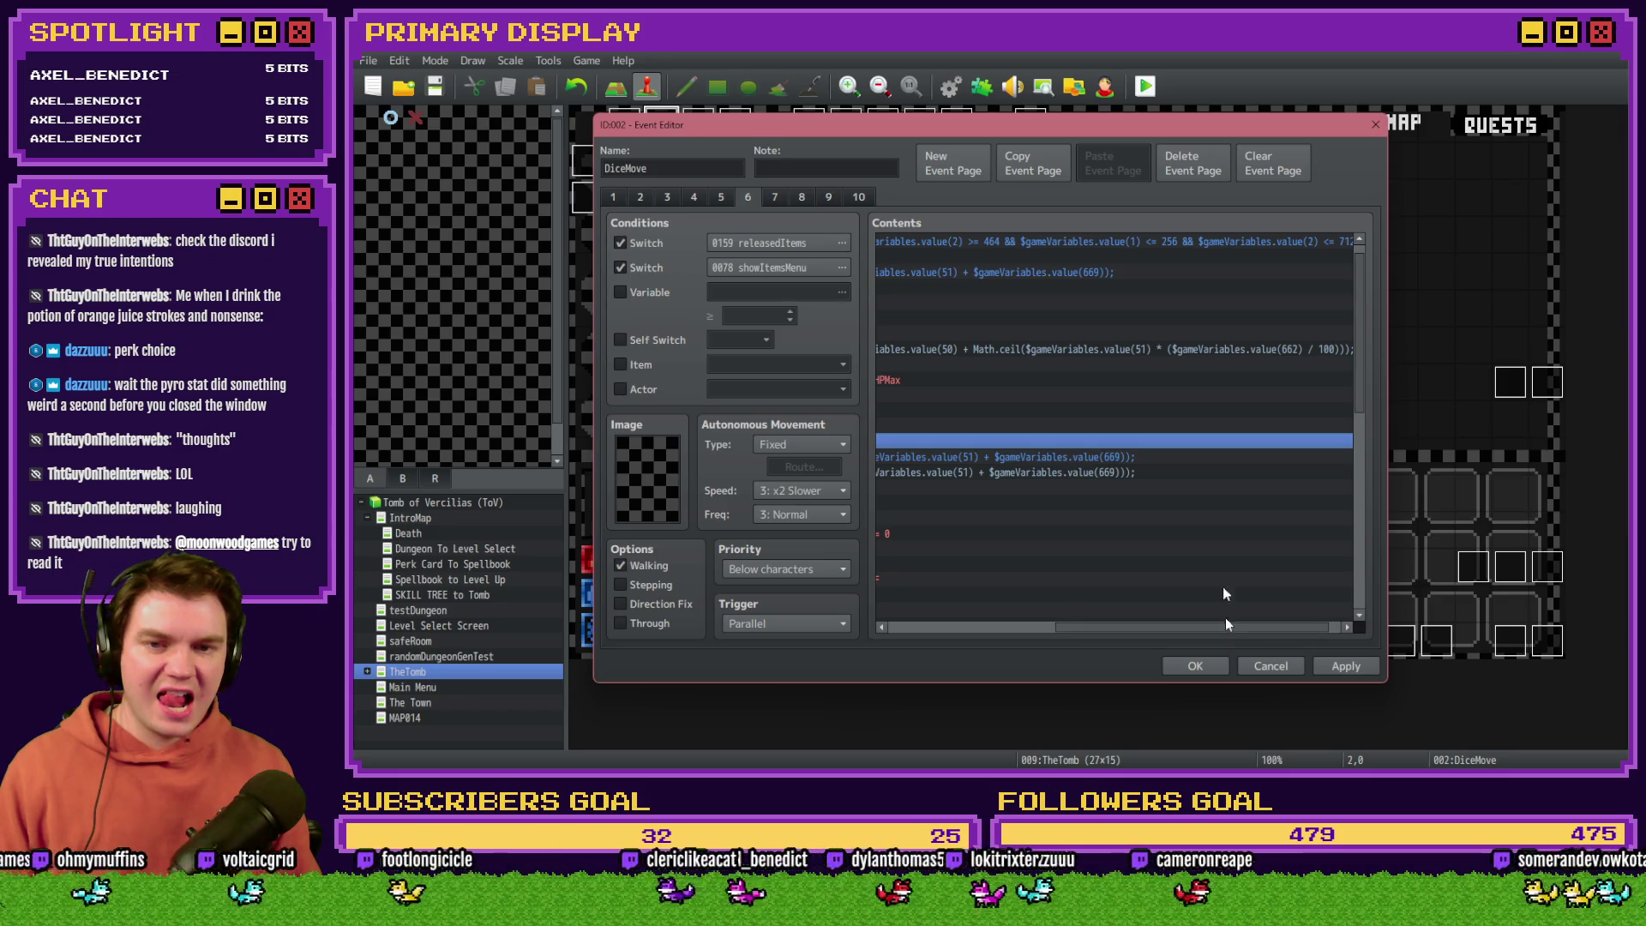
double_click(1222, 352)
Step: Change the heal script to Math.ceil(5 * ($gameVariables.value(663) / 100)) and confirm it
mouse_move(1188, 300)
mouse_down()
mouse_move(1195, 398)
mouse_move(1202, 379)
mouse_up()
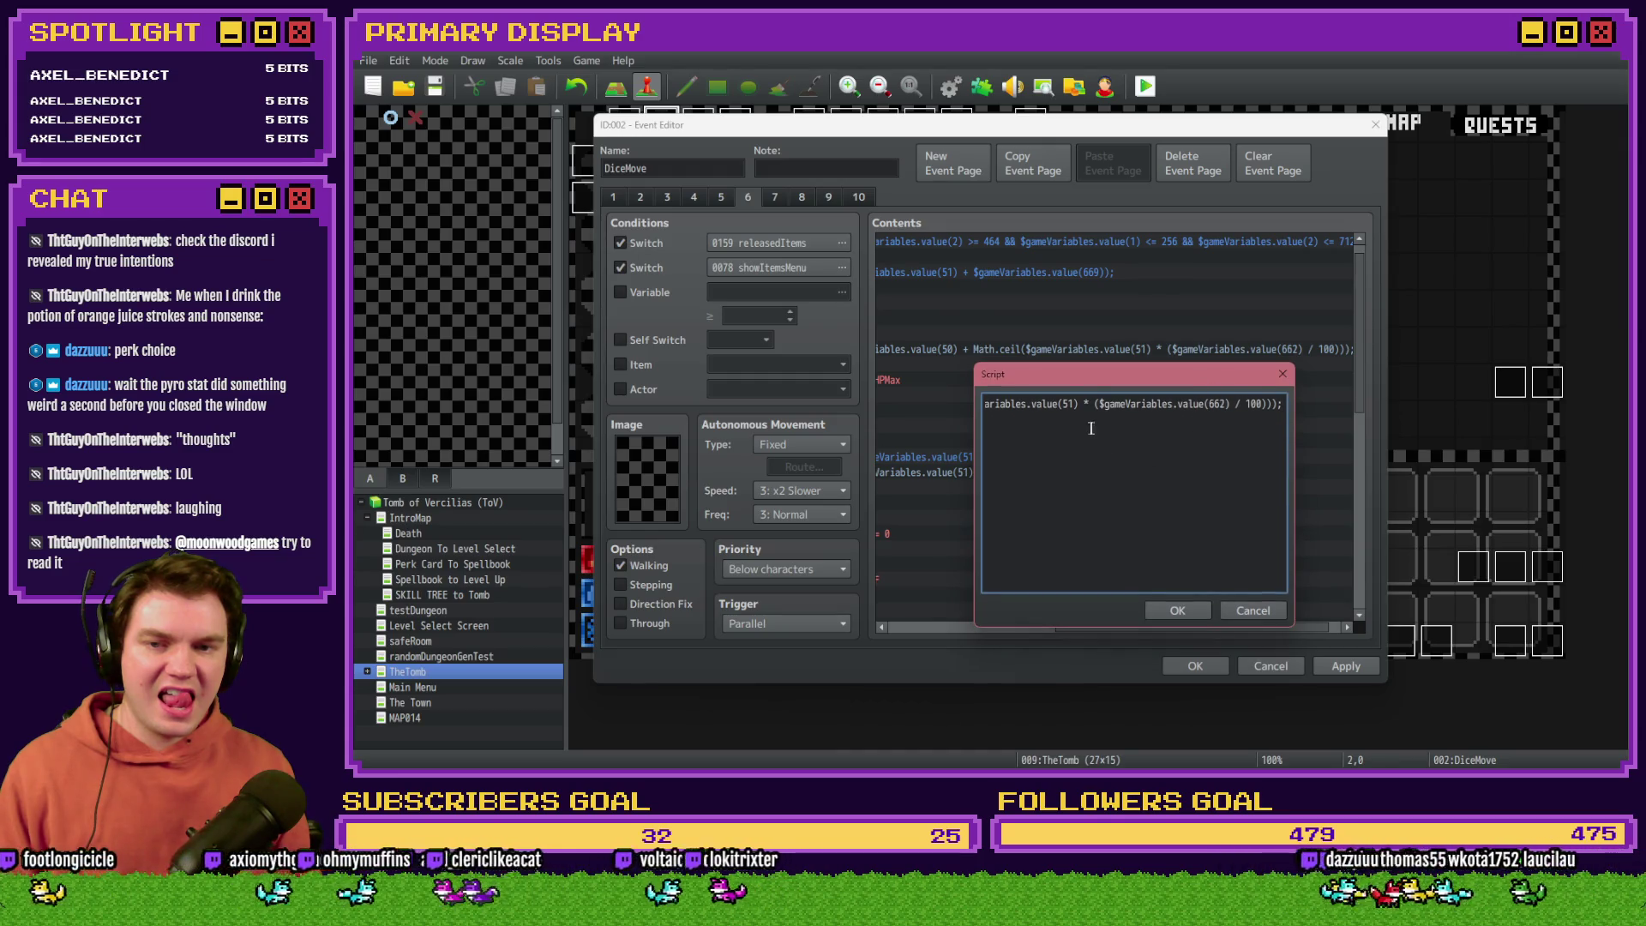
click(1067, 404)
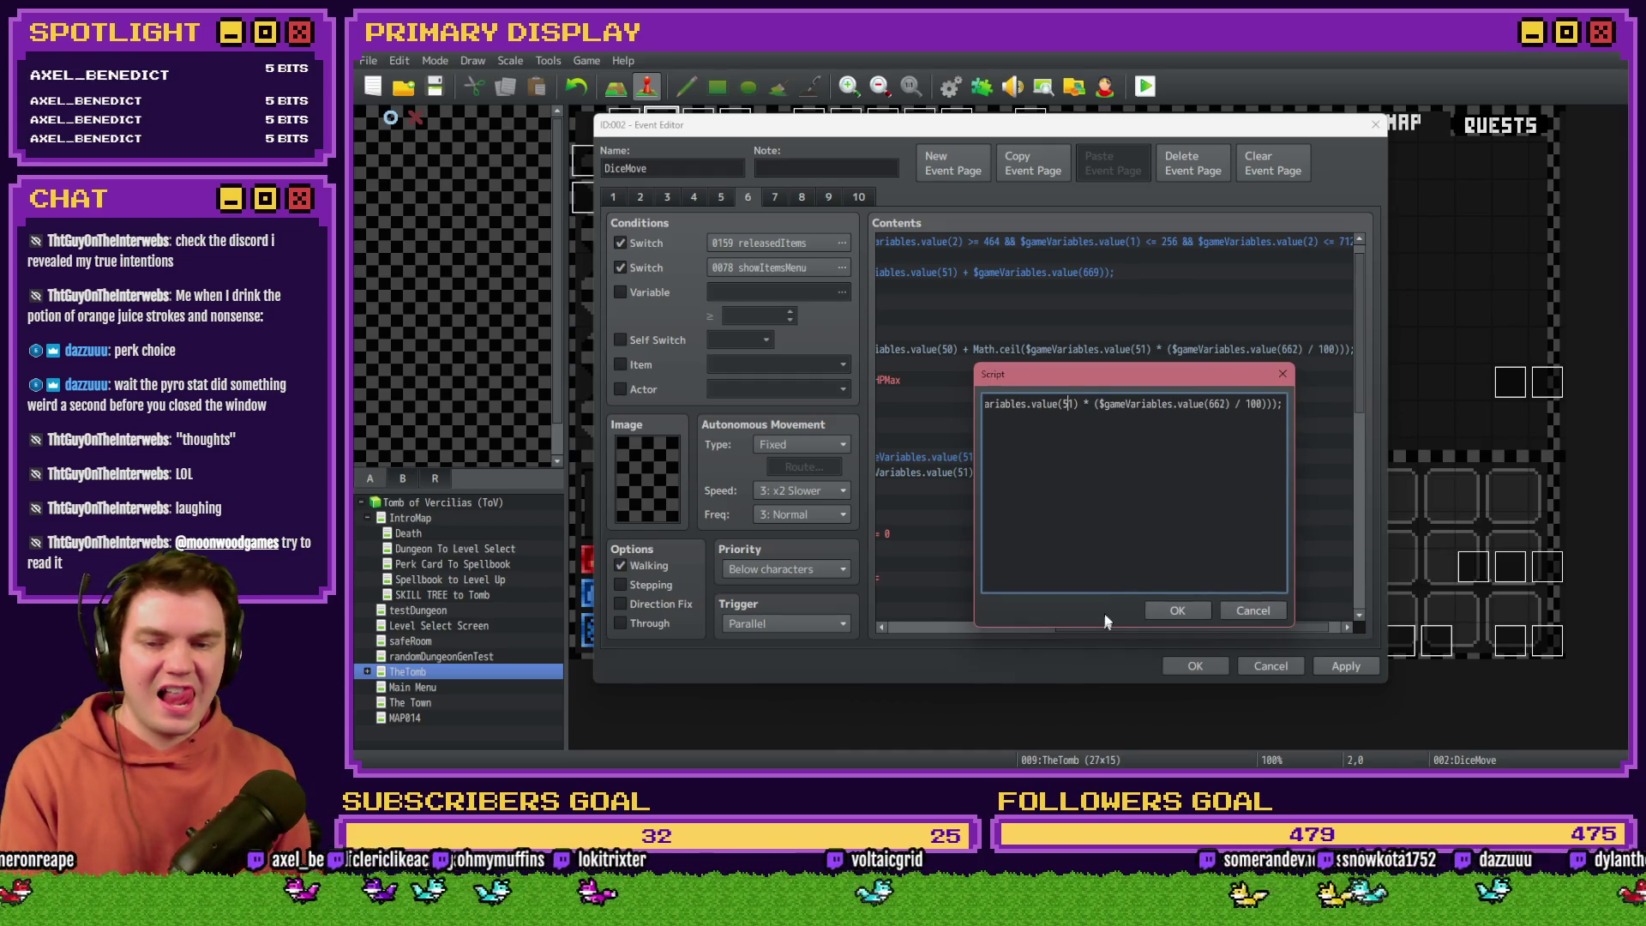
key(BackSpace)
key(BackSpace)
key(BackSpace)
key(BackSpace)
key(BackSpace)
key(BackSpace)
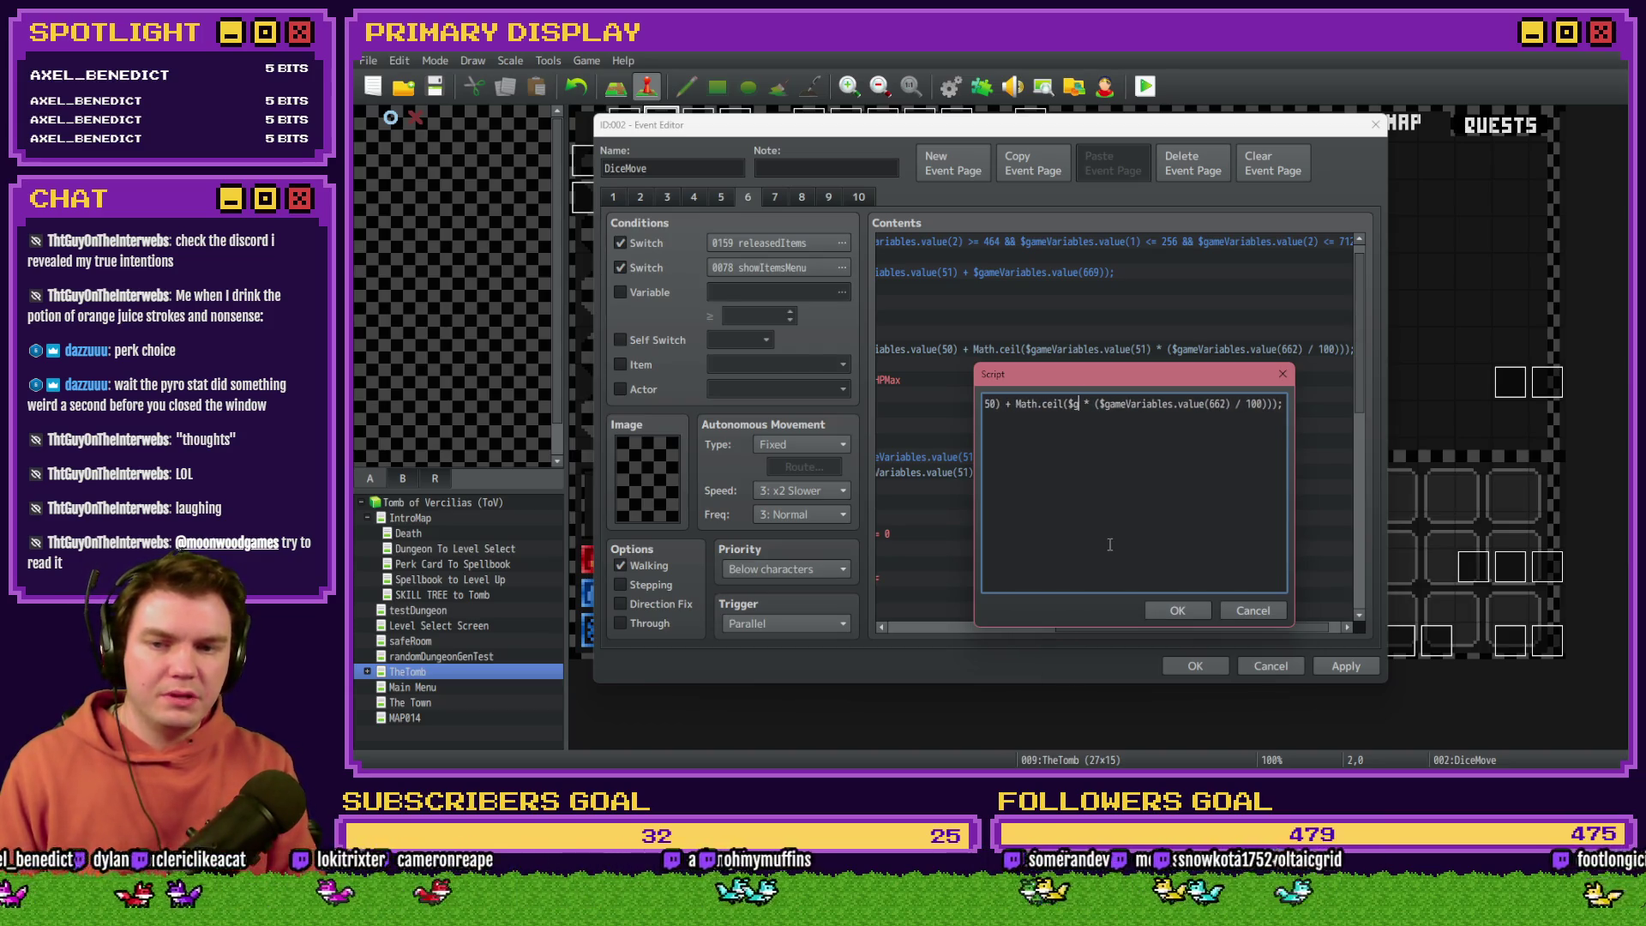
text(5)
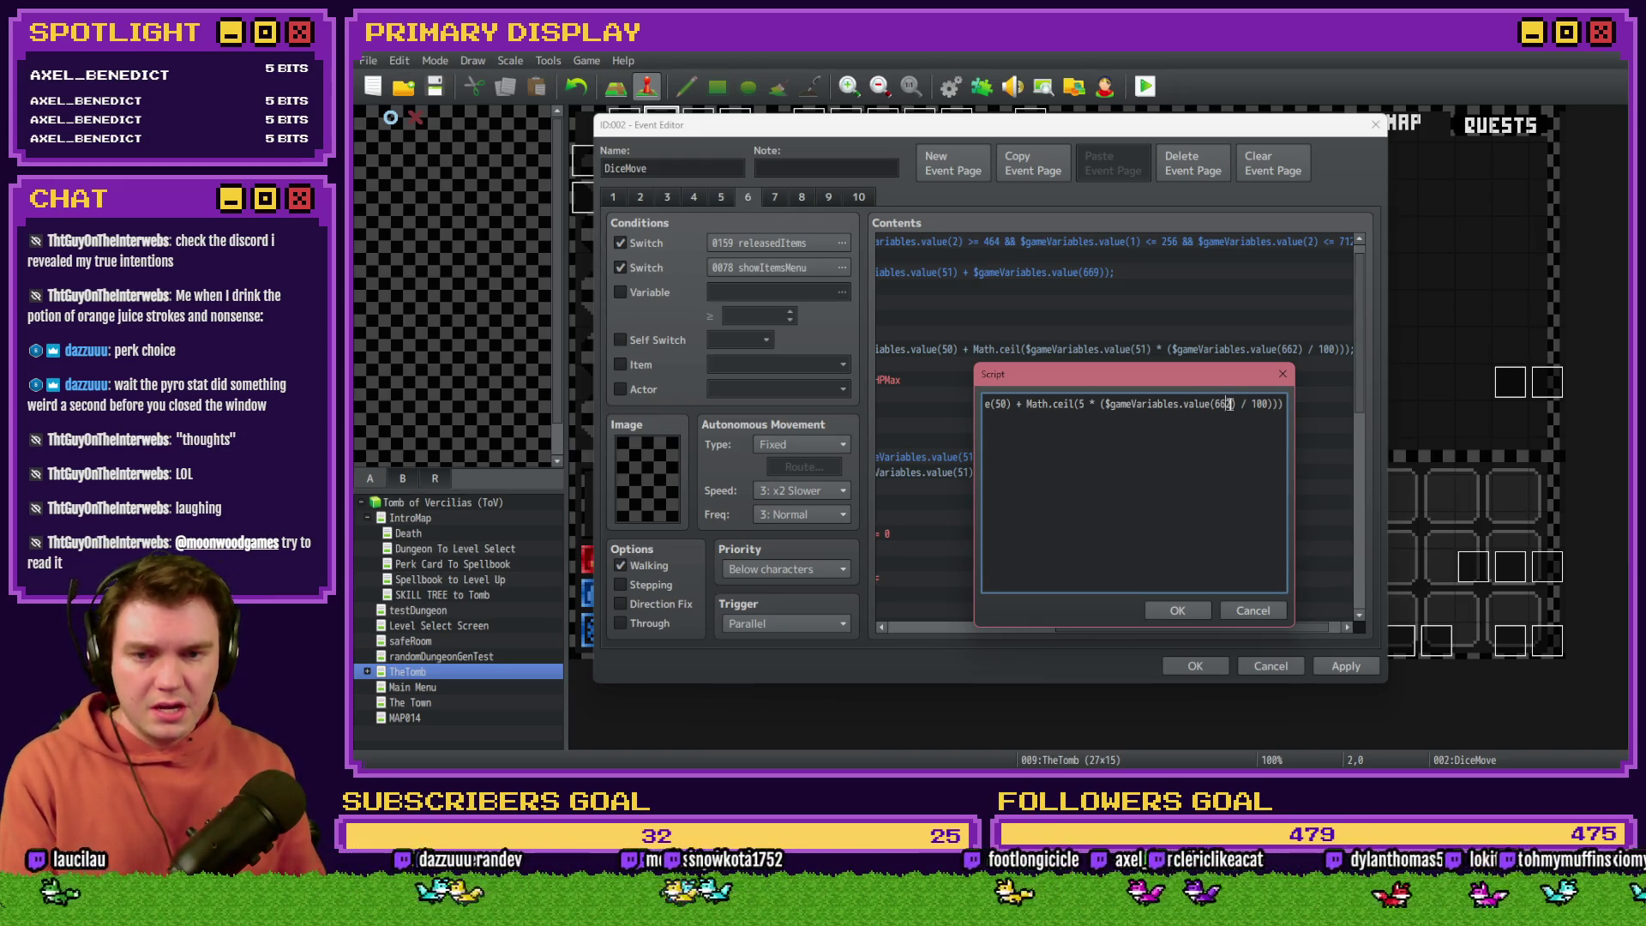
key(BackSpace)
text(3)
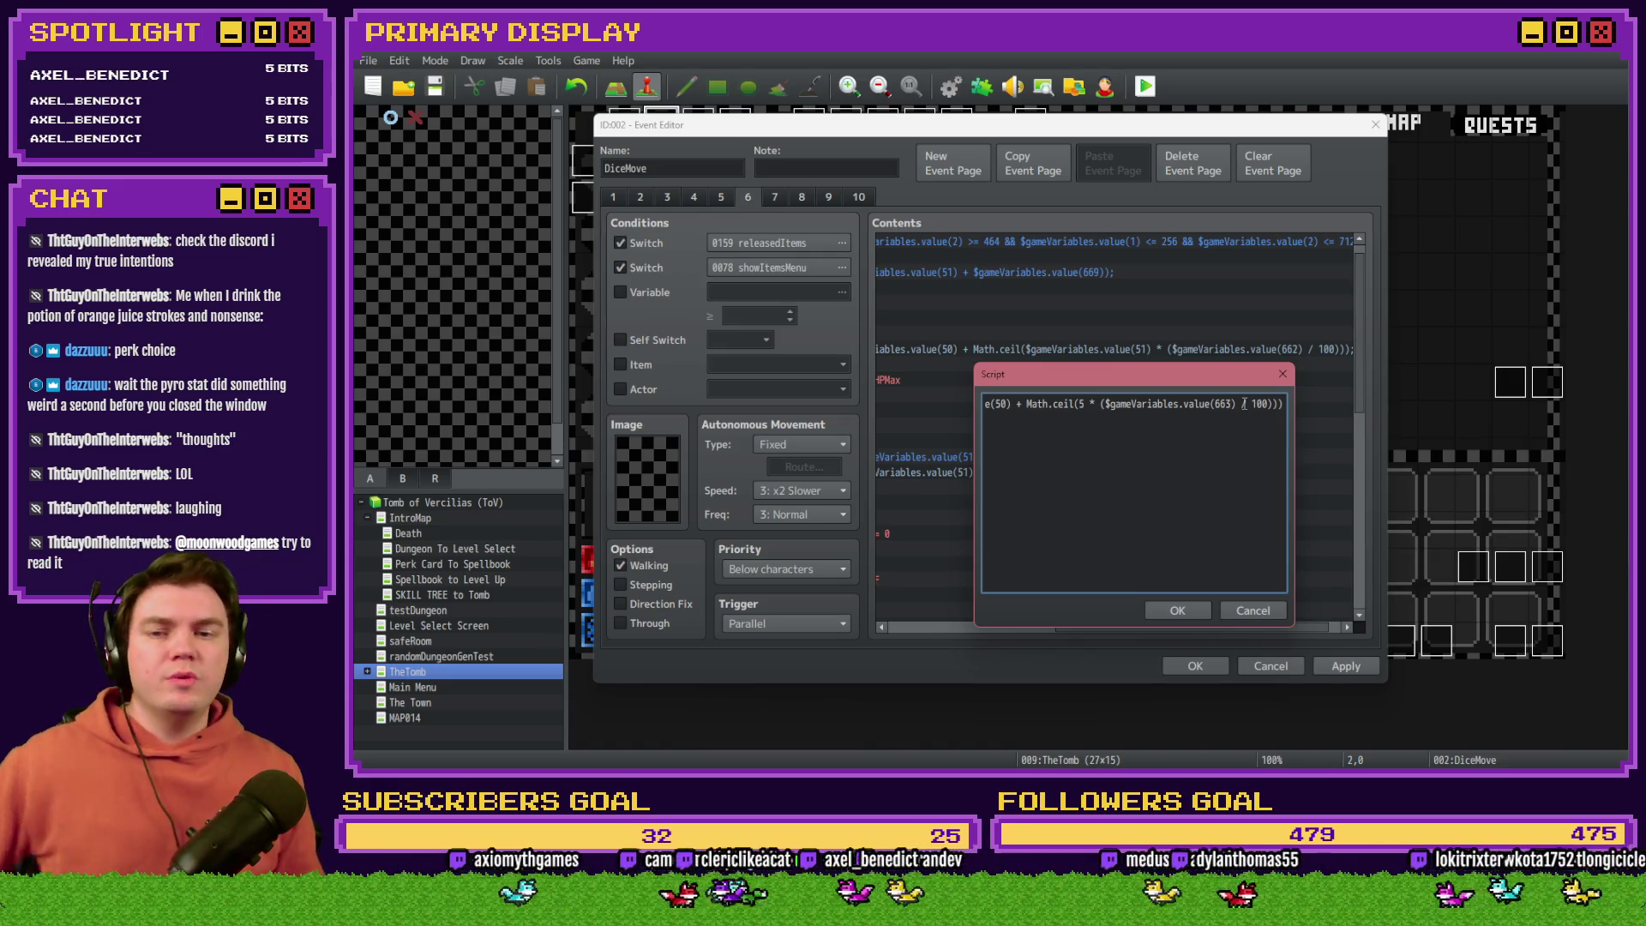
click(1177, 611)
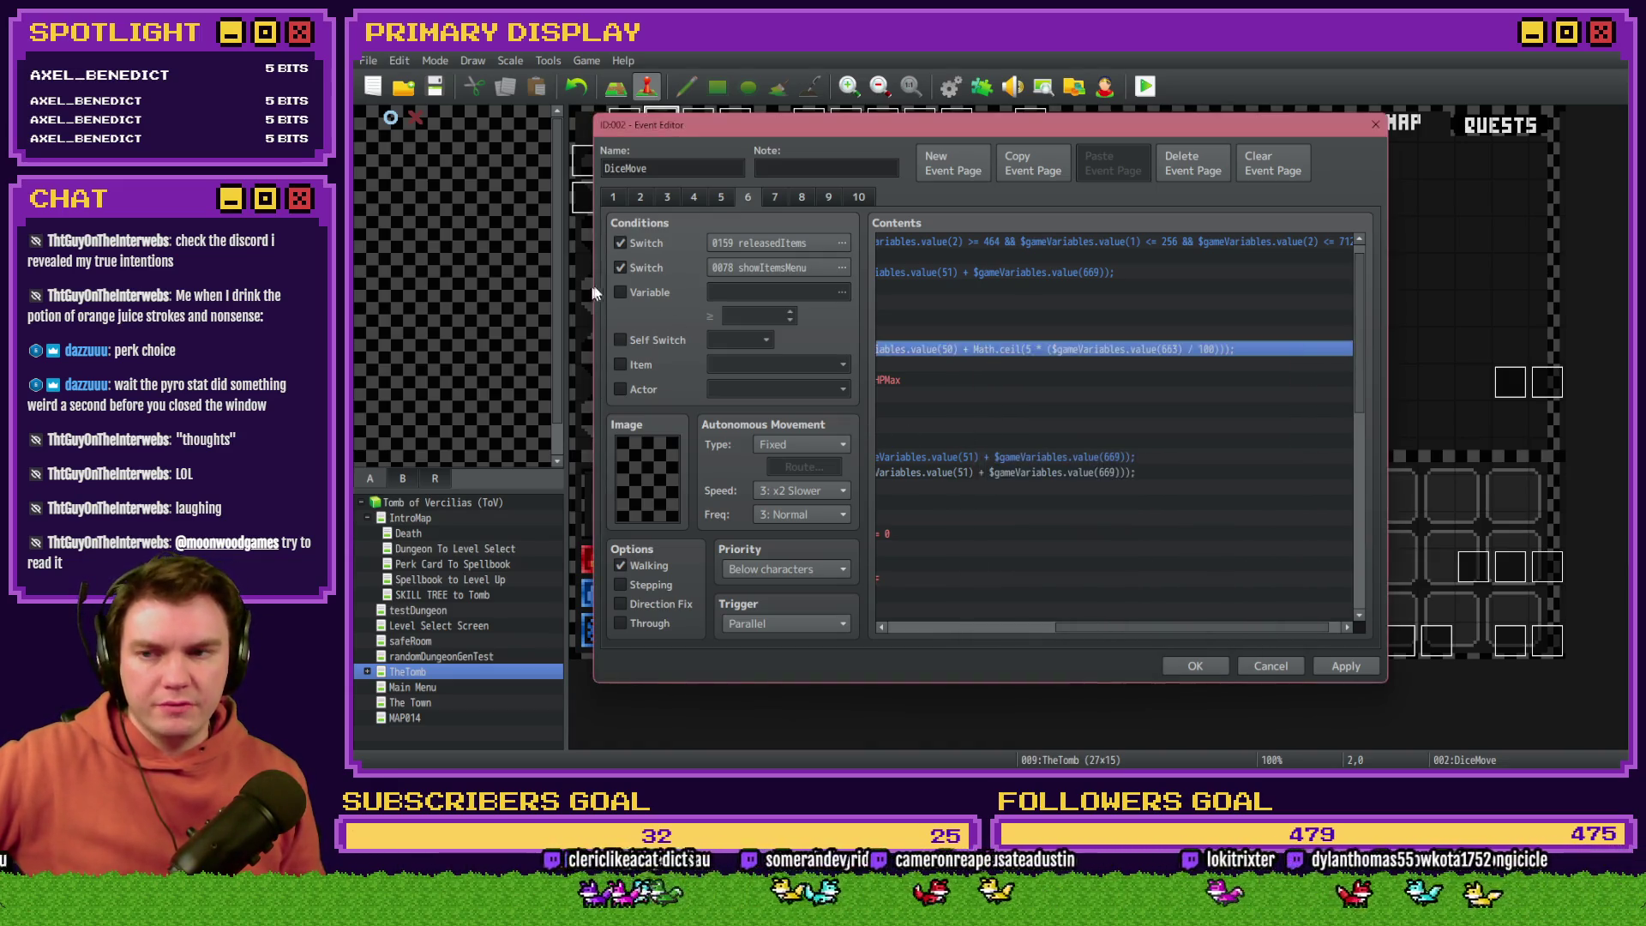
click(639, 293)
click(739, 295)
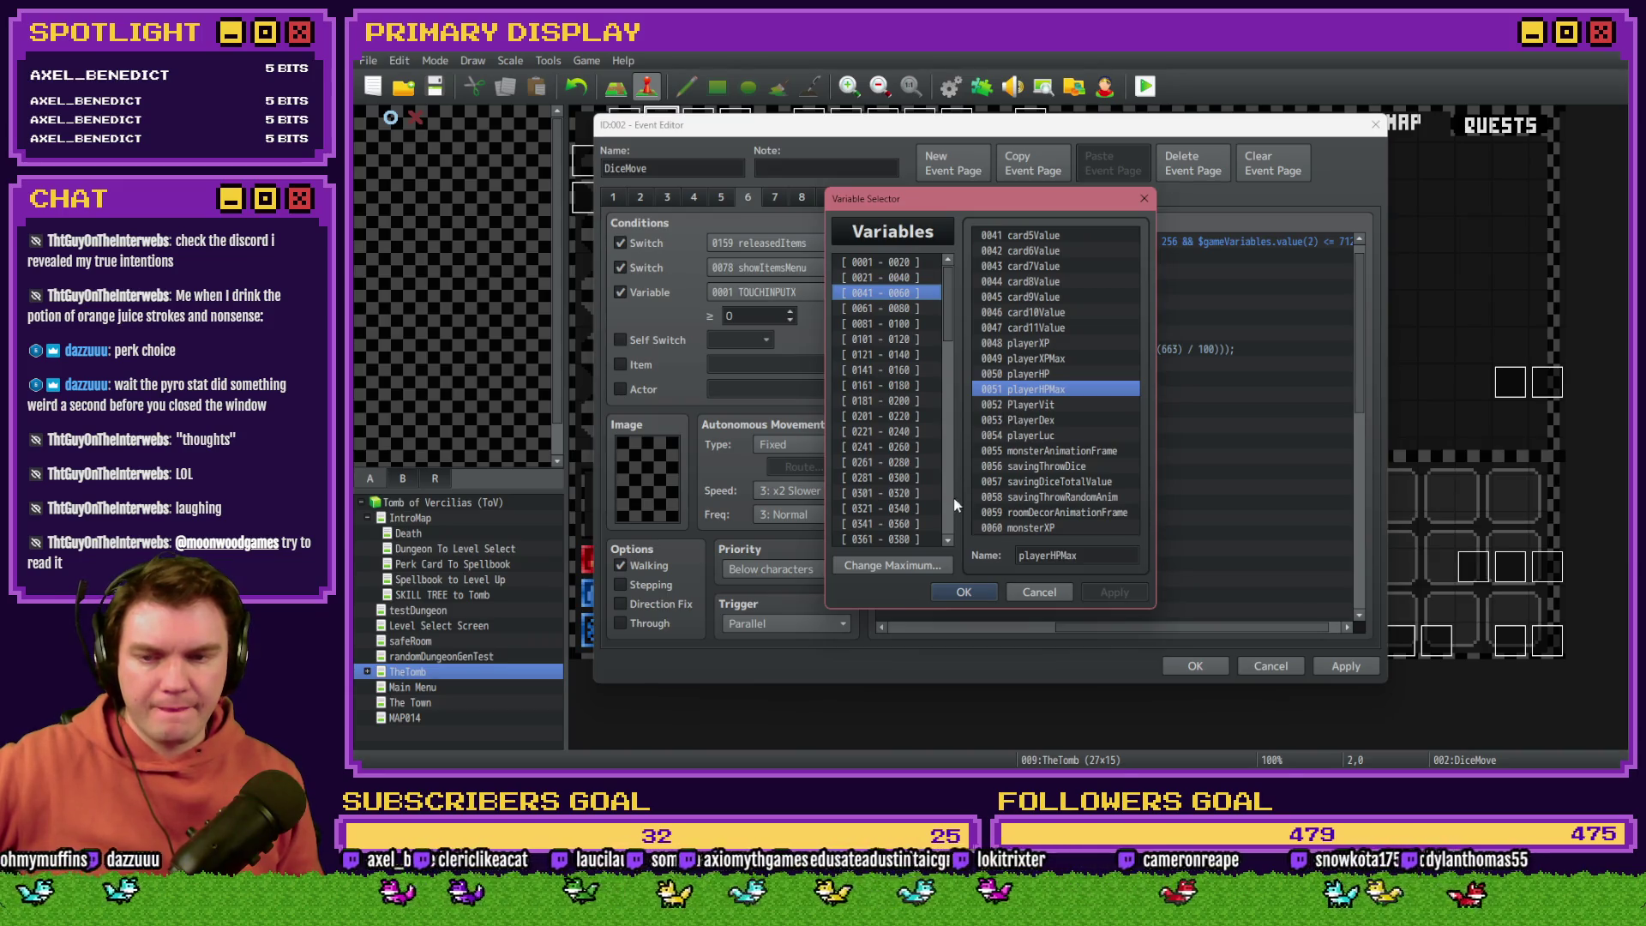
scroll(917, 458, down, 10)
scroll(910, 357, up, 3)
click(889, 354)
scroll(891, 356, up, 2)
click(904, 372)
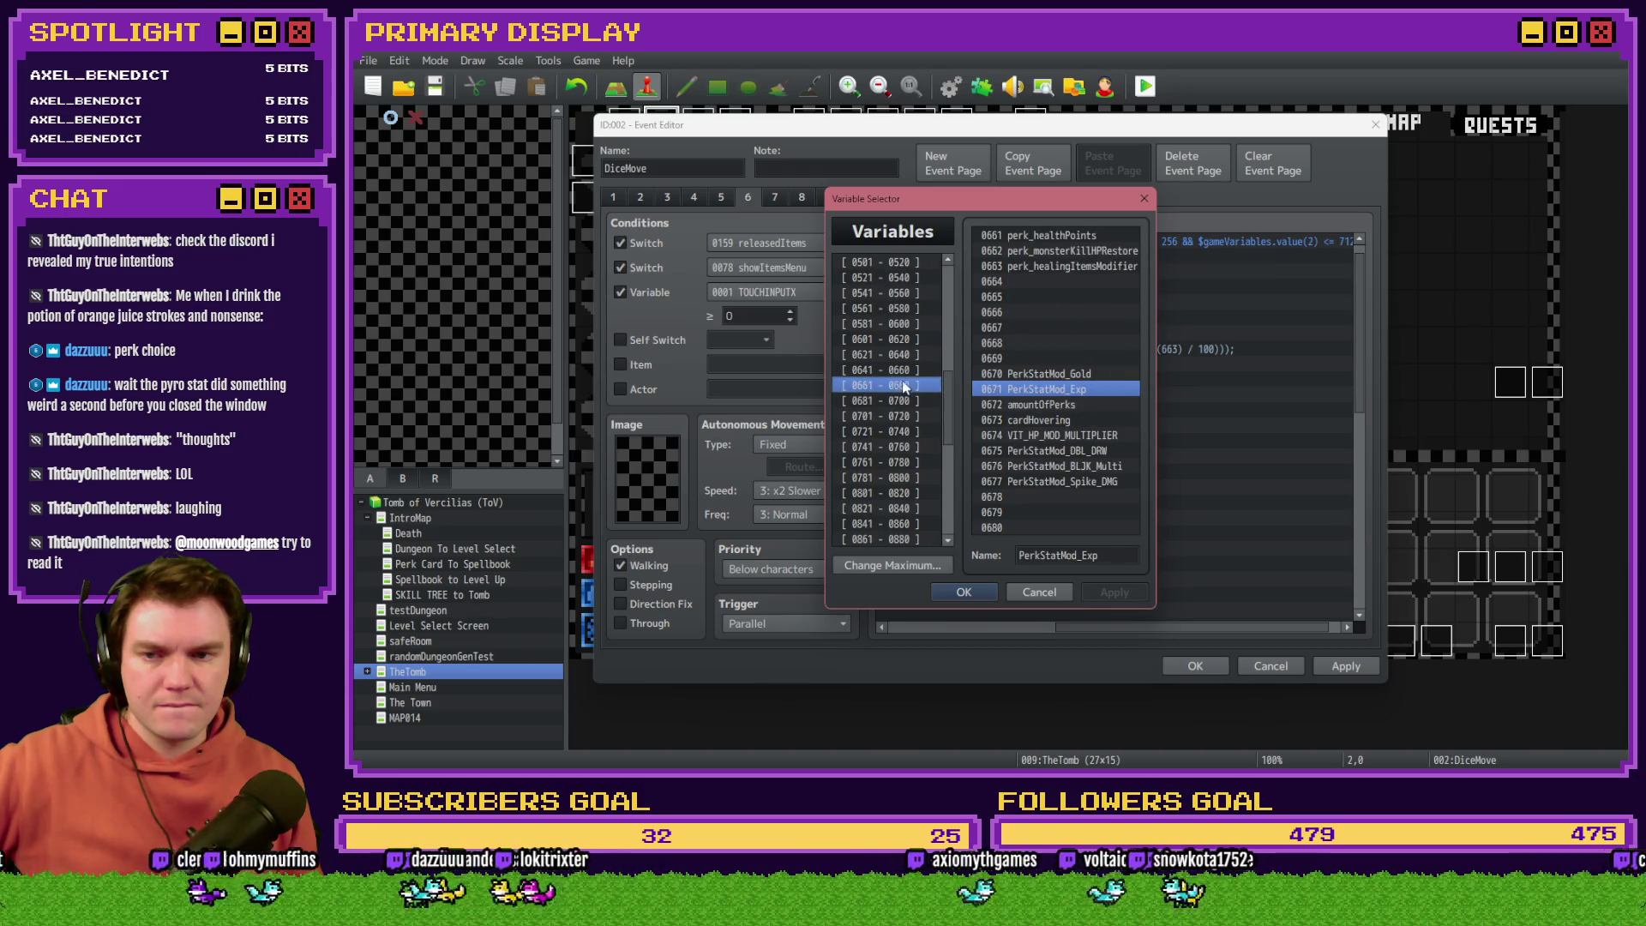
click(905, 385)
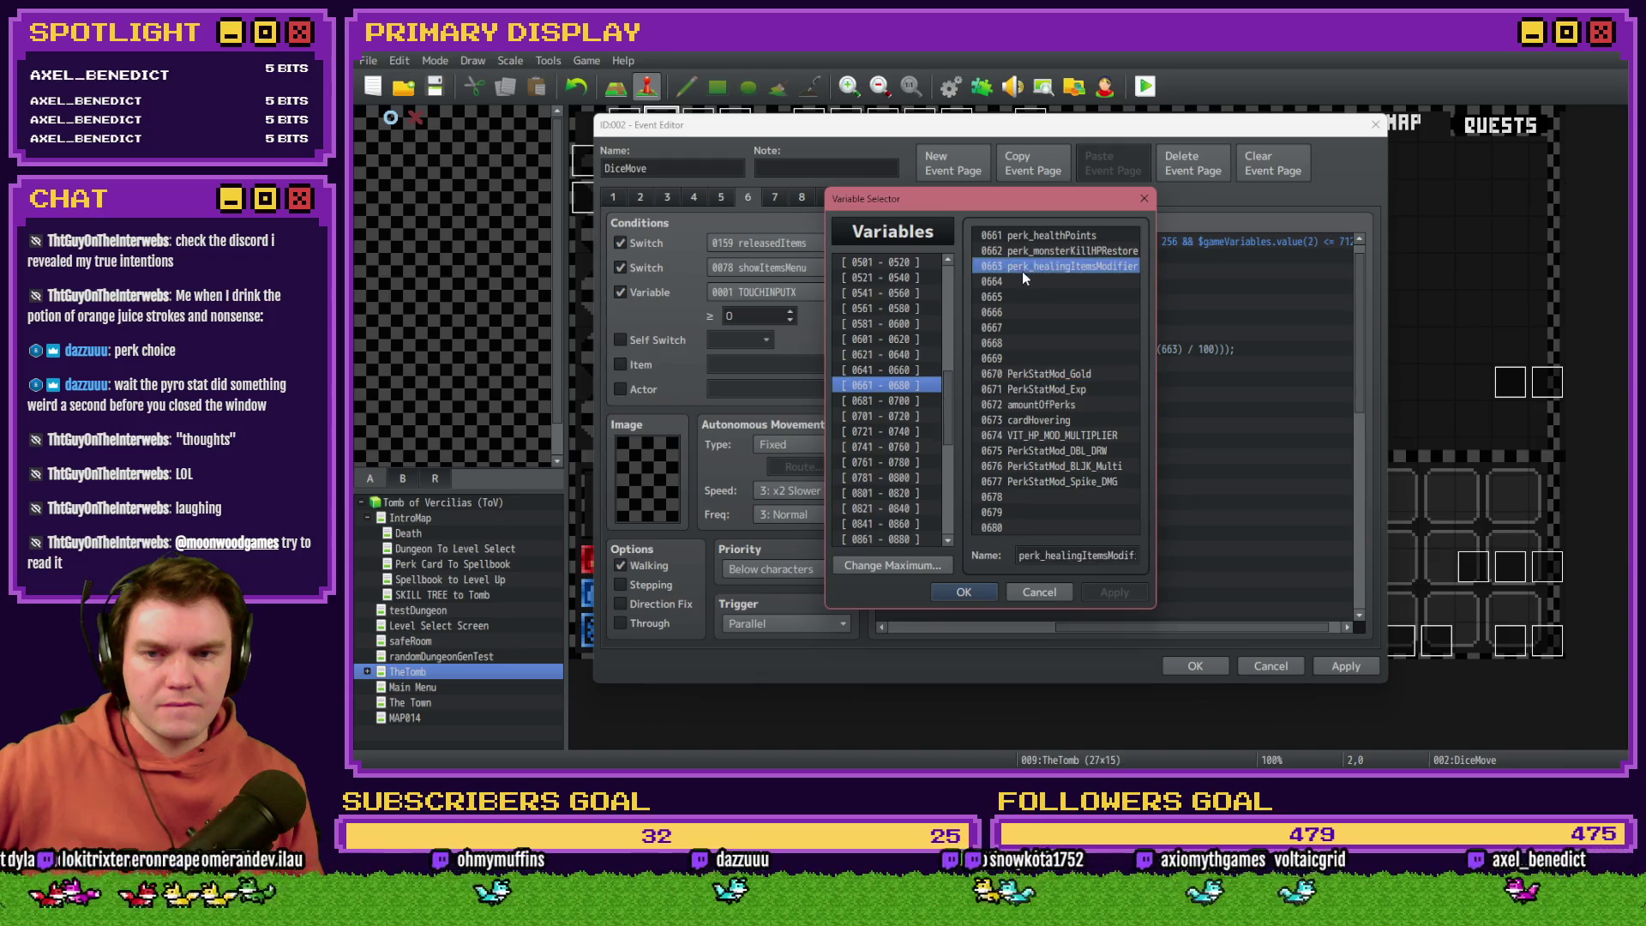
click(1022, 593)
click(634, 292)
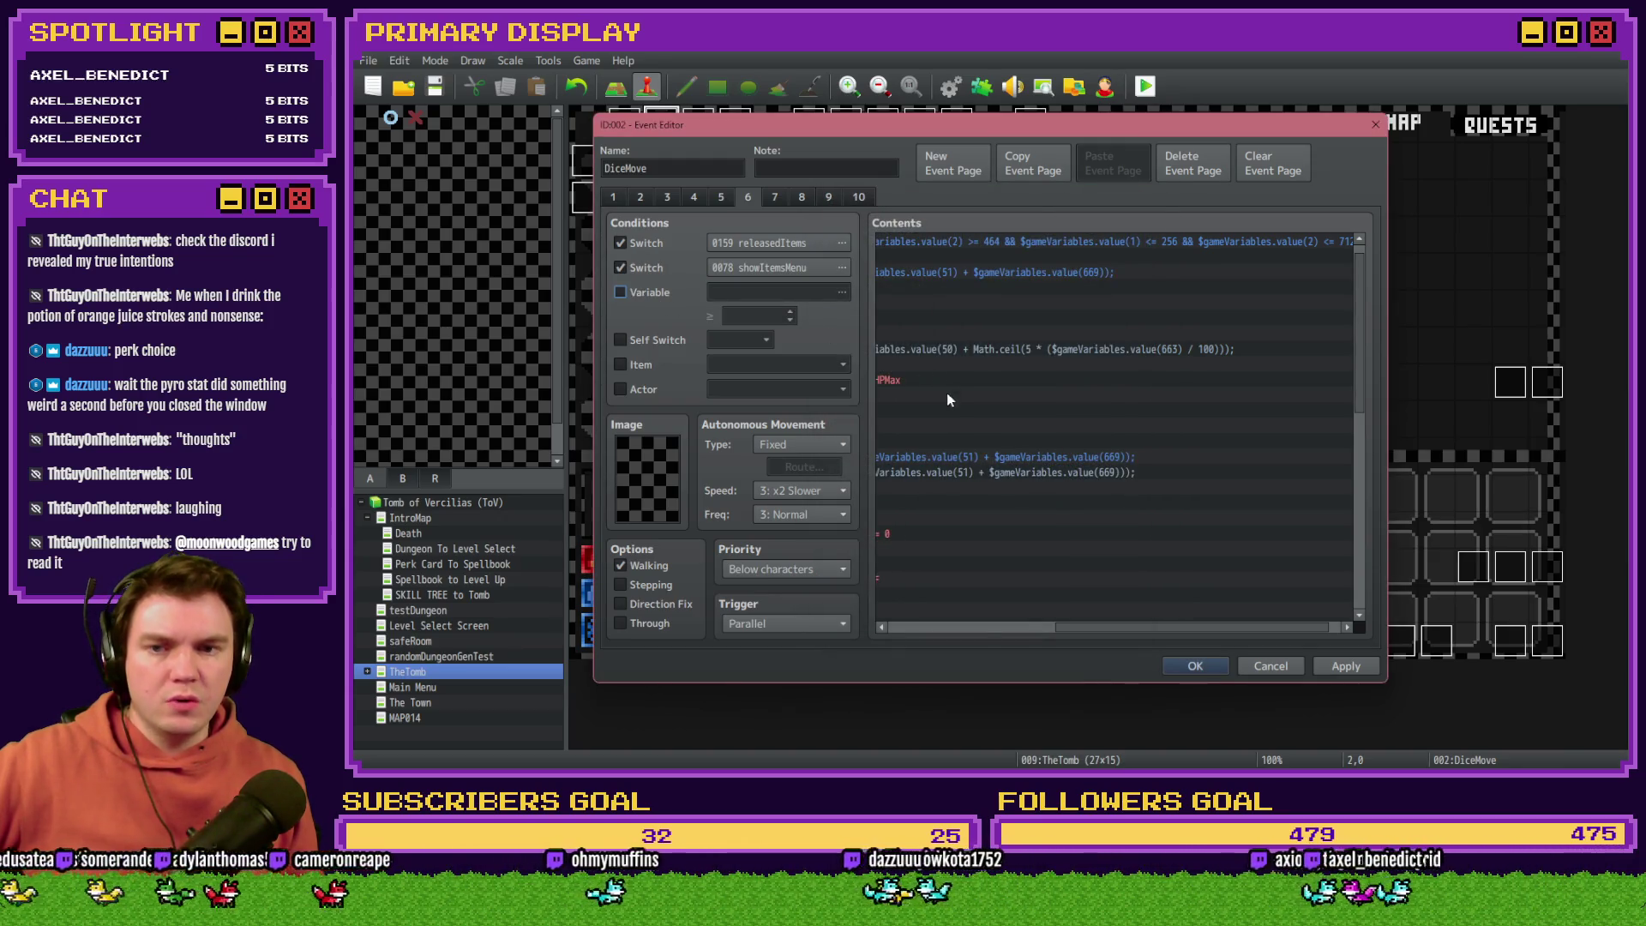
mouse_move(1084, 634)
mouse_down()
mouse_move(1005, 632)
mouse_move(1020, 631)
mouse_up()
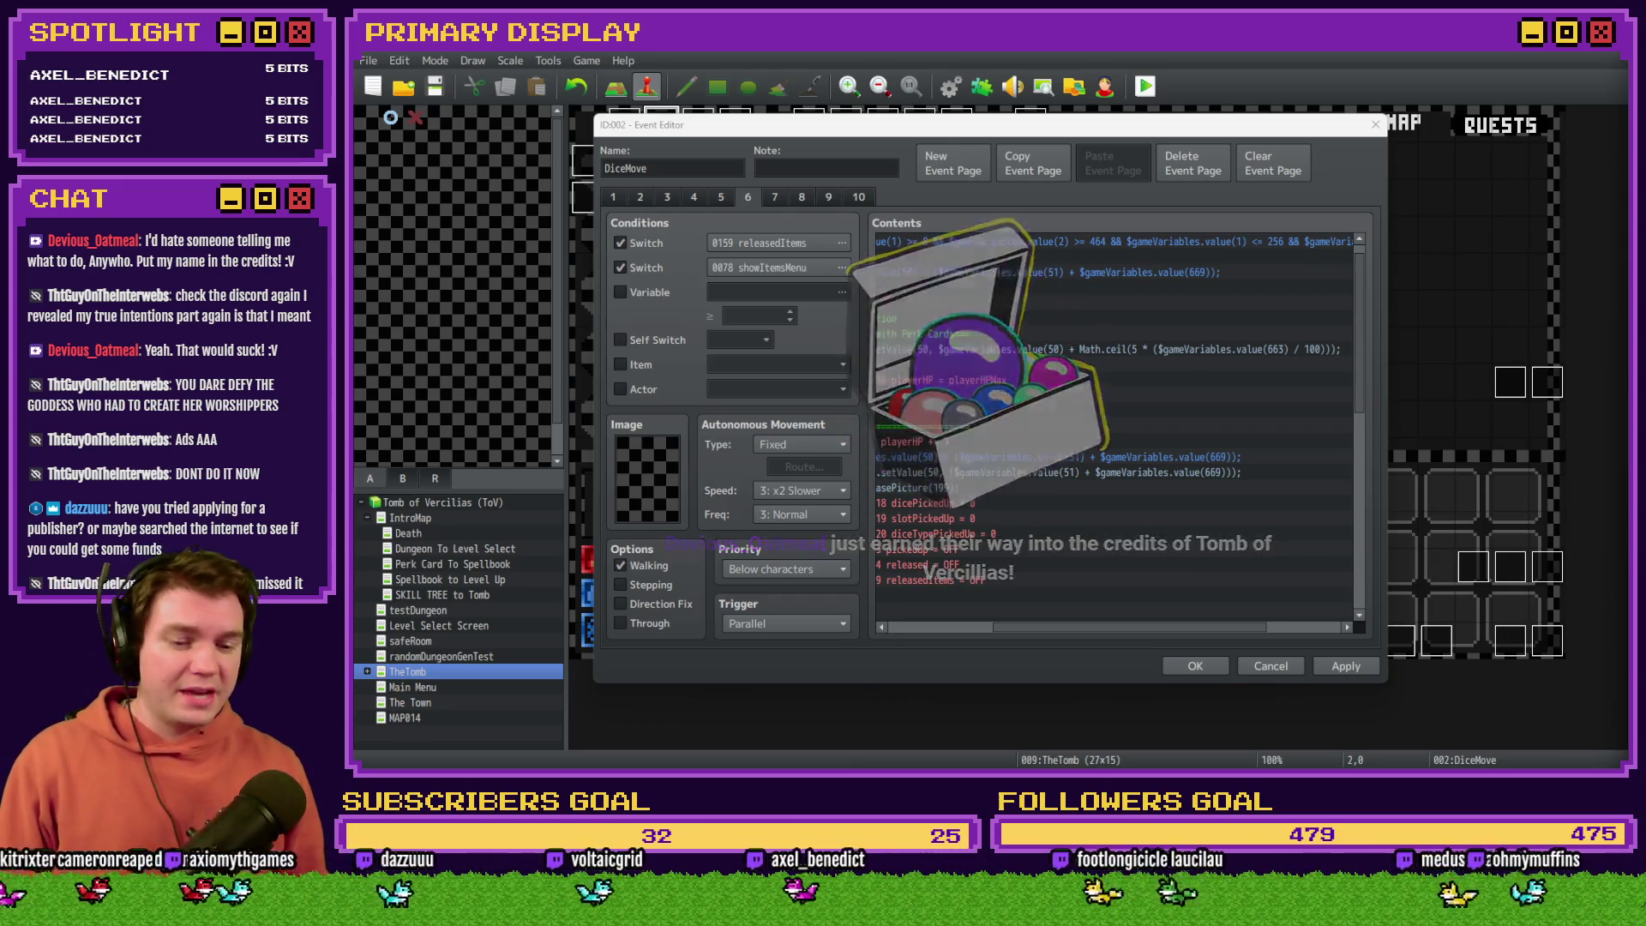
key(alt+Tab)
Step: Change the supporter's x7 to x8 in the Channel Point Credit Names card description, save, and close the card
click(438, 590)
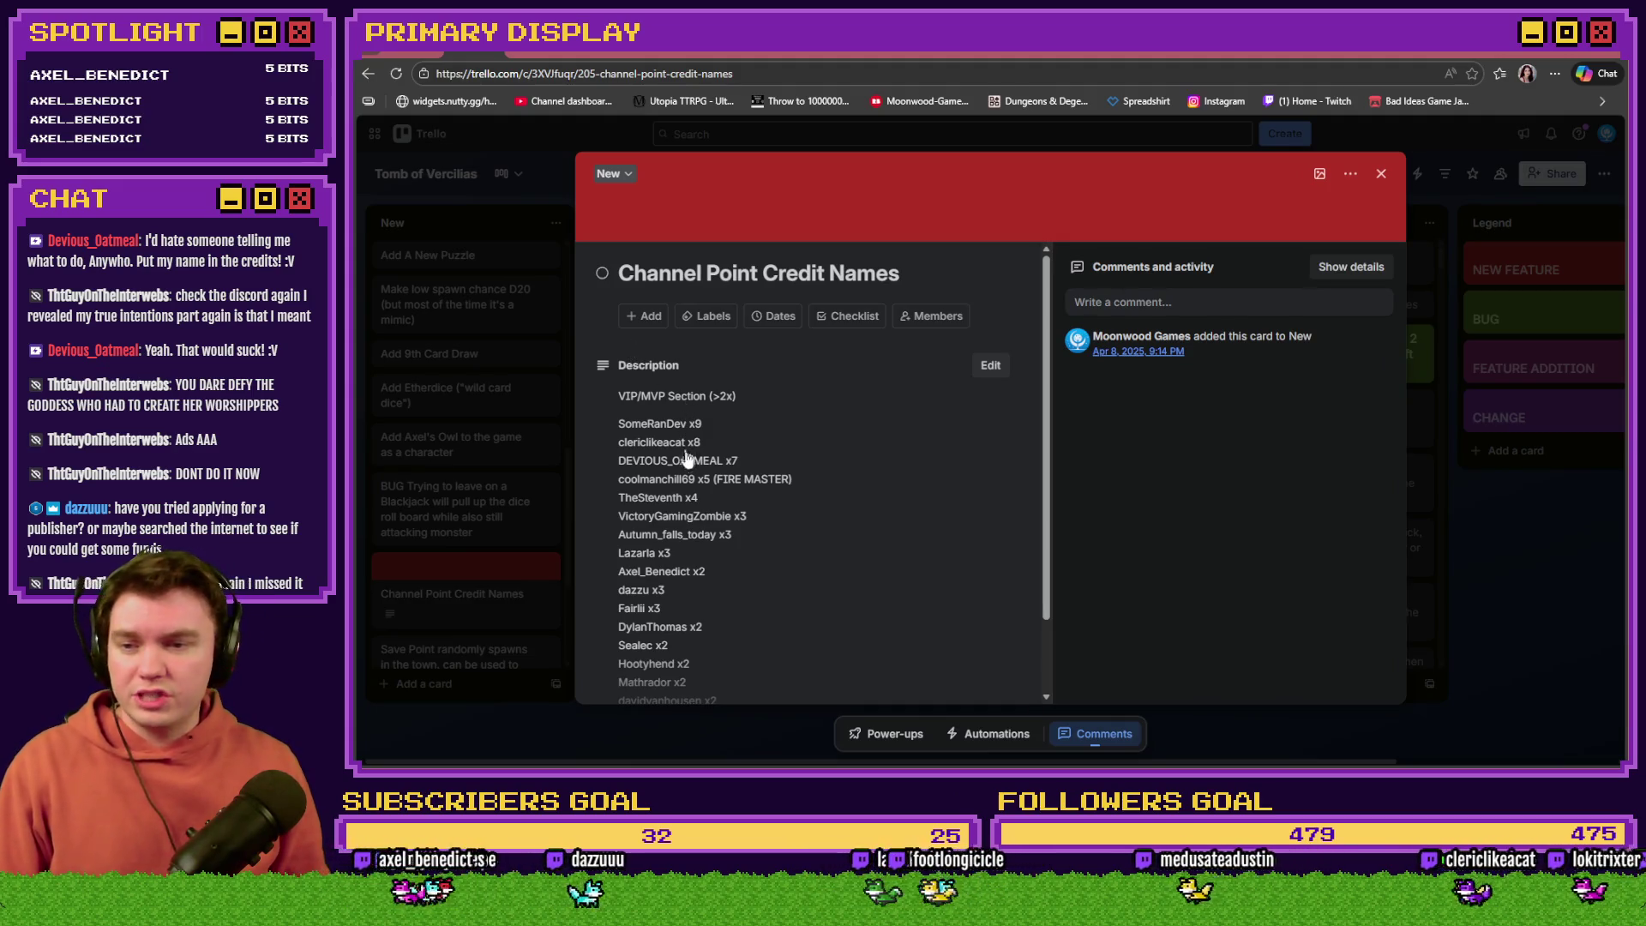
click(737, 465)
click(765, 510)
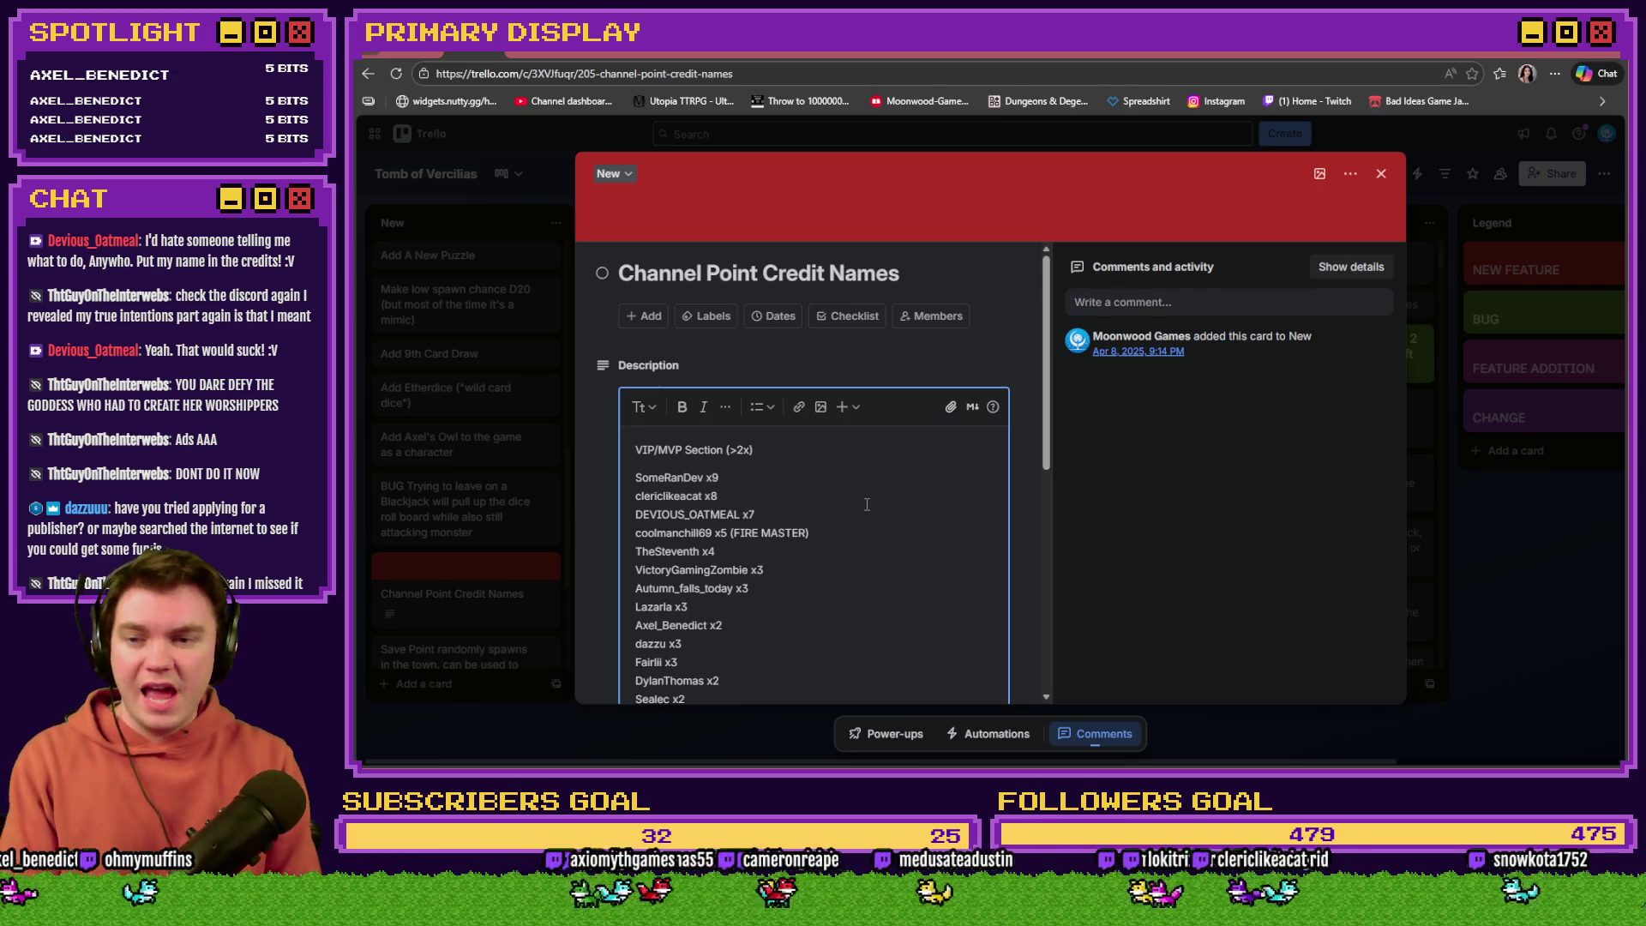
text(8)
click(769, 495)
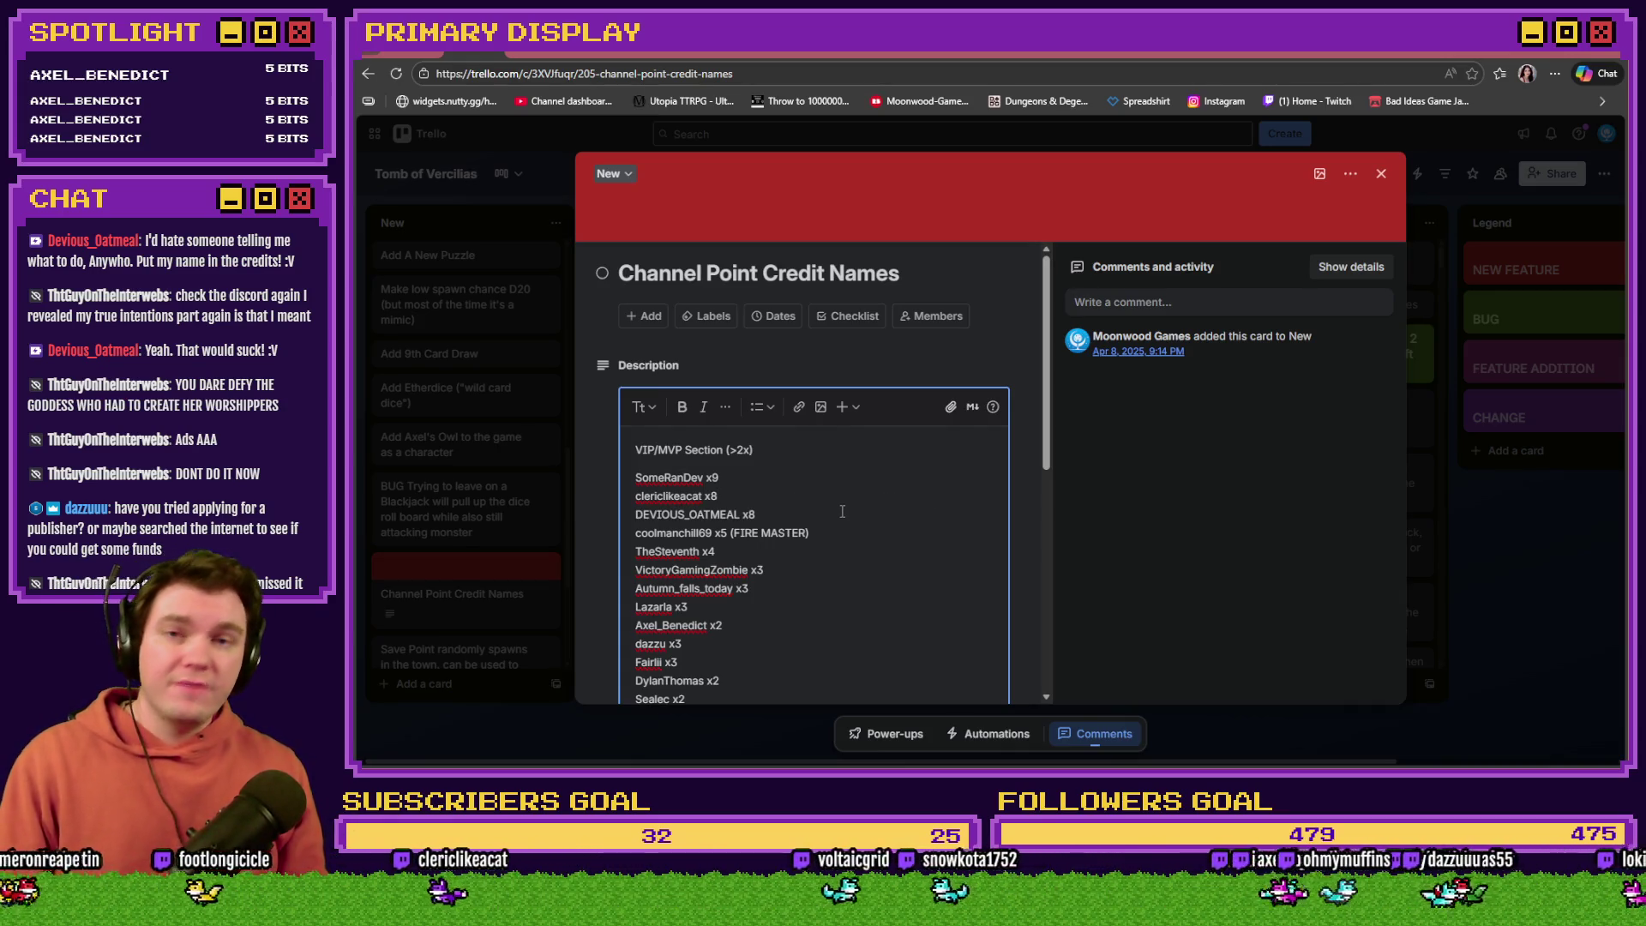
scroll(841, 509, down, 10)
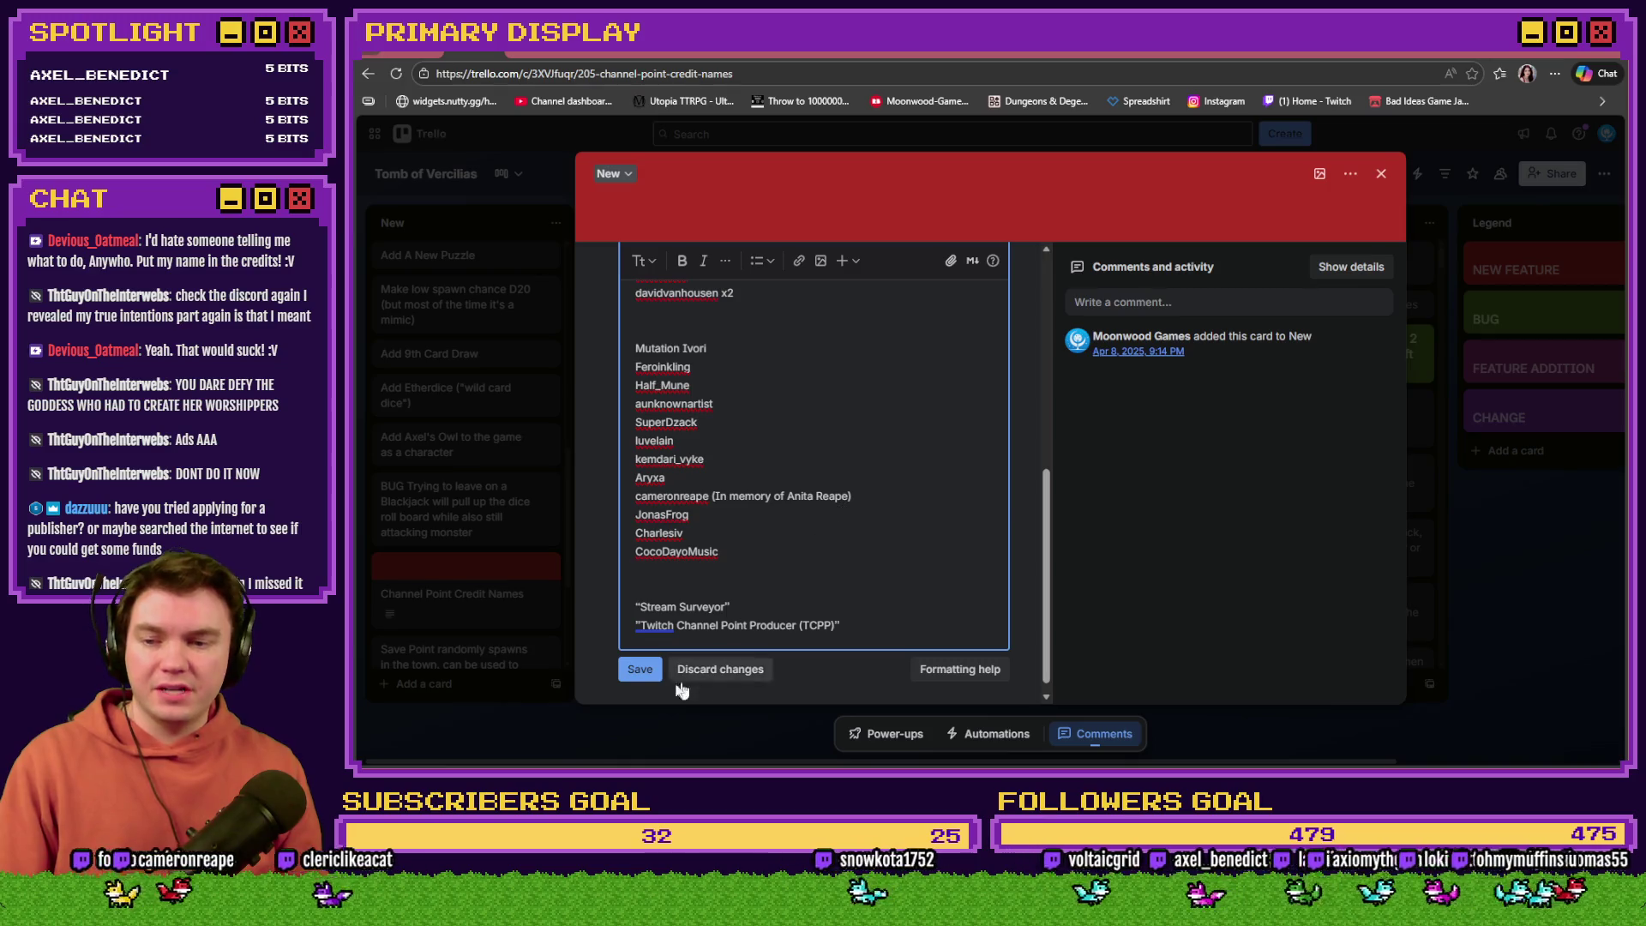
click(635, 675)
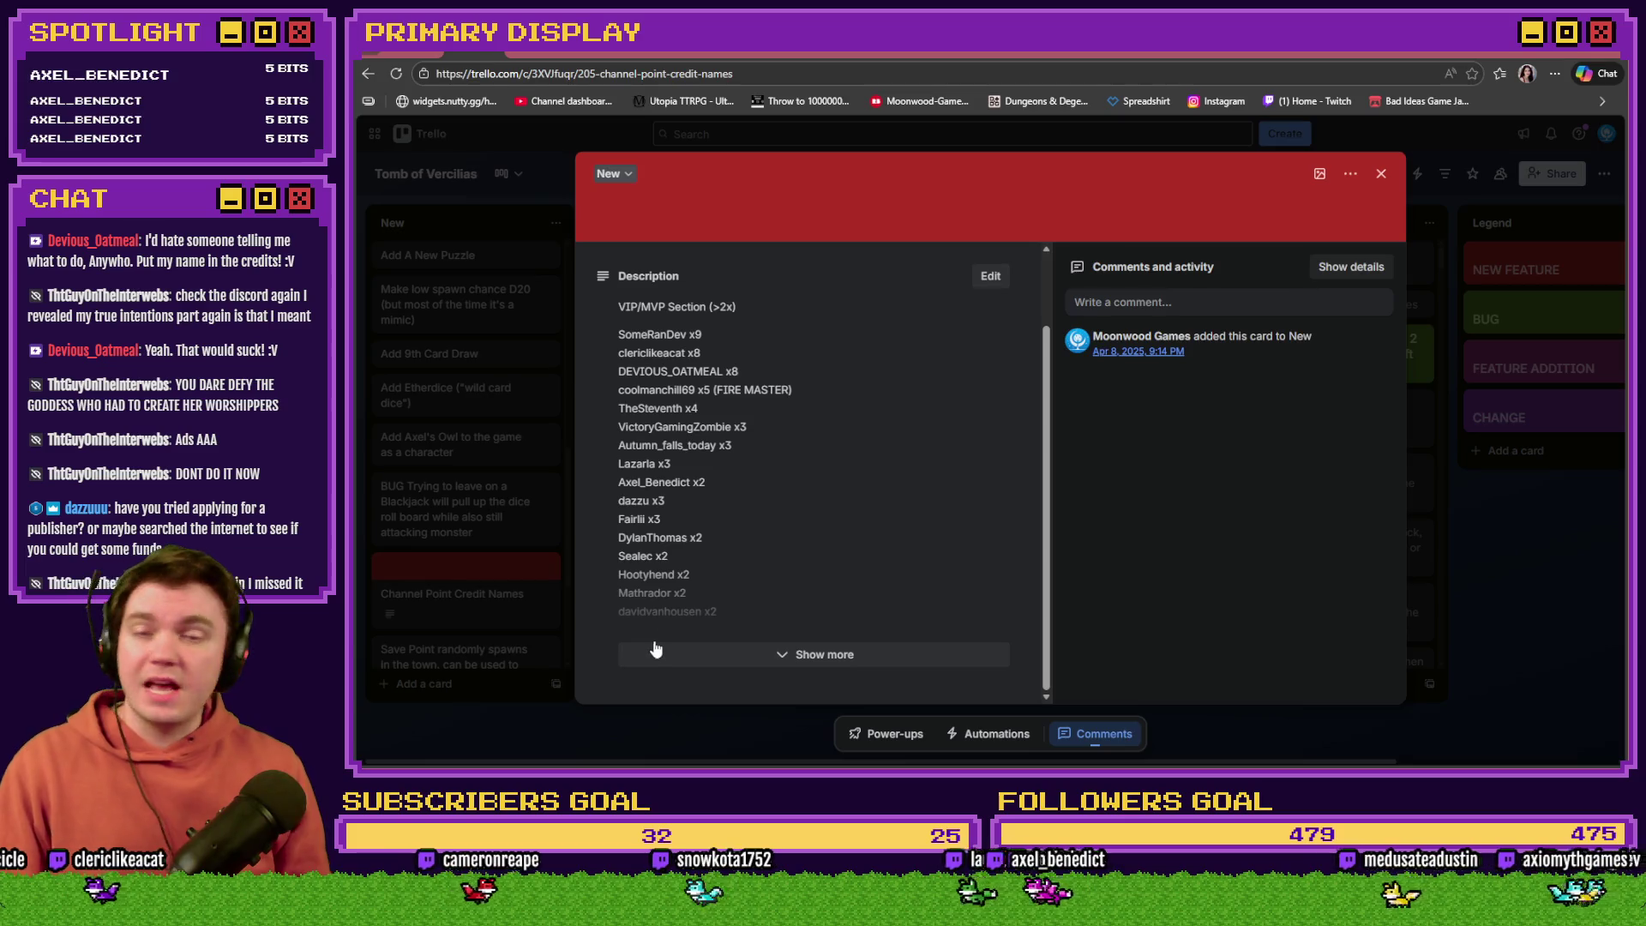
click(1381, 173)
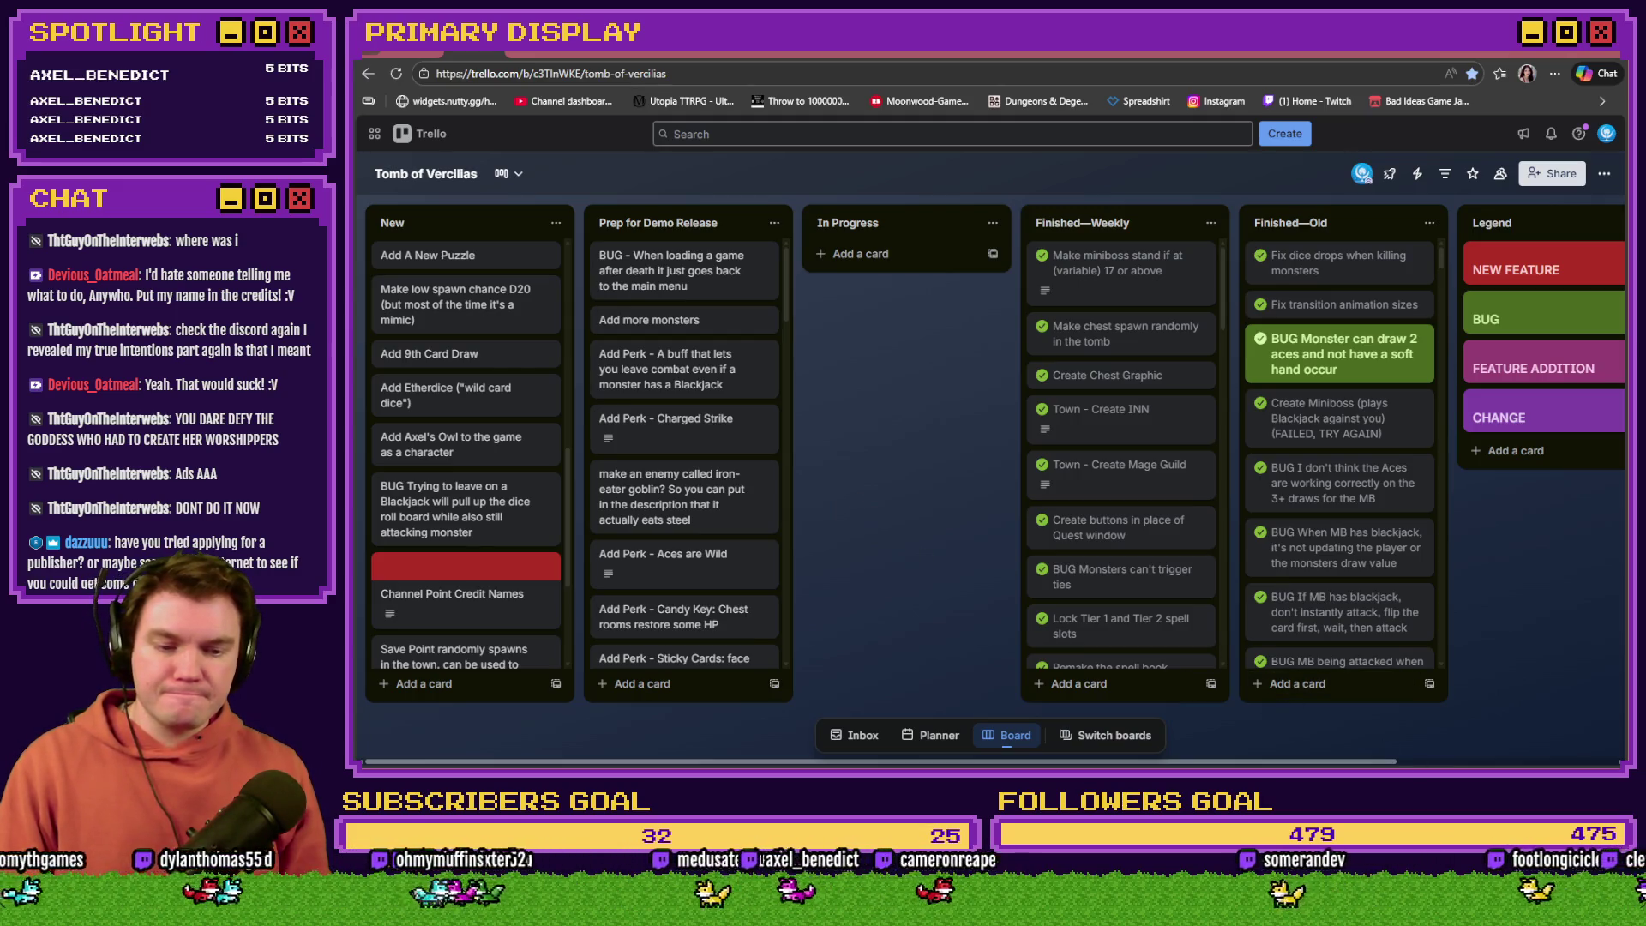
Step: Edit DiceMove's Small Health Potion script to add Math.ceil(5 * perk modifier) to variable 50 playerHP
key(alt+Tab)
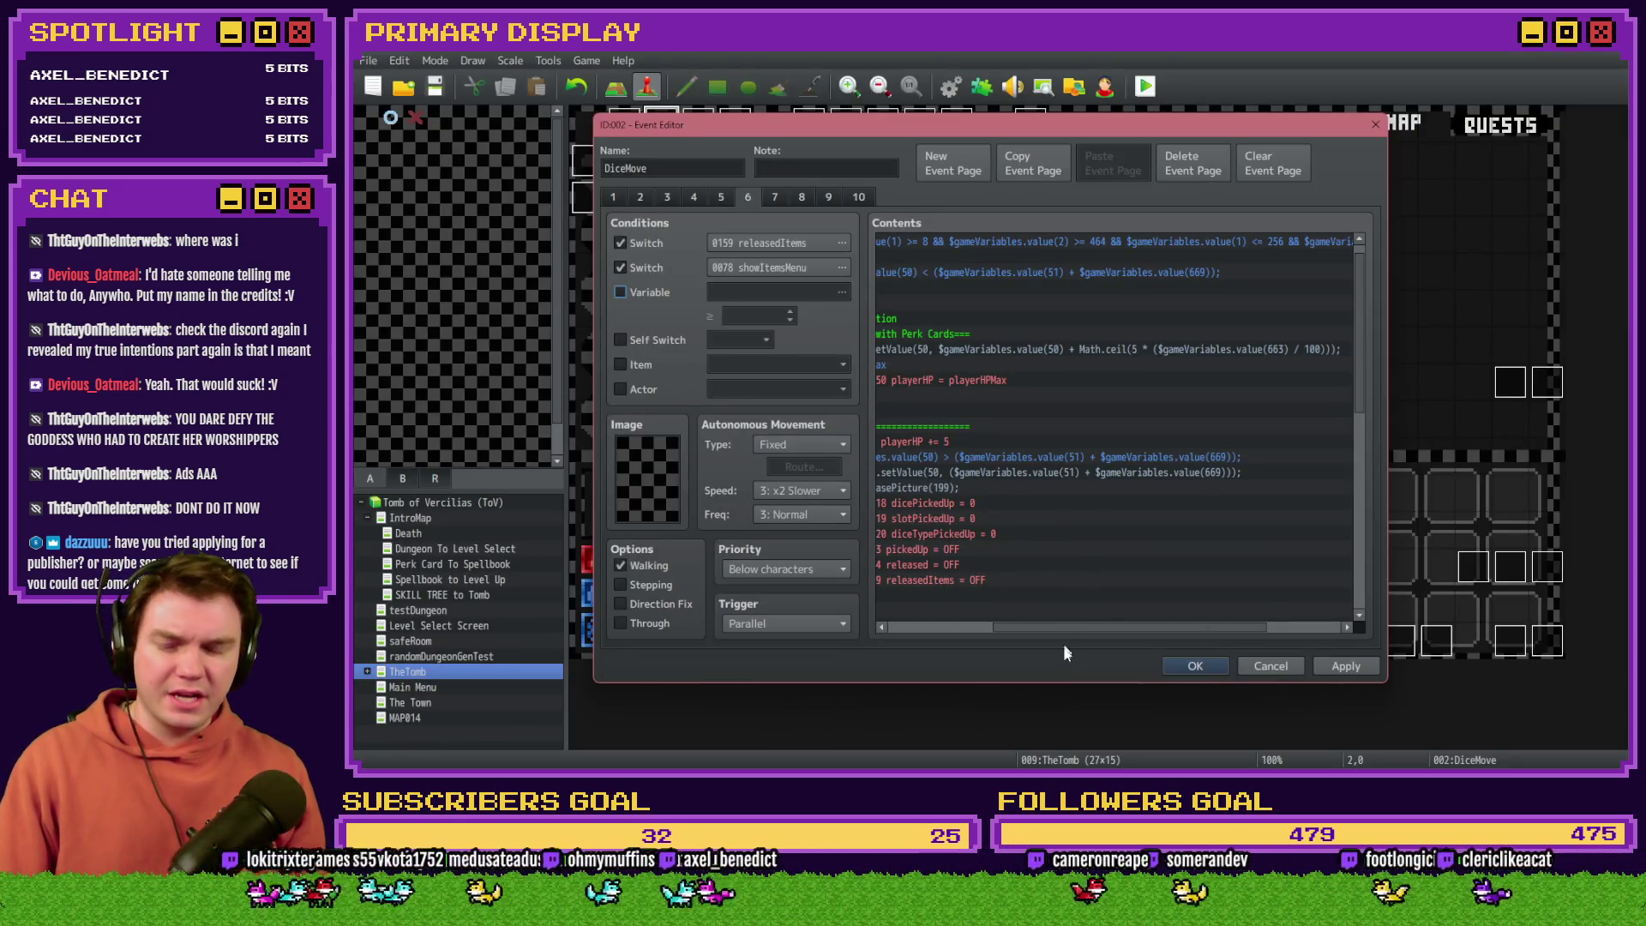
mouse_move(1018, 627)
mouse_down()
mouse_move(924, 626)
mouse_move(948, 627)
mouse_up()
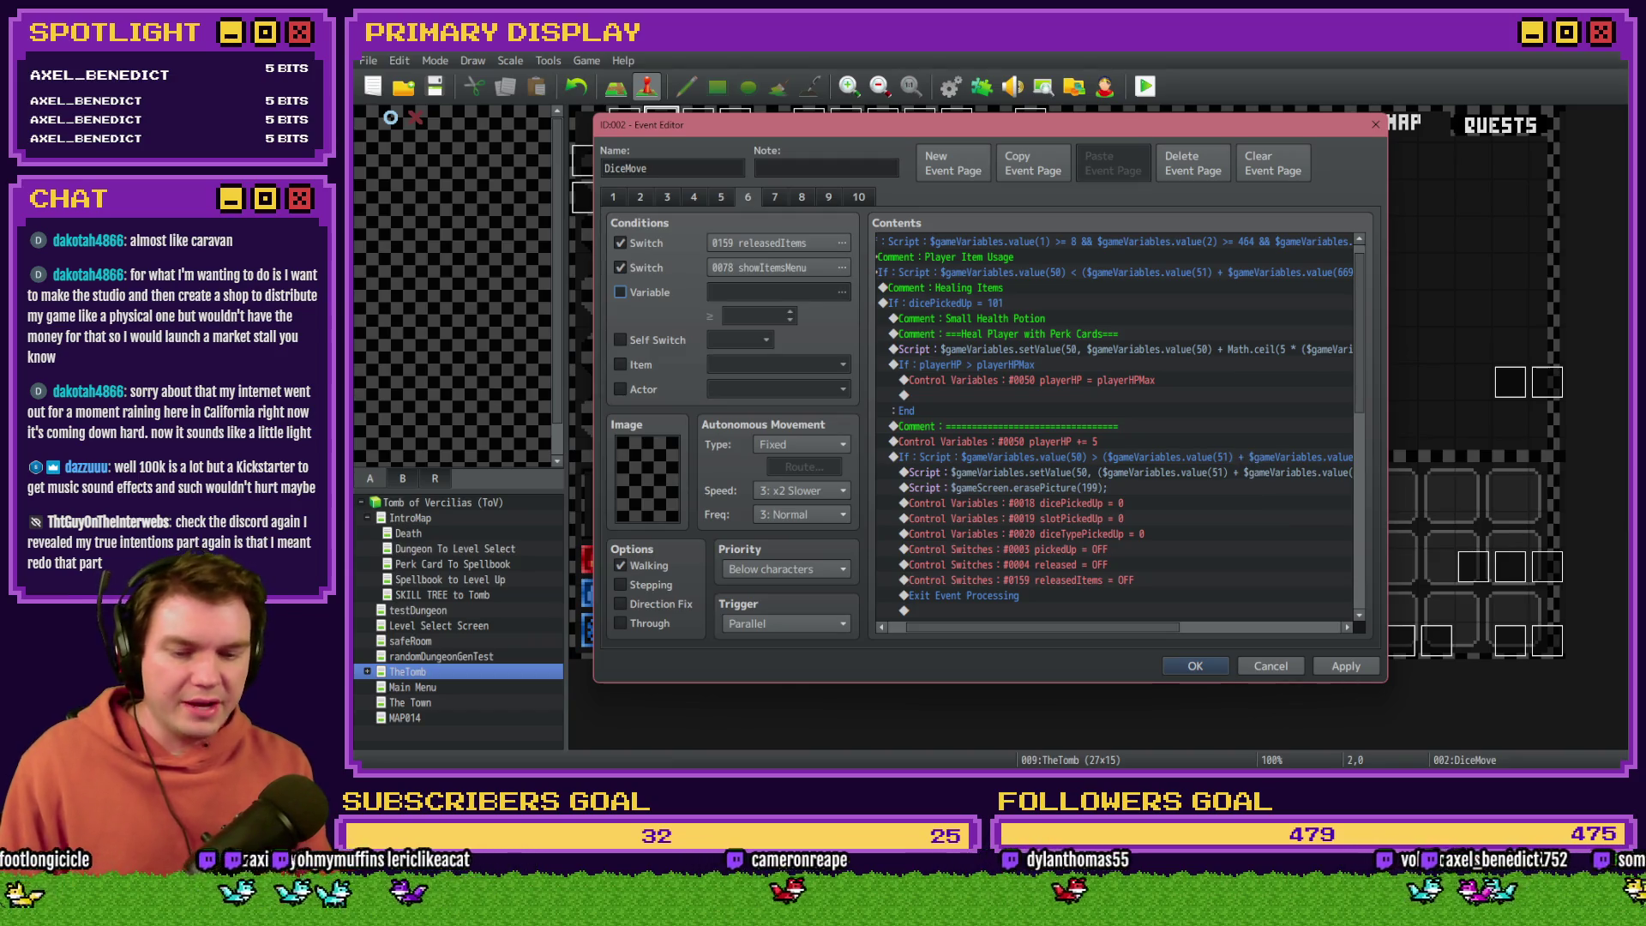
key(alt+Tab)
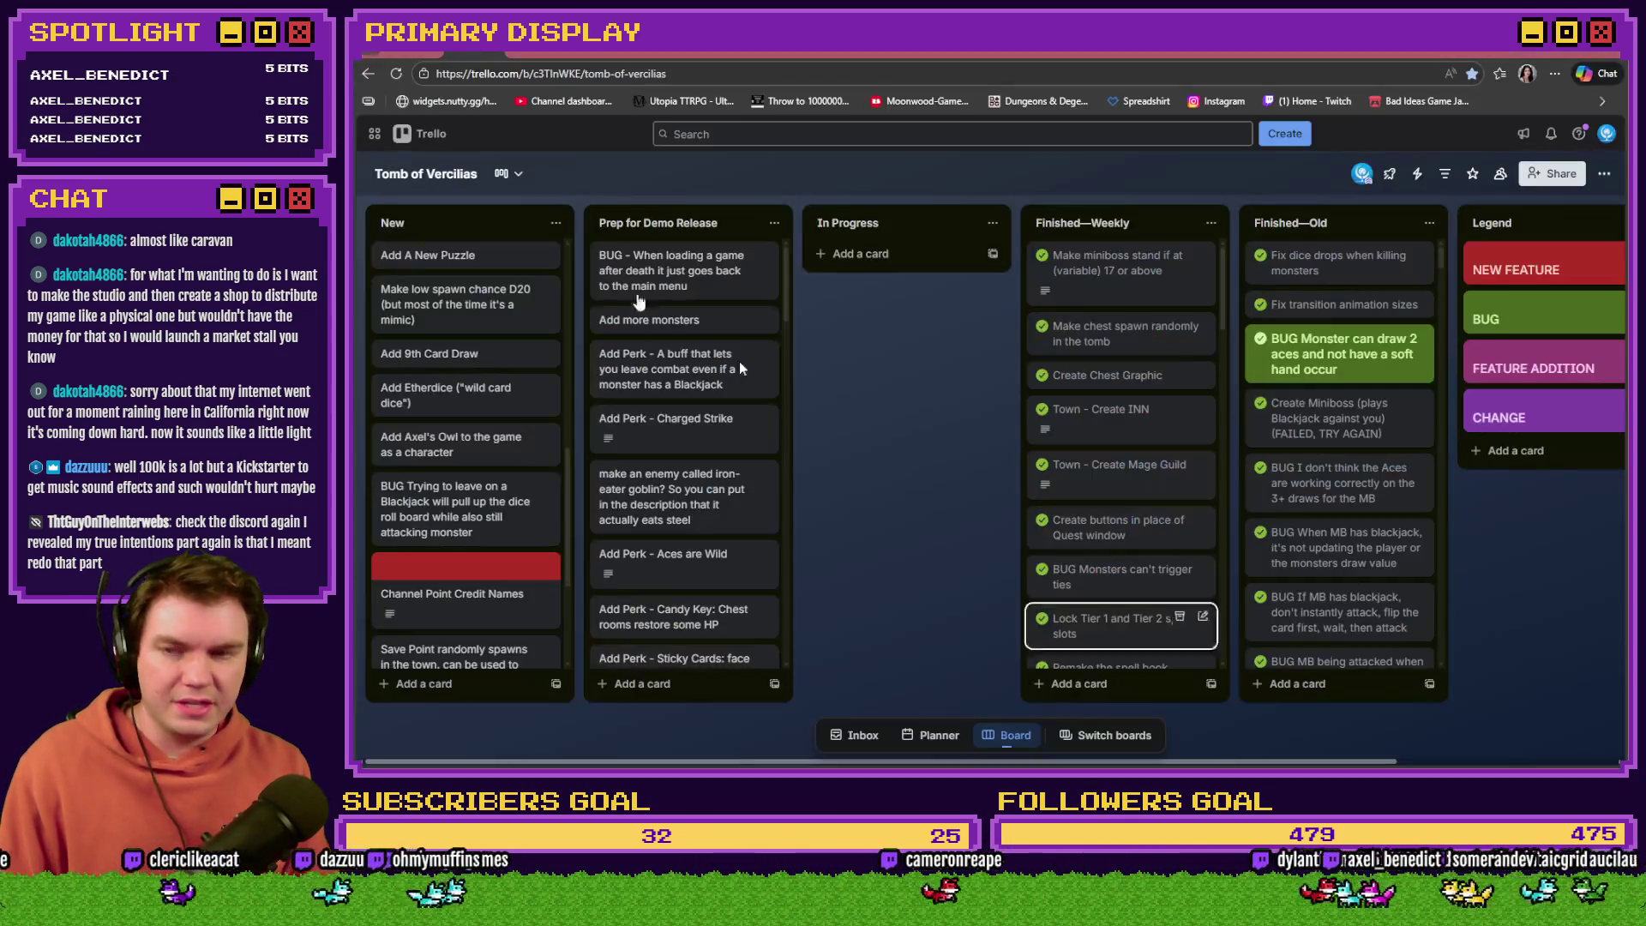
Step: Switch to the Moonwood Games Discord #general channel
key(alt+Tab)
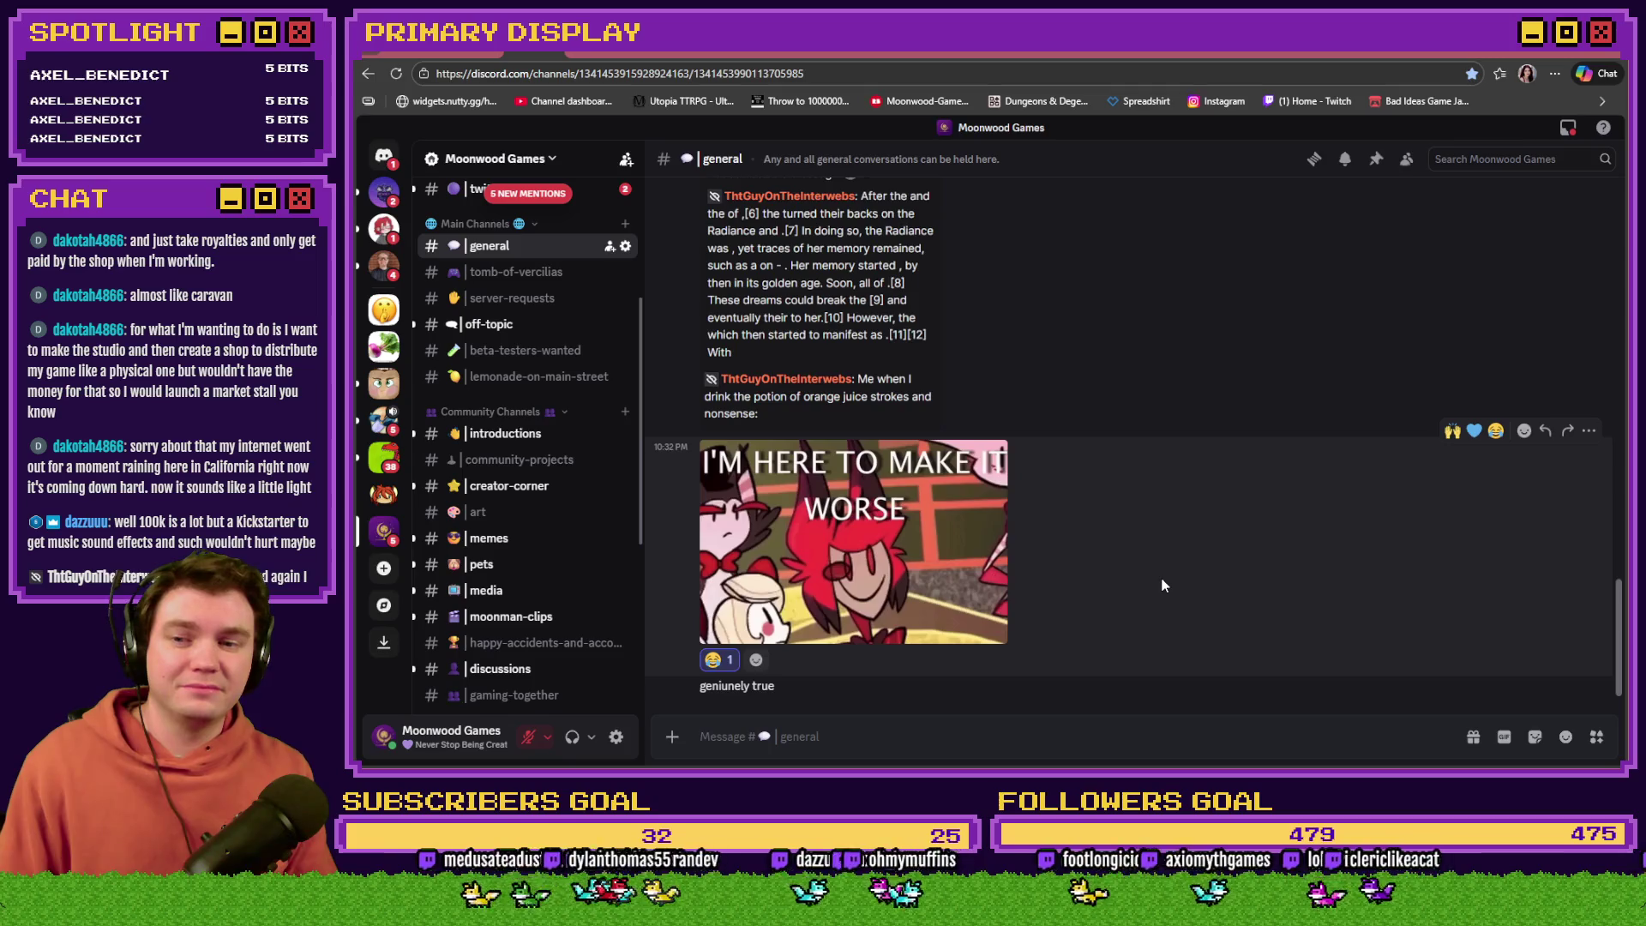
Step: Scroll through the Discord #general chat, then return to the Tomb of Vercilias Trello board
scroll(1160, 578, up, 5)
scroll(1168, 591, down, 5)
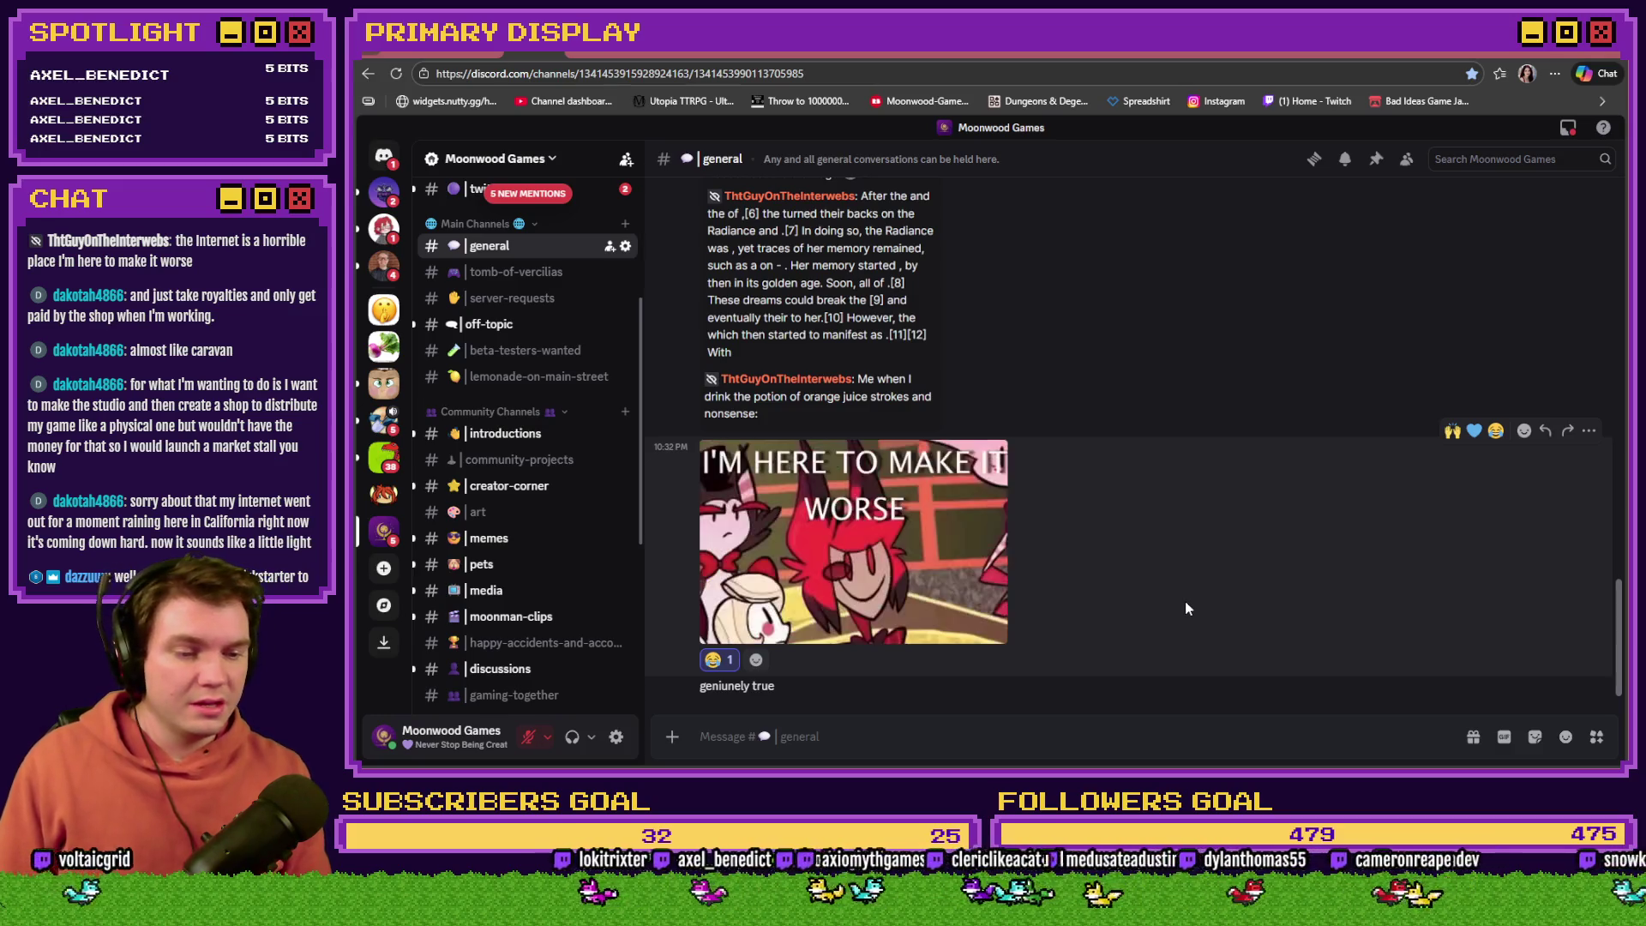
click(699, 58)
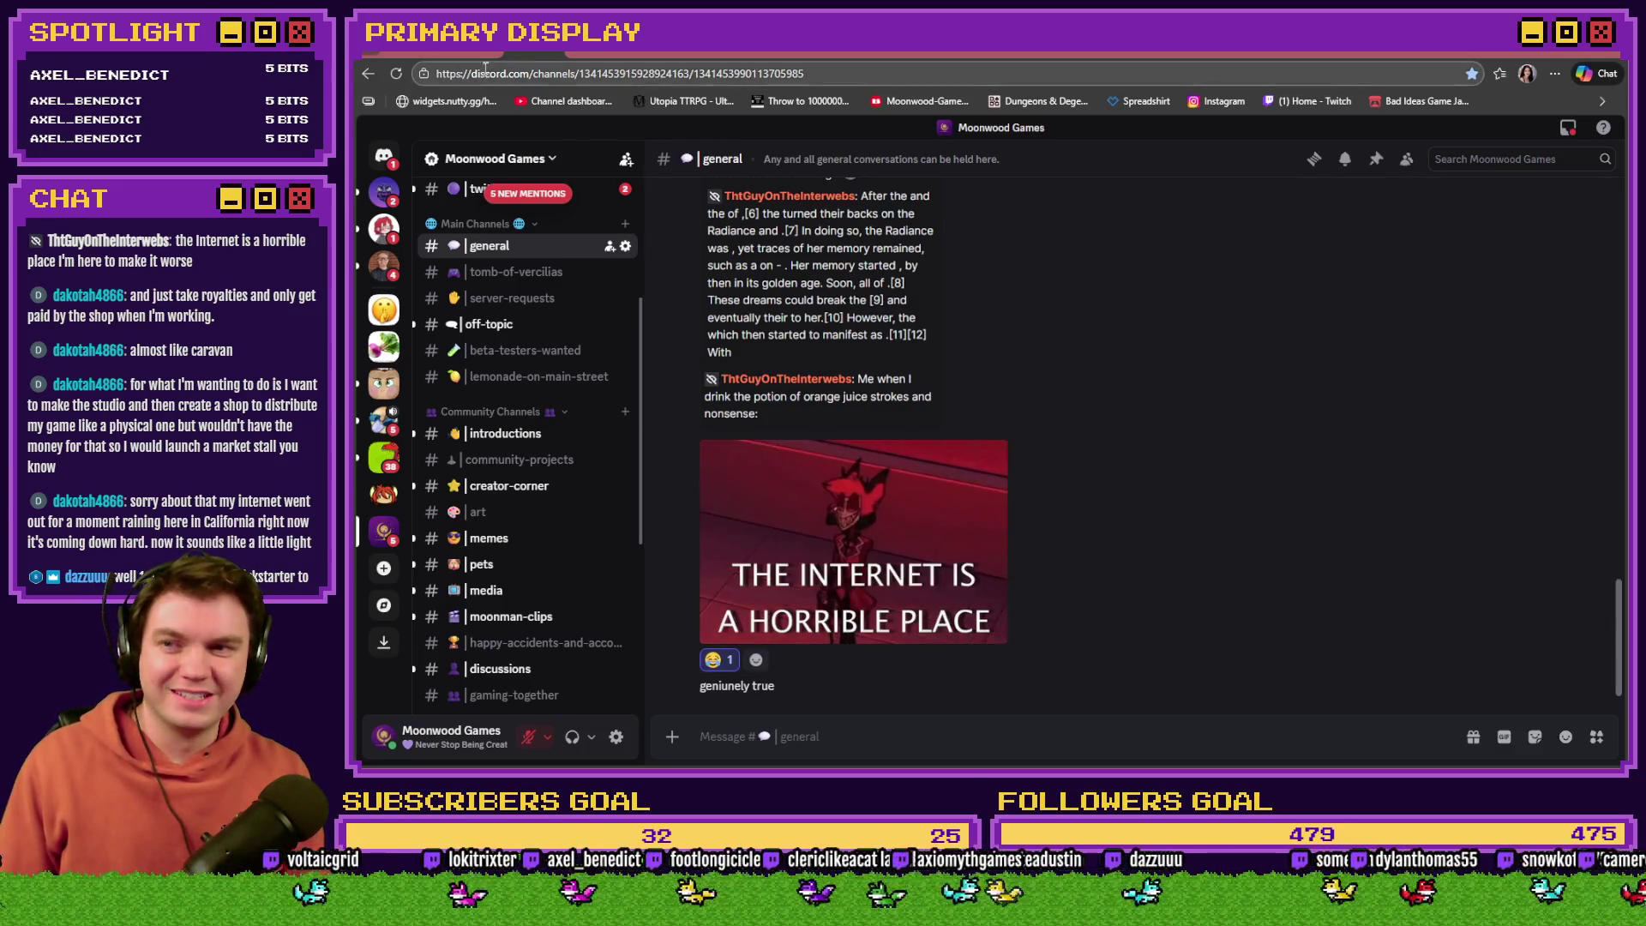
key(alt+Tab)
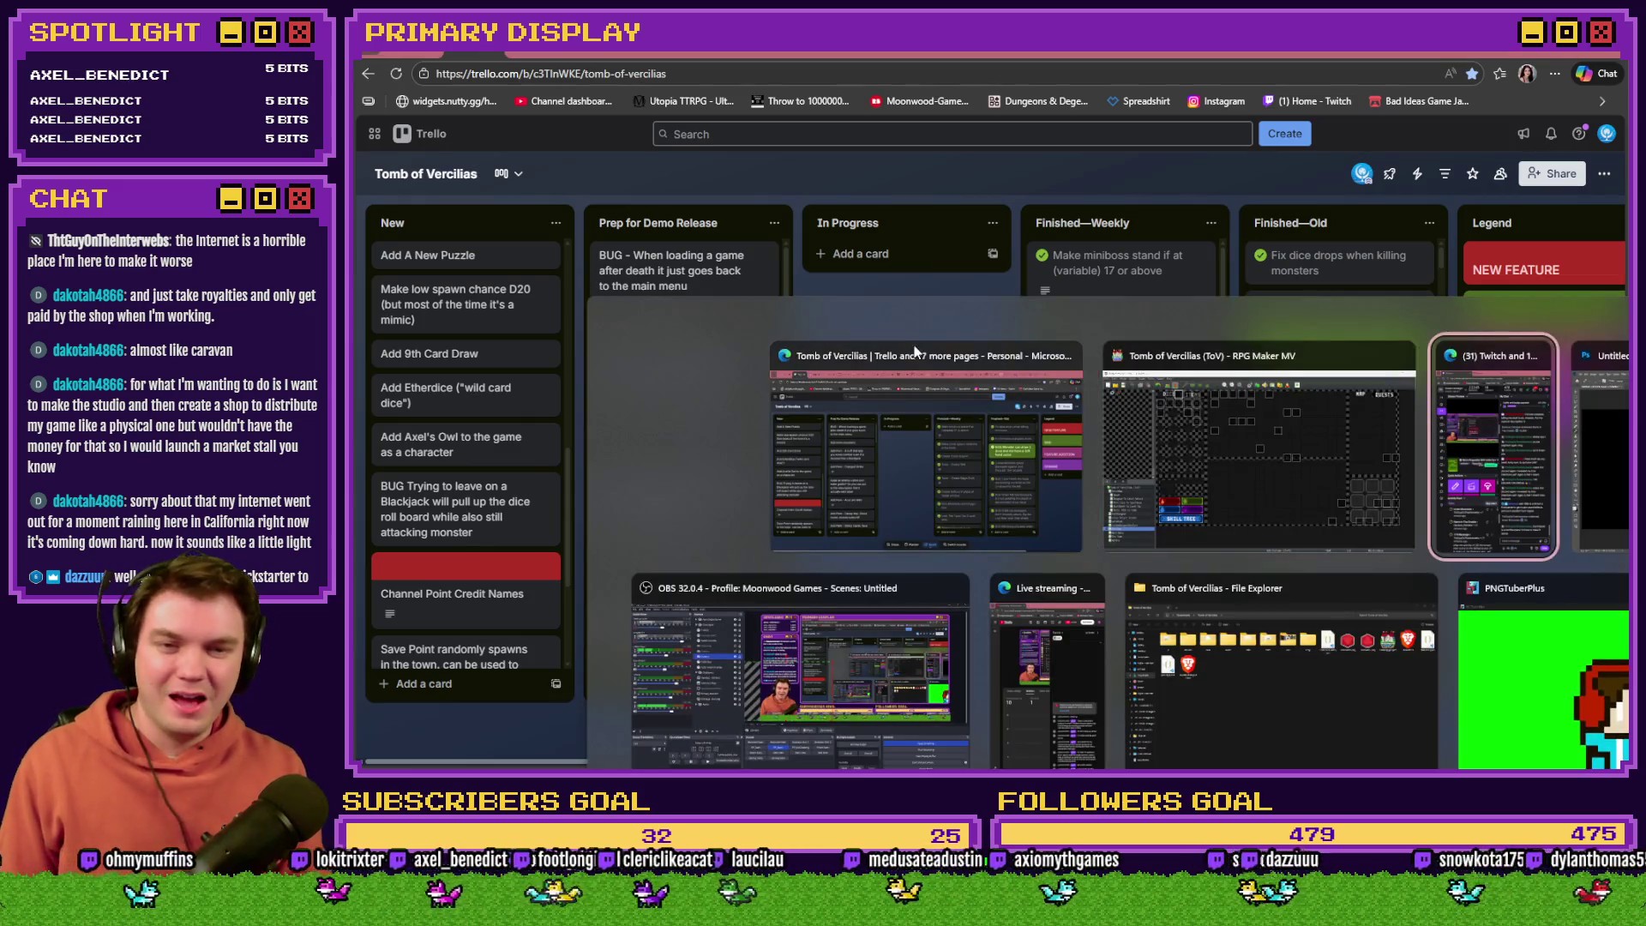
Step: Return to the DiceMove Event Editor and bring up the heal script under Heal Player with Perk Cards
click(1165, 436)
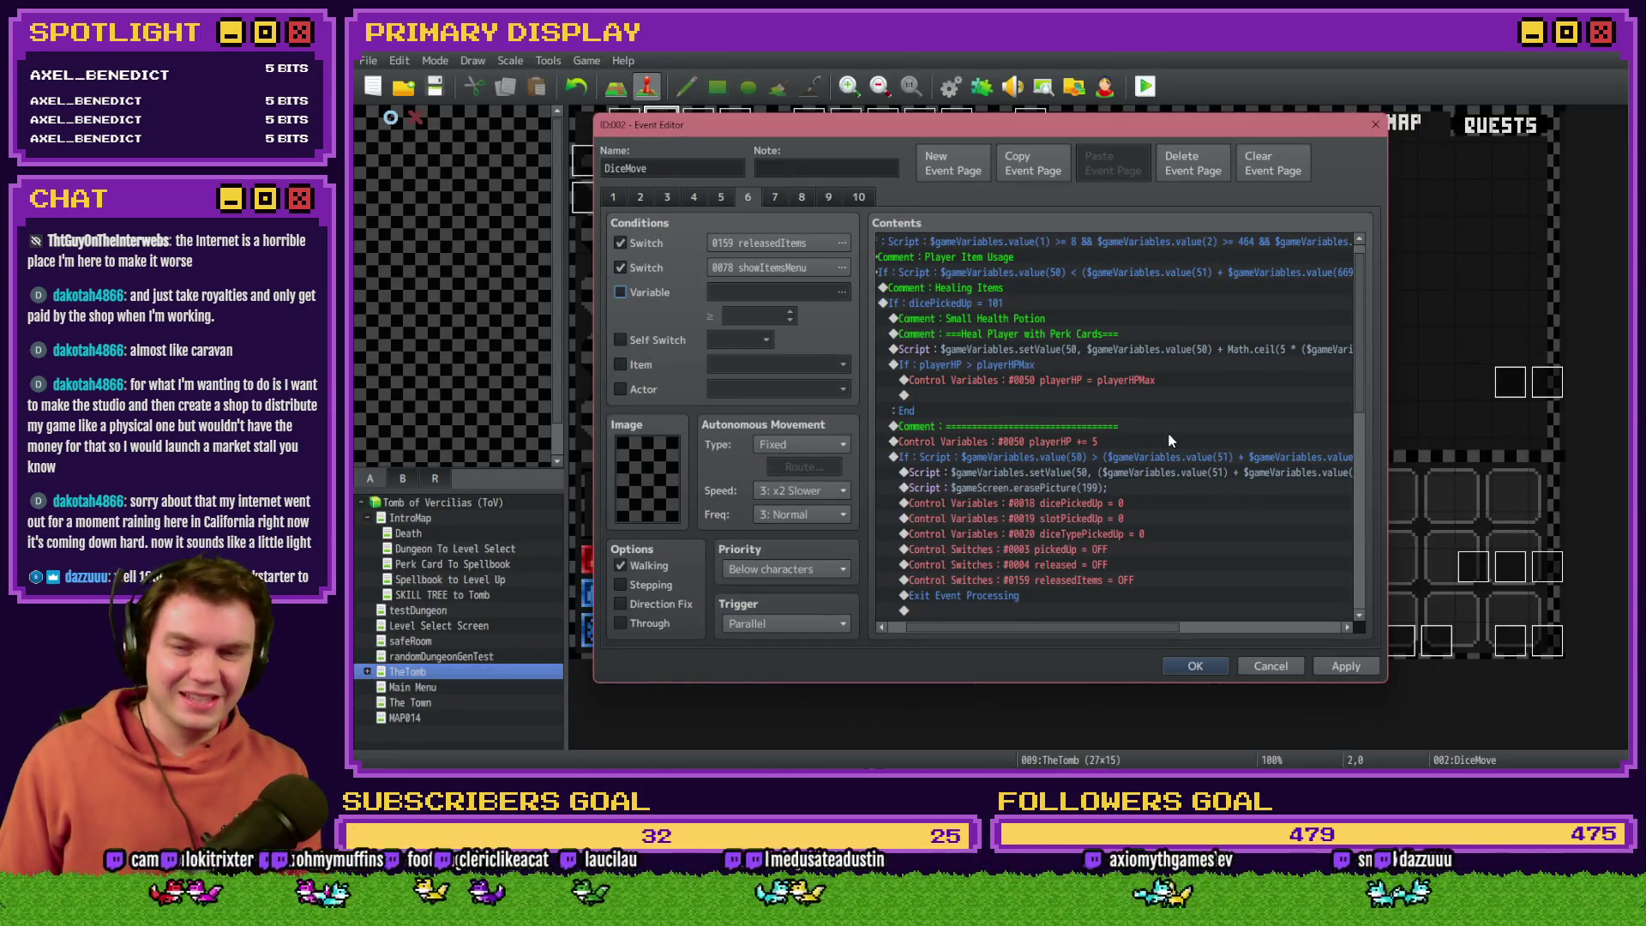
click(1041, 336)
click(1026, 349)
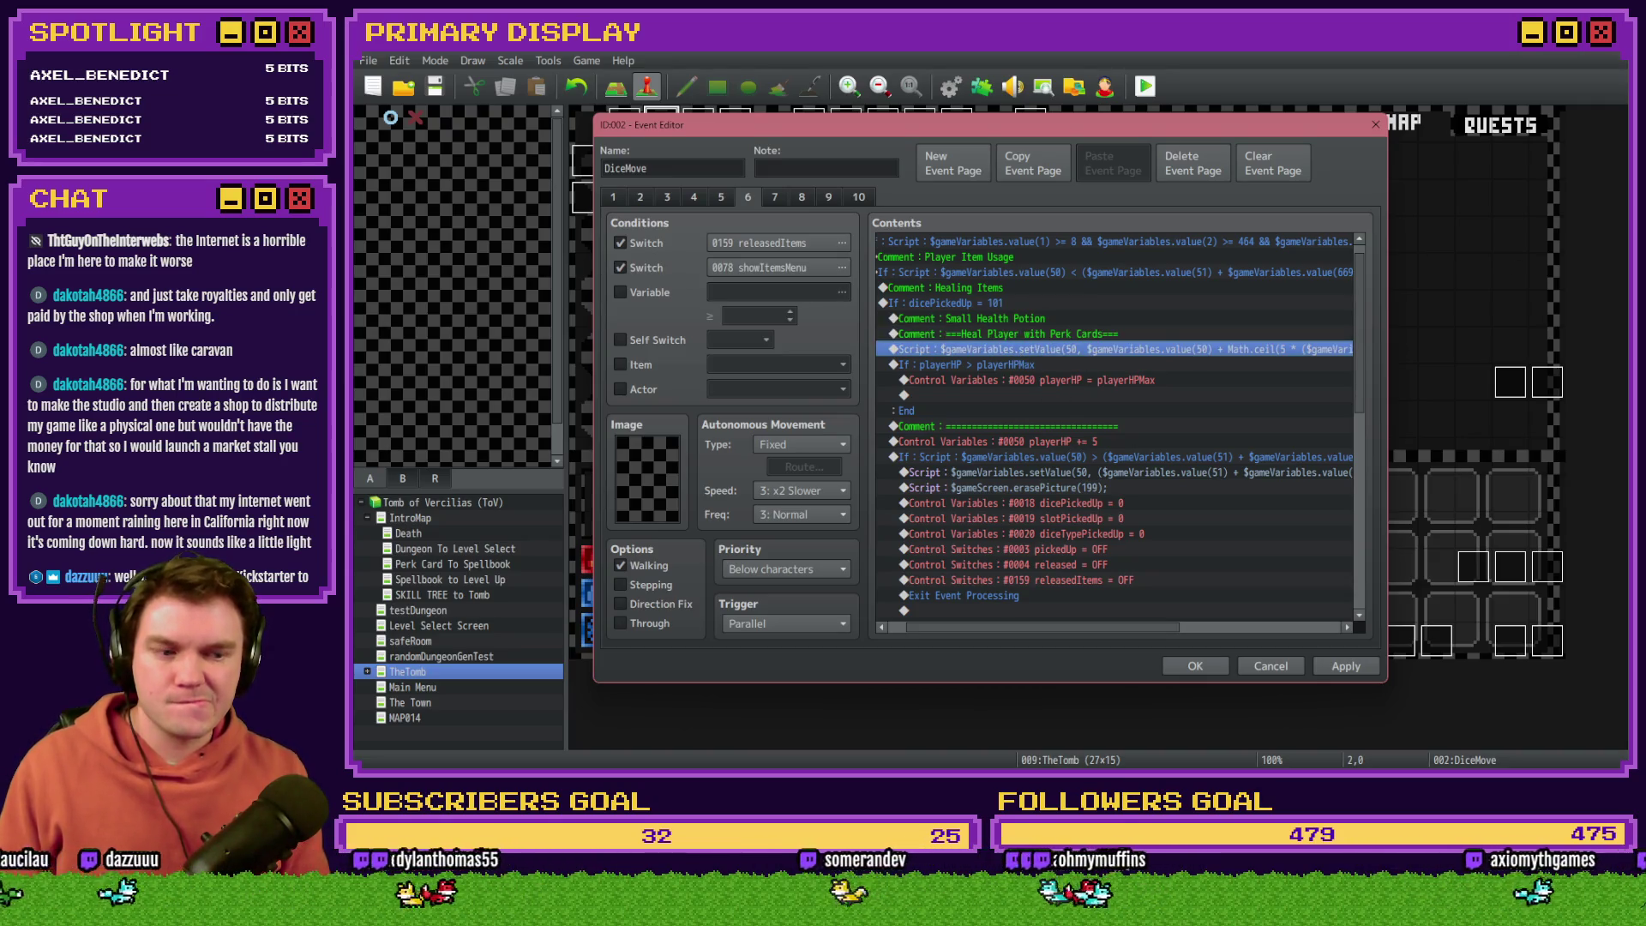
key(Return)
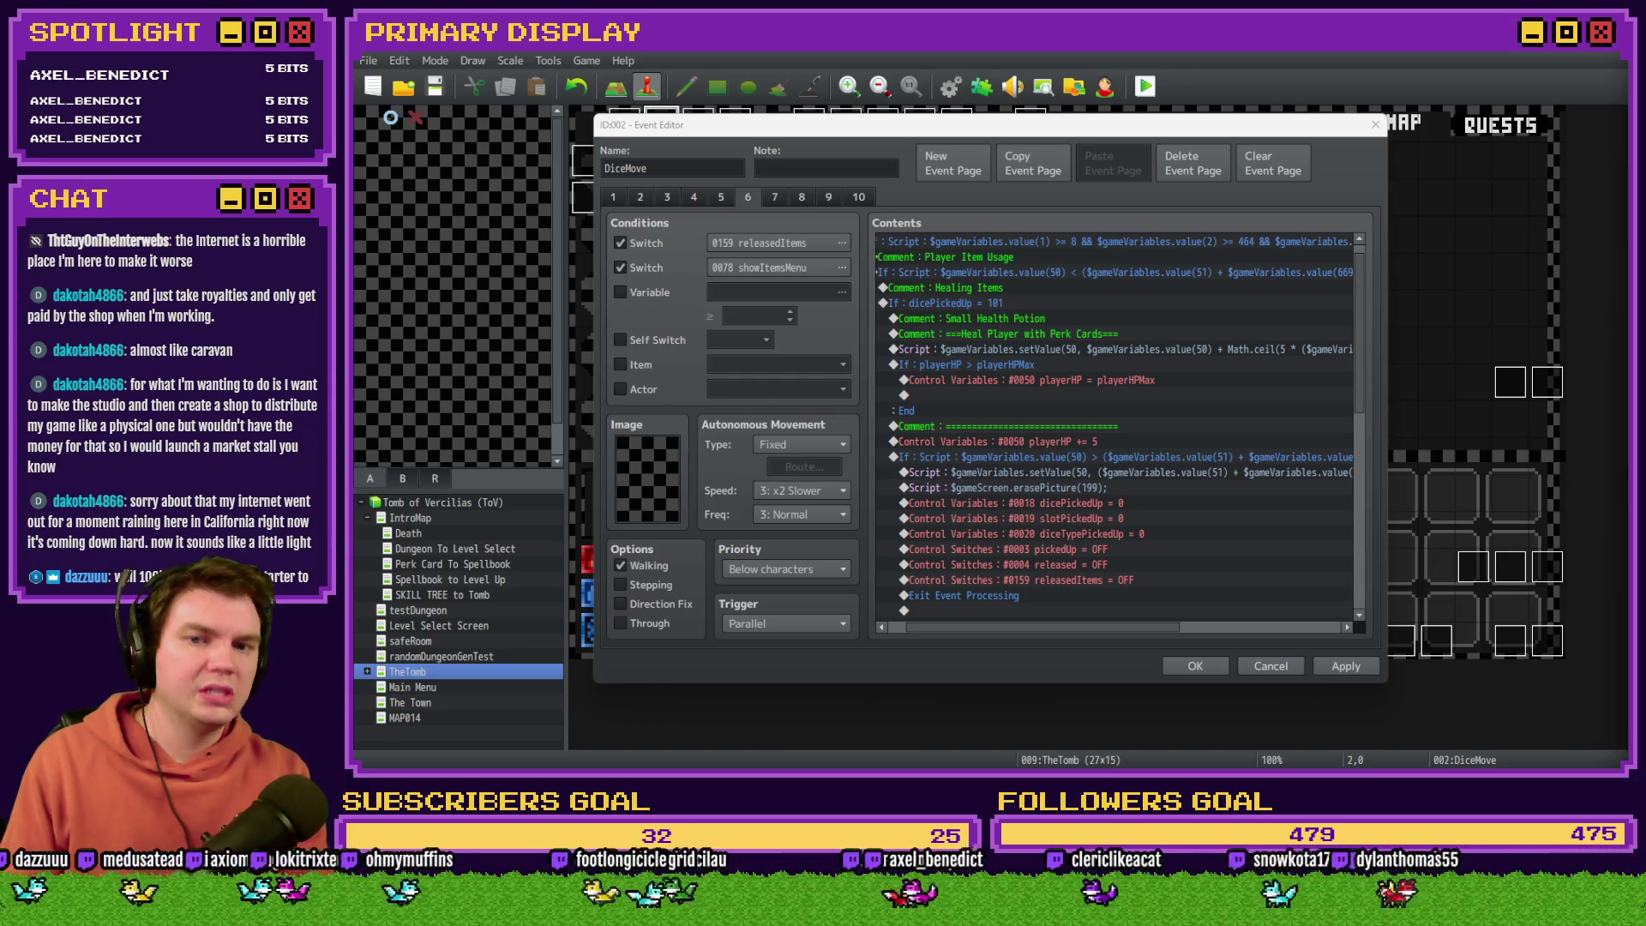
click(1181, 143)
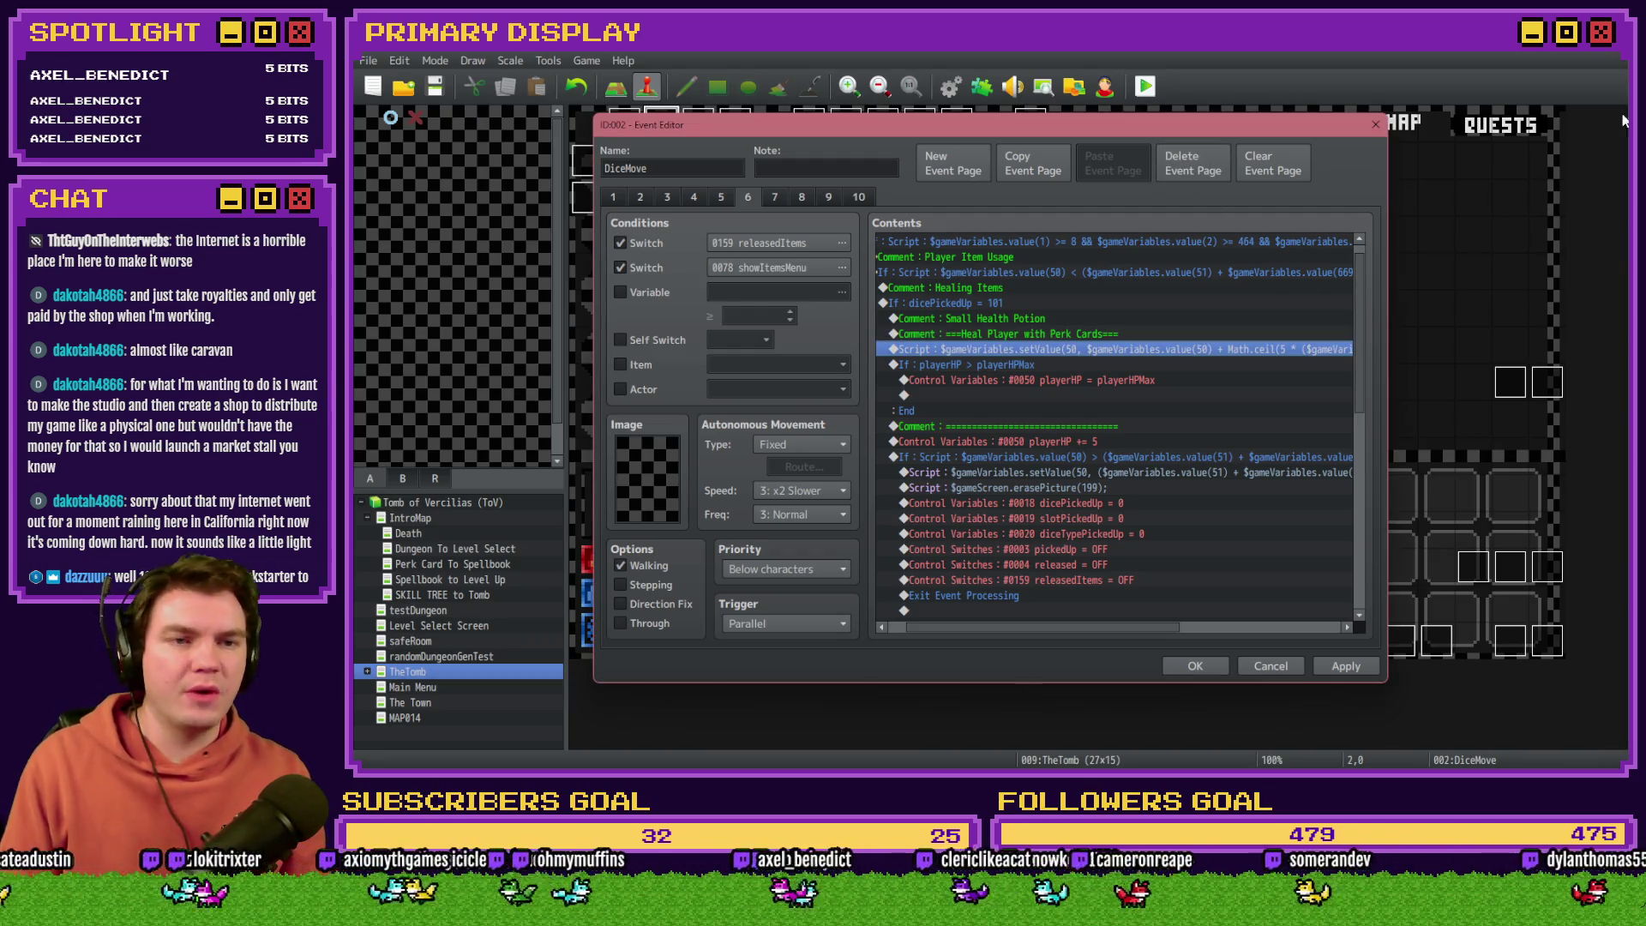
double_click(1213, 347)
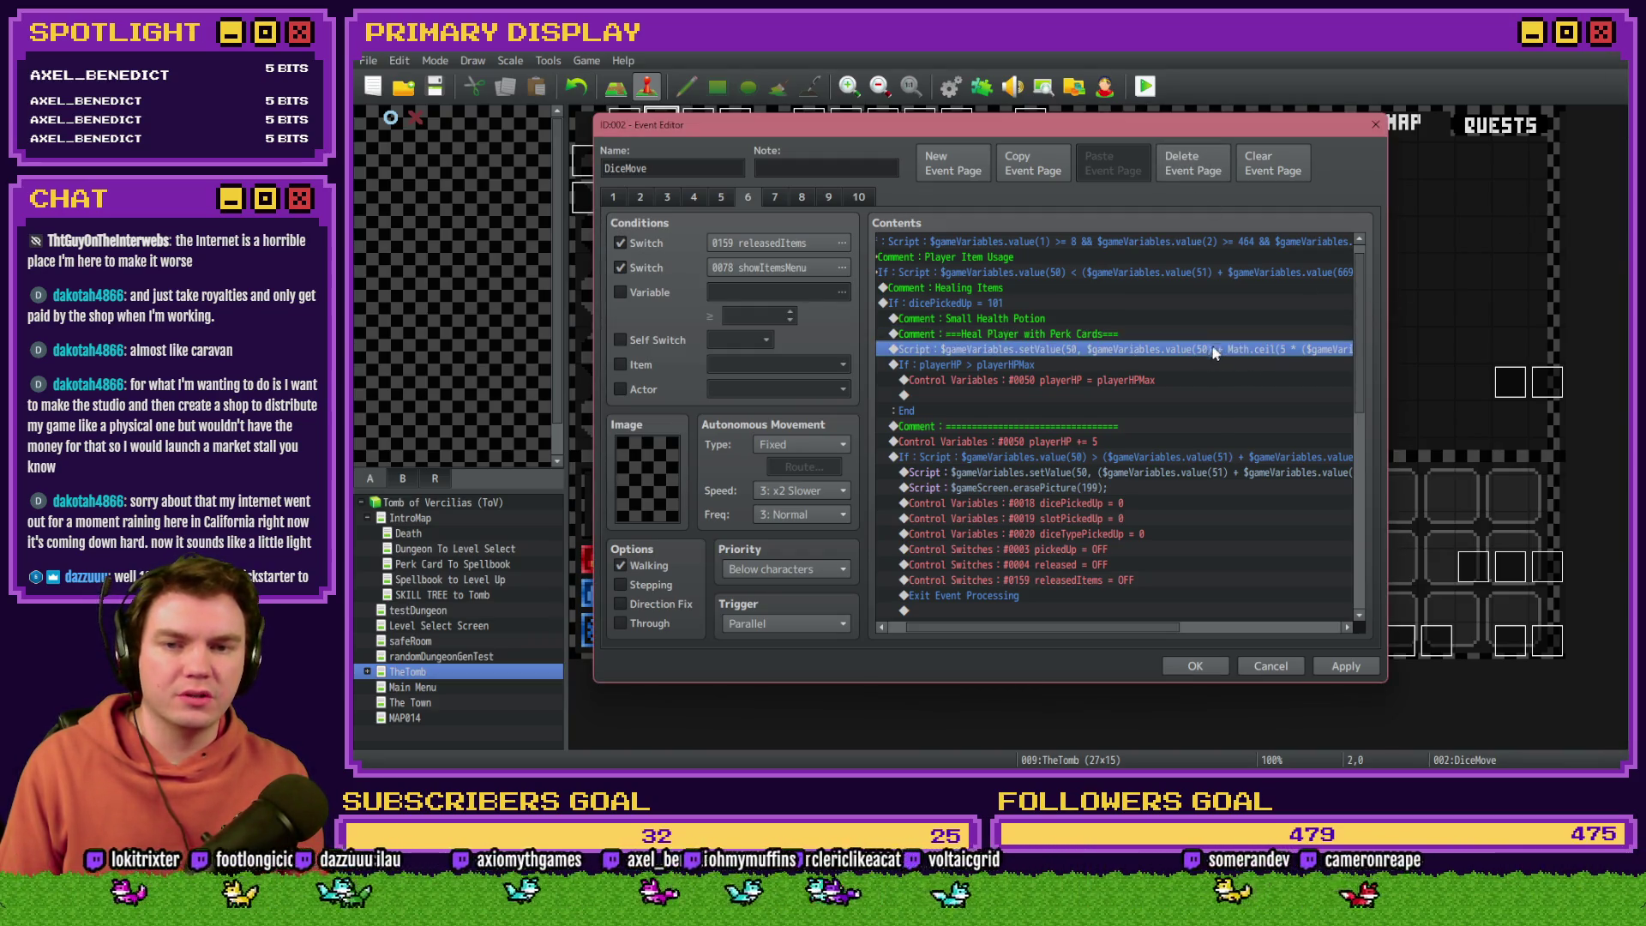
Step: Replace Math.ceil with Math.floor in the heal formula, ending it with value(663) / 100));, and confirm
click(1089, 330)
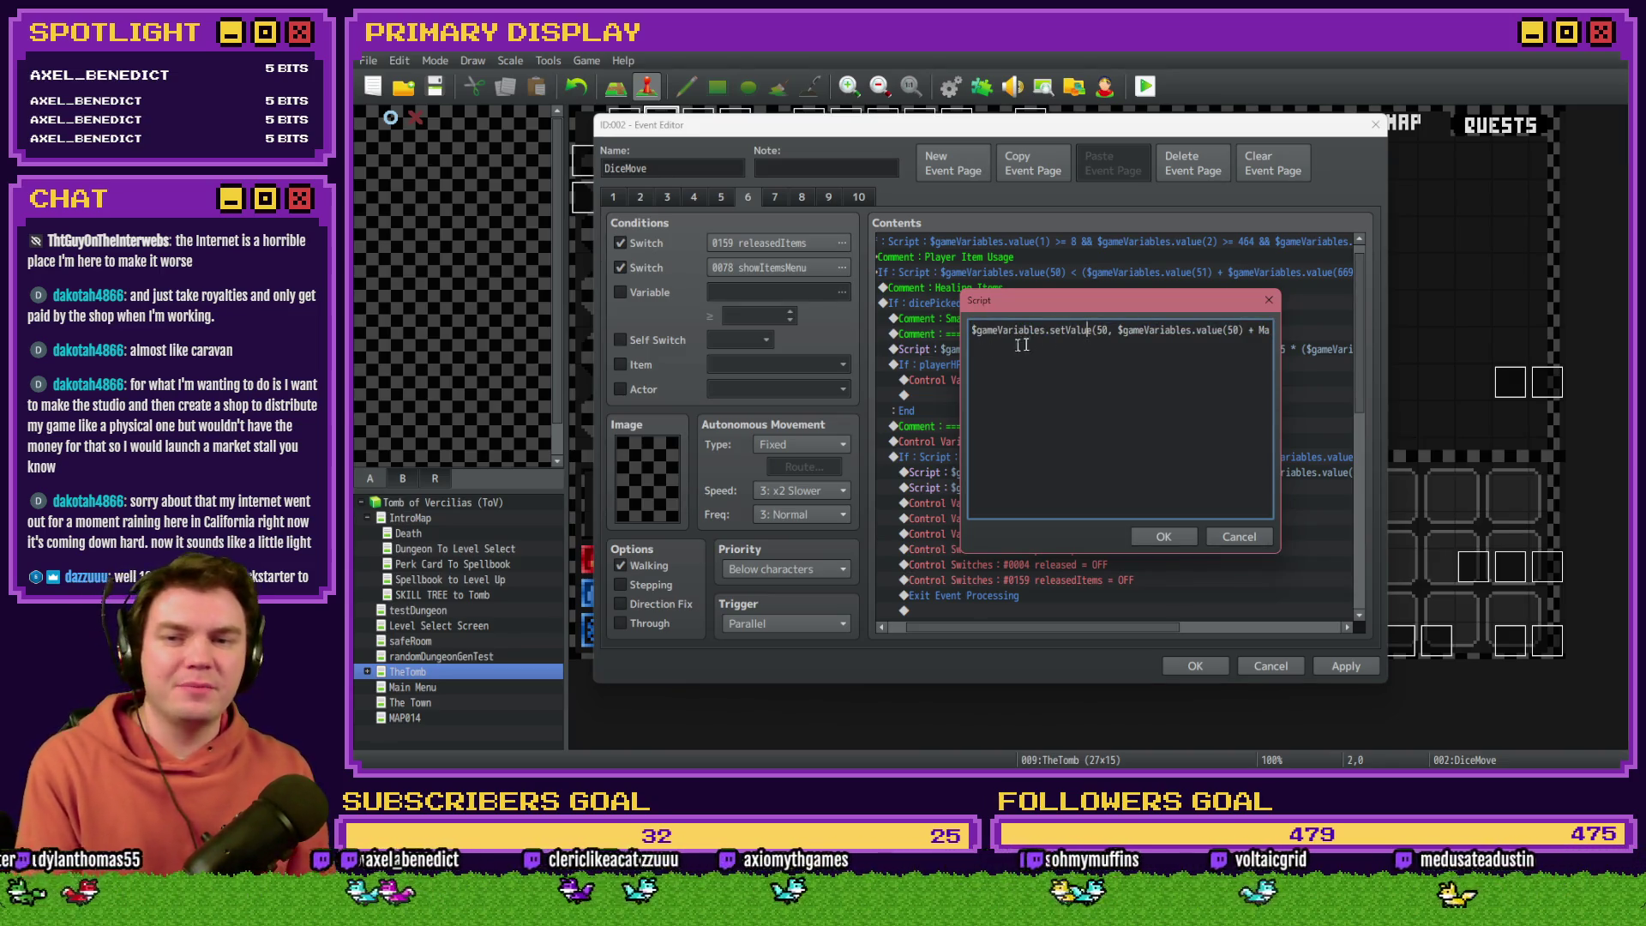
click(1111, 335)
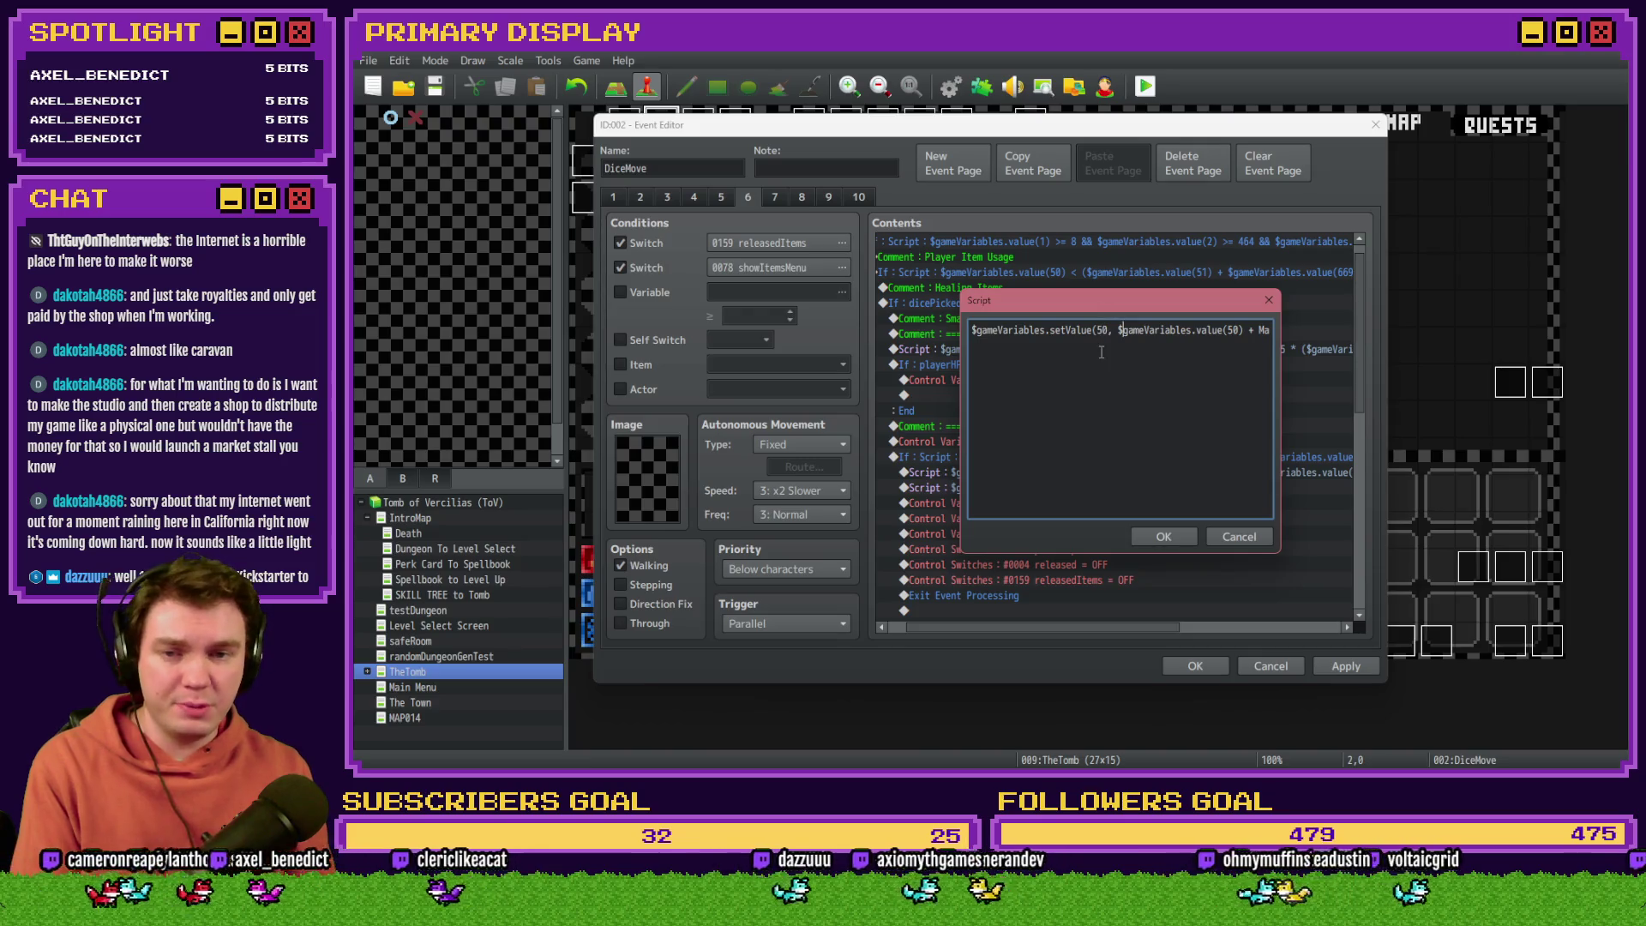
key(Right)
key(Right)
key(Right)
key(Right)
key(Right)
key(Right)
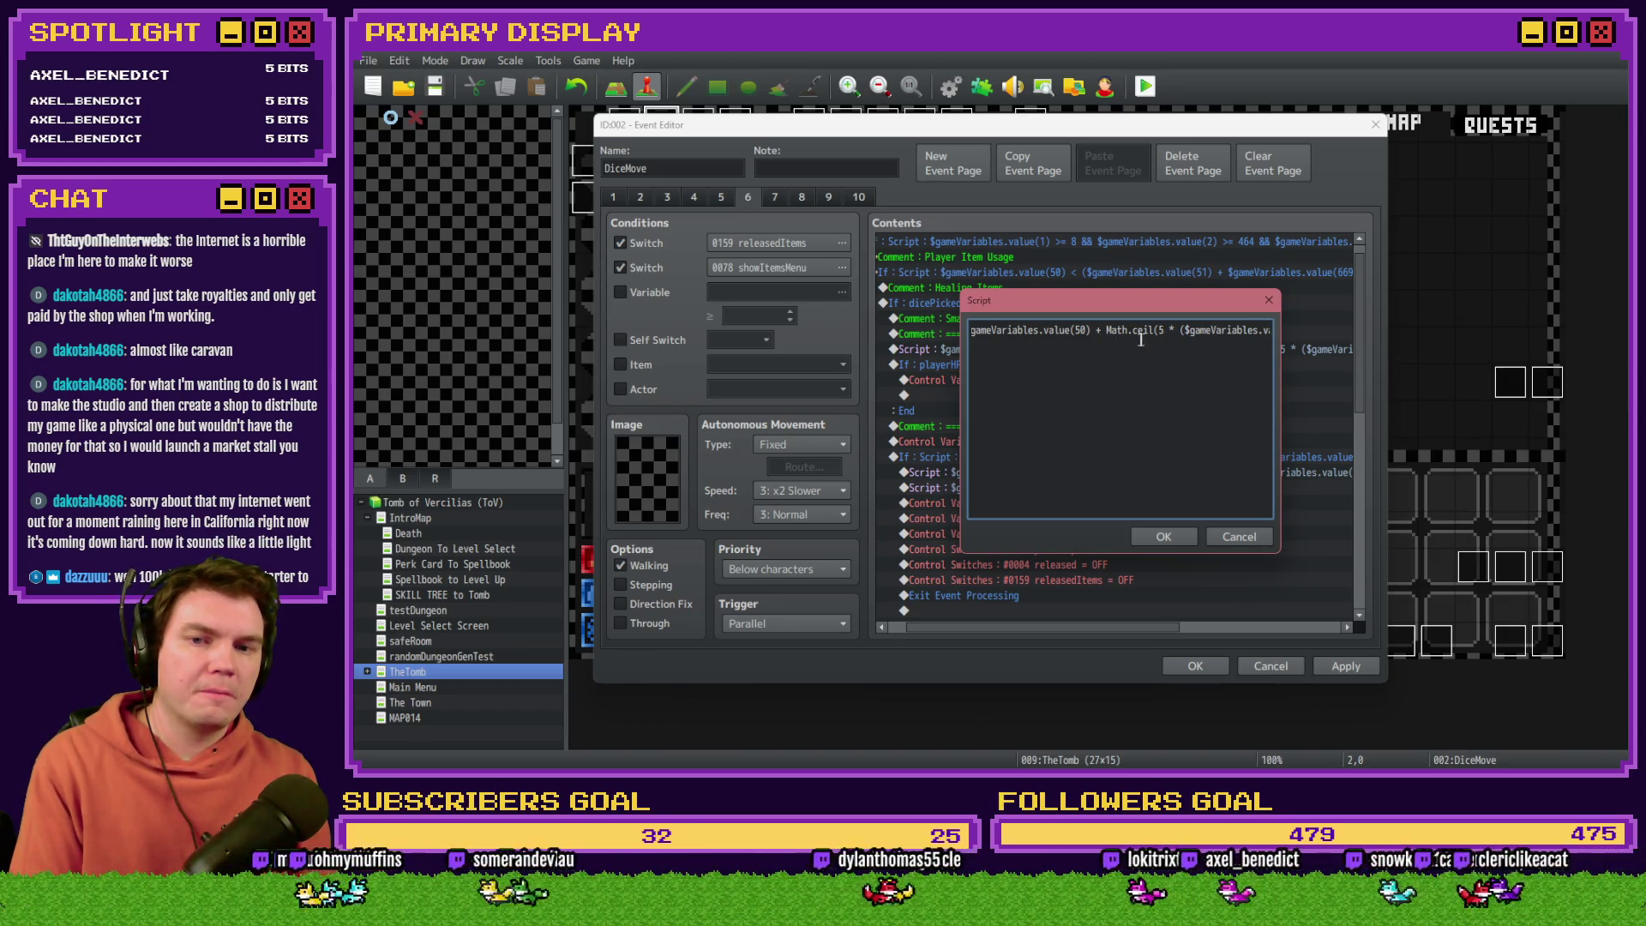
double_click(1133, 333)
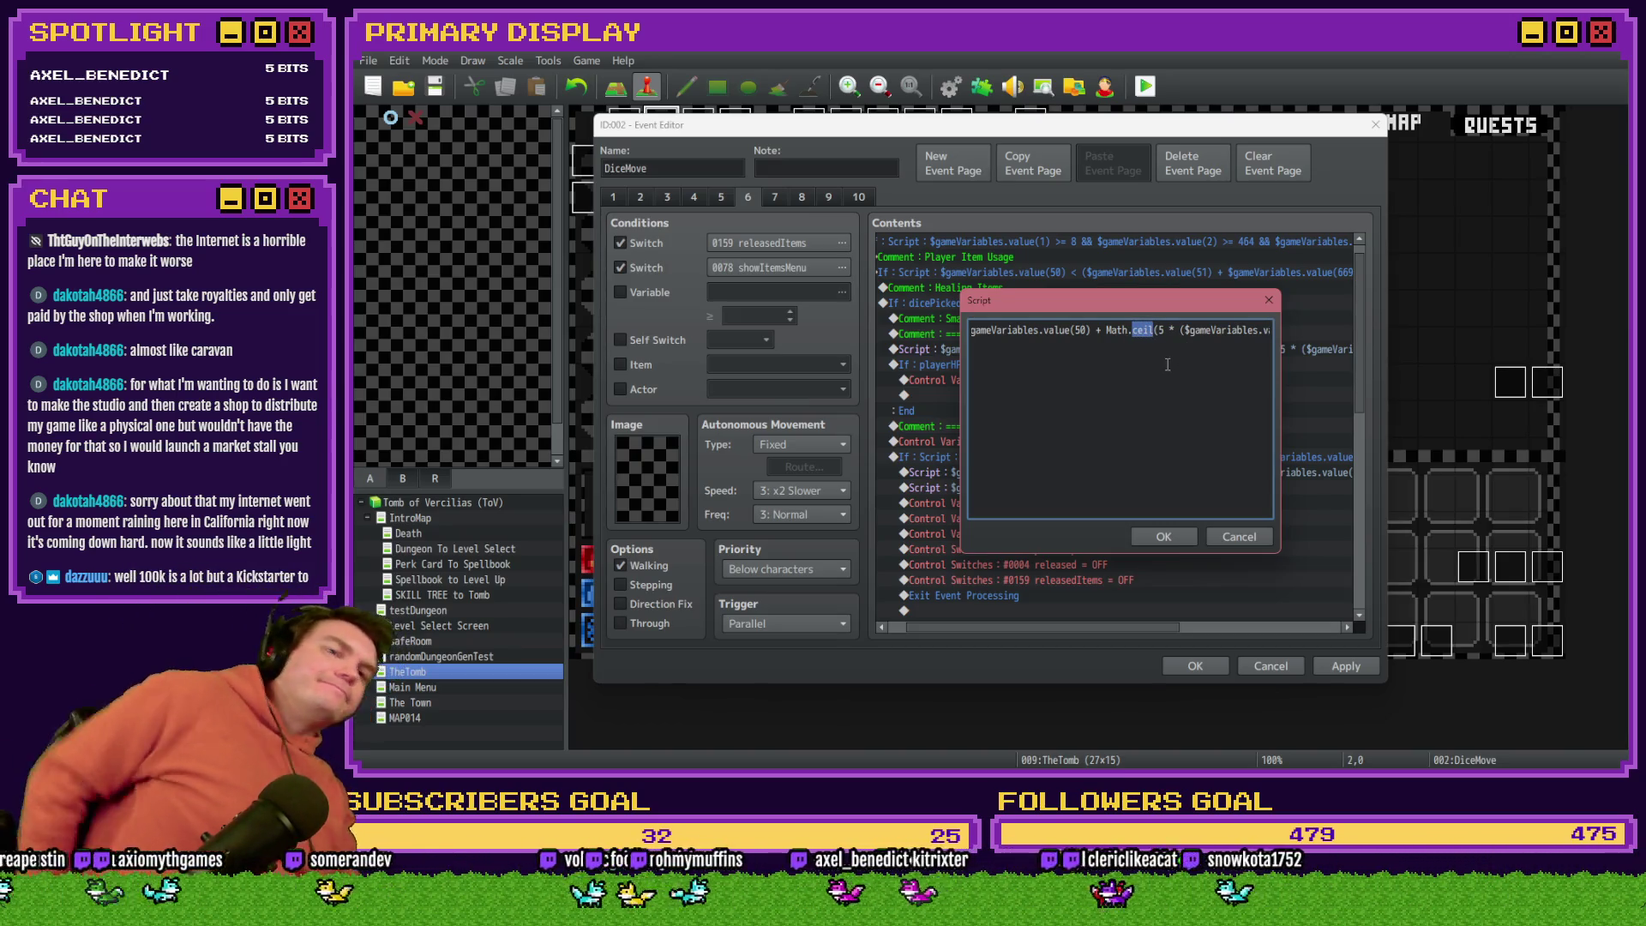
text(floor)
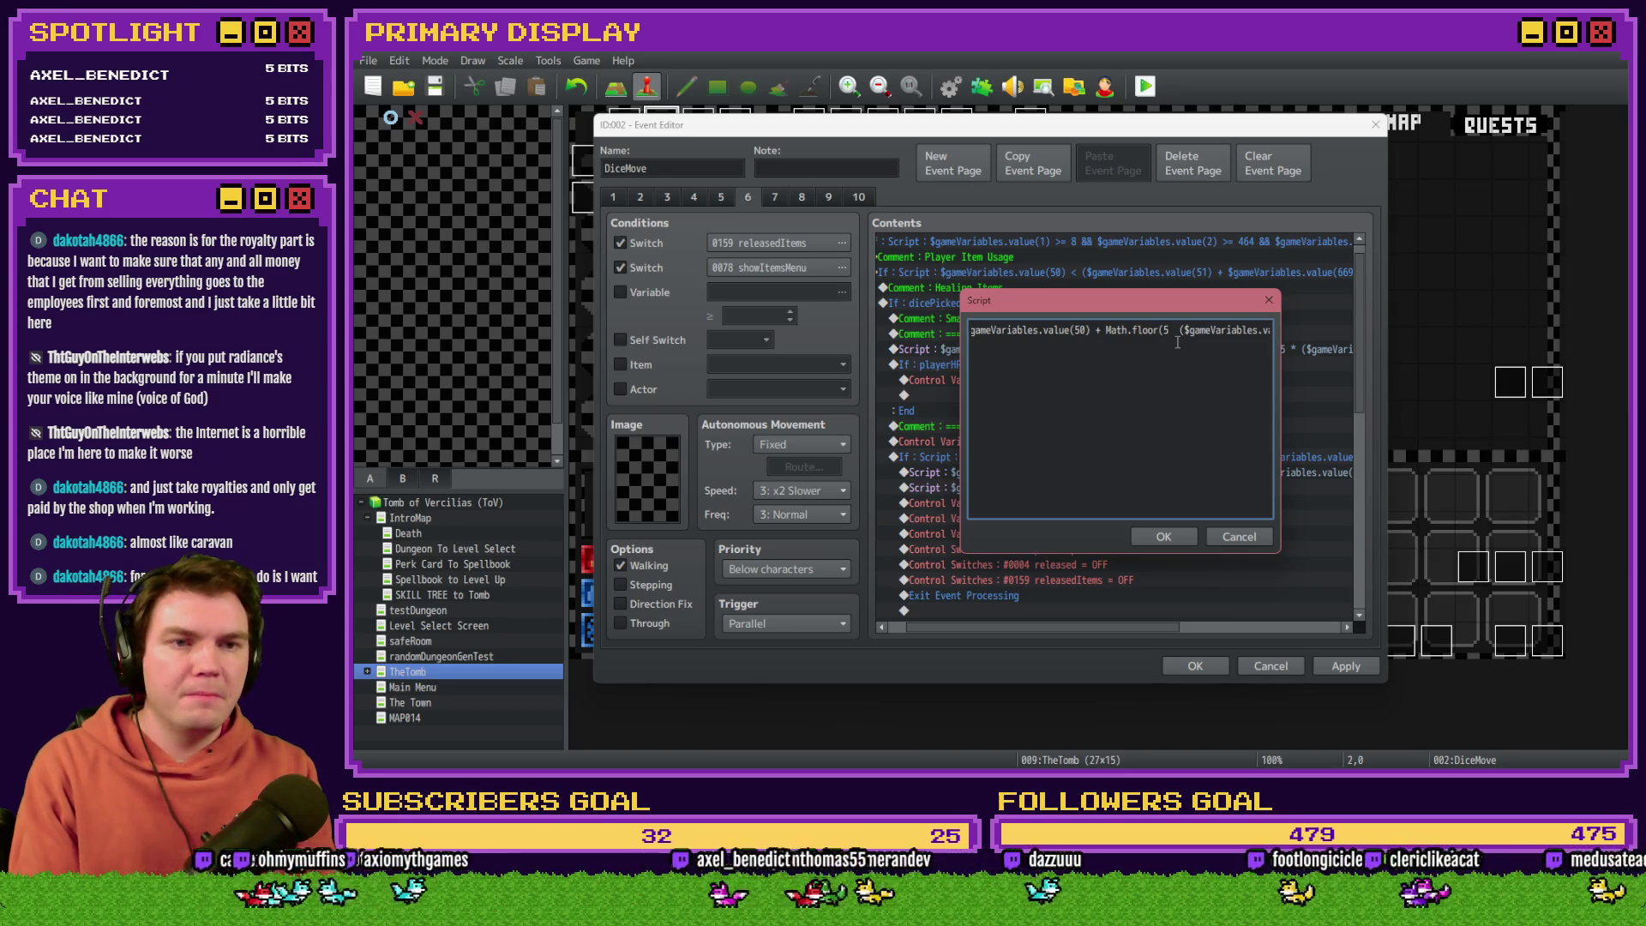
text(value(663) / )
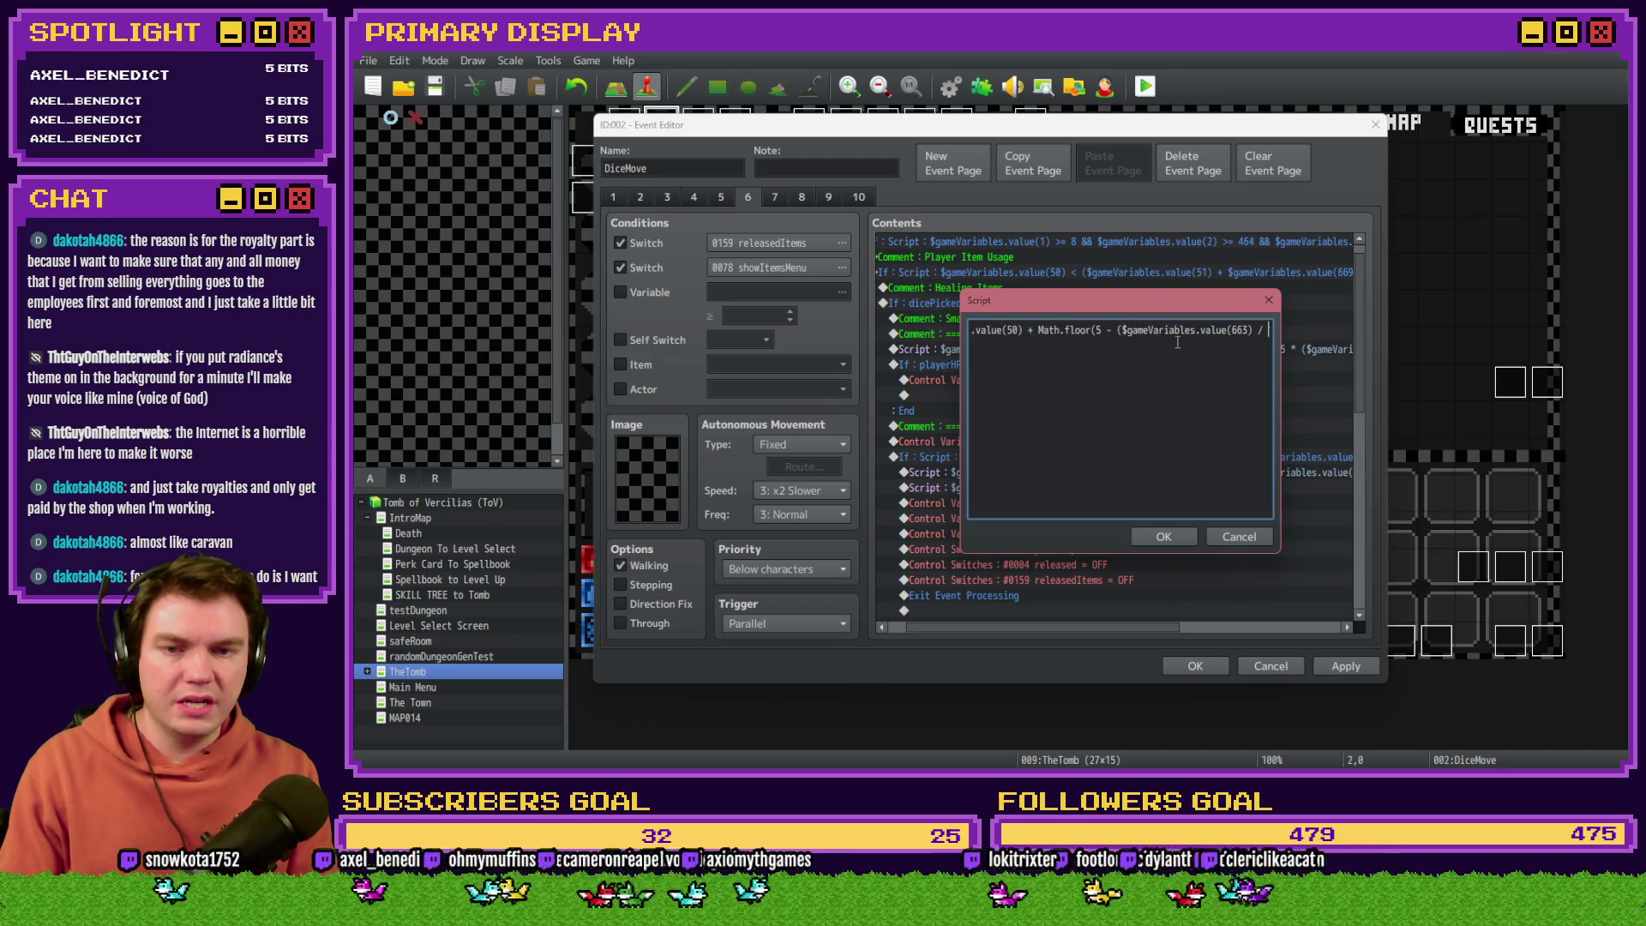
text(100));)
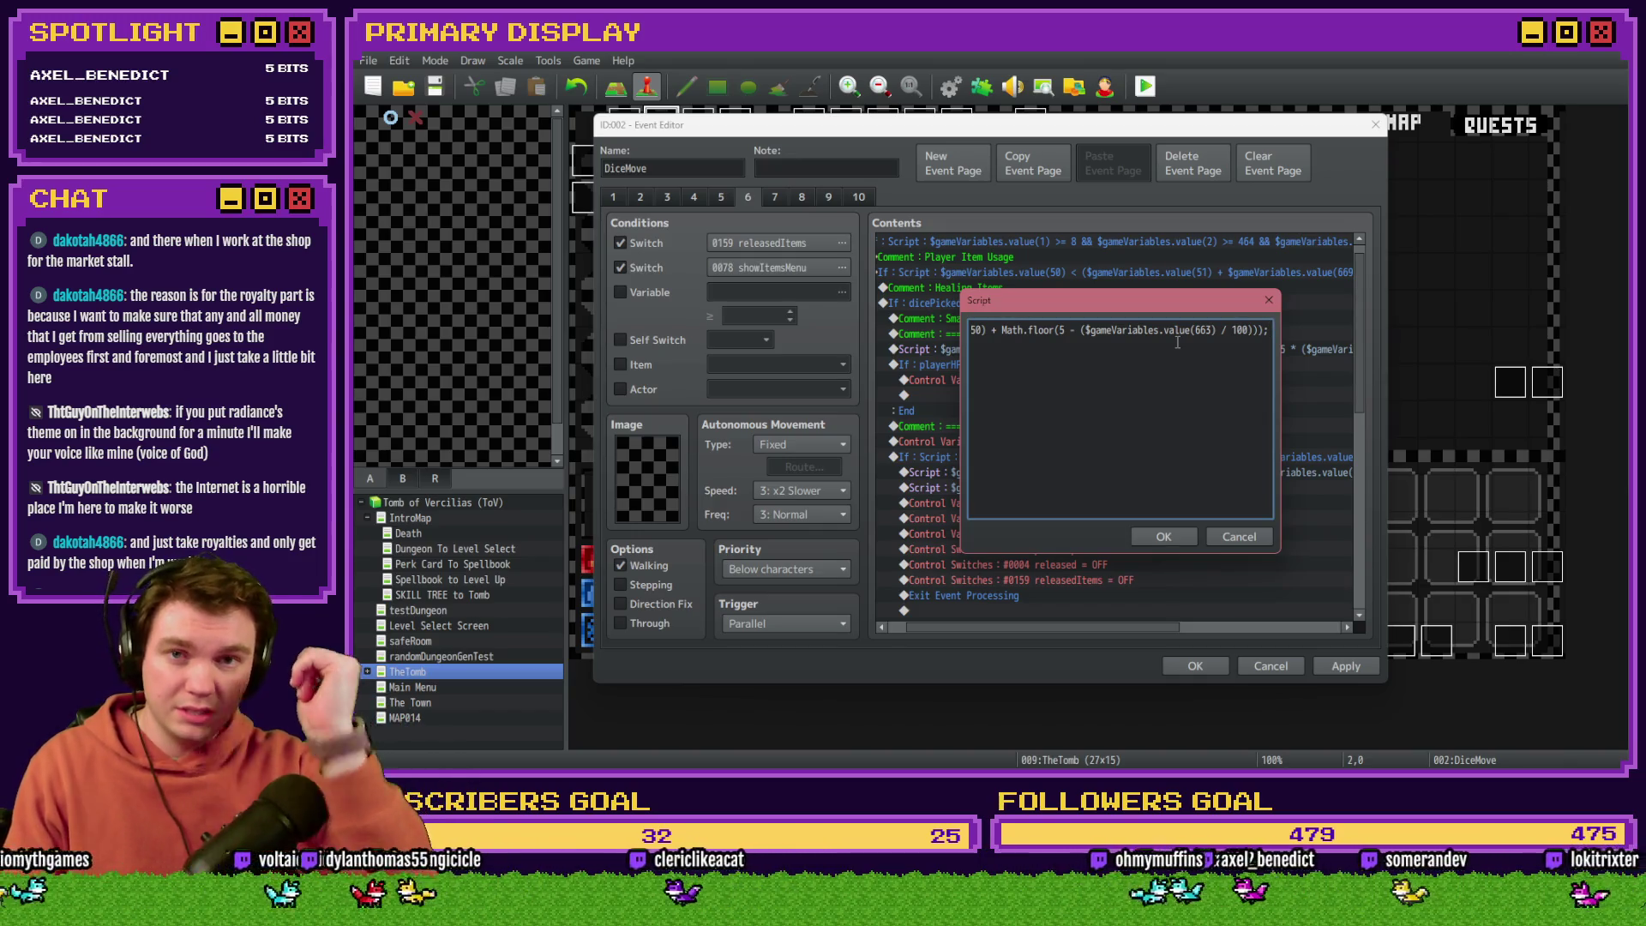
click(1170, 537)
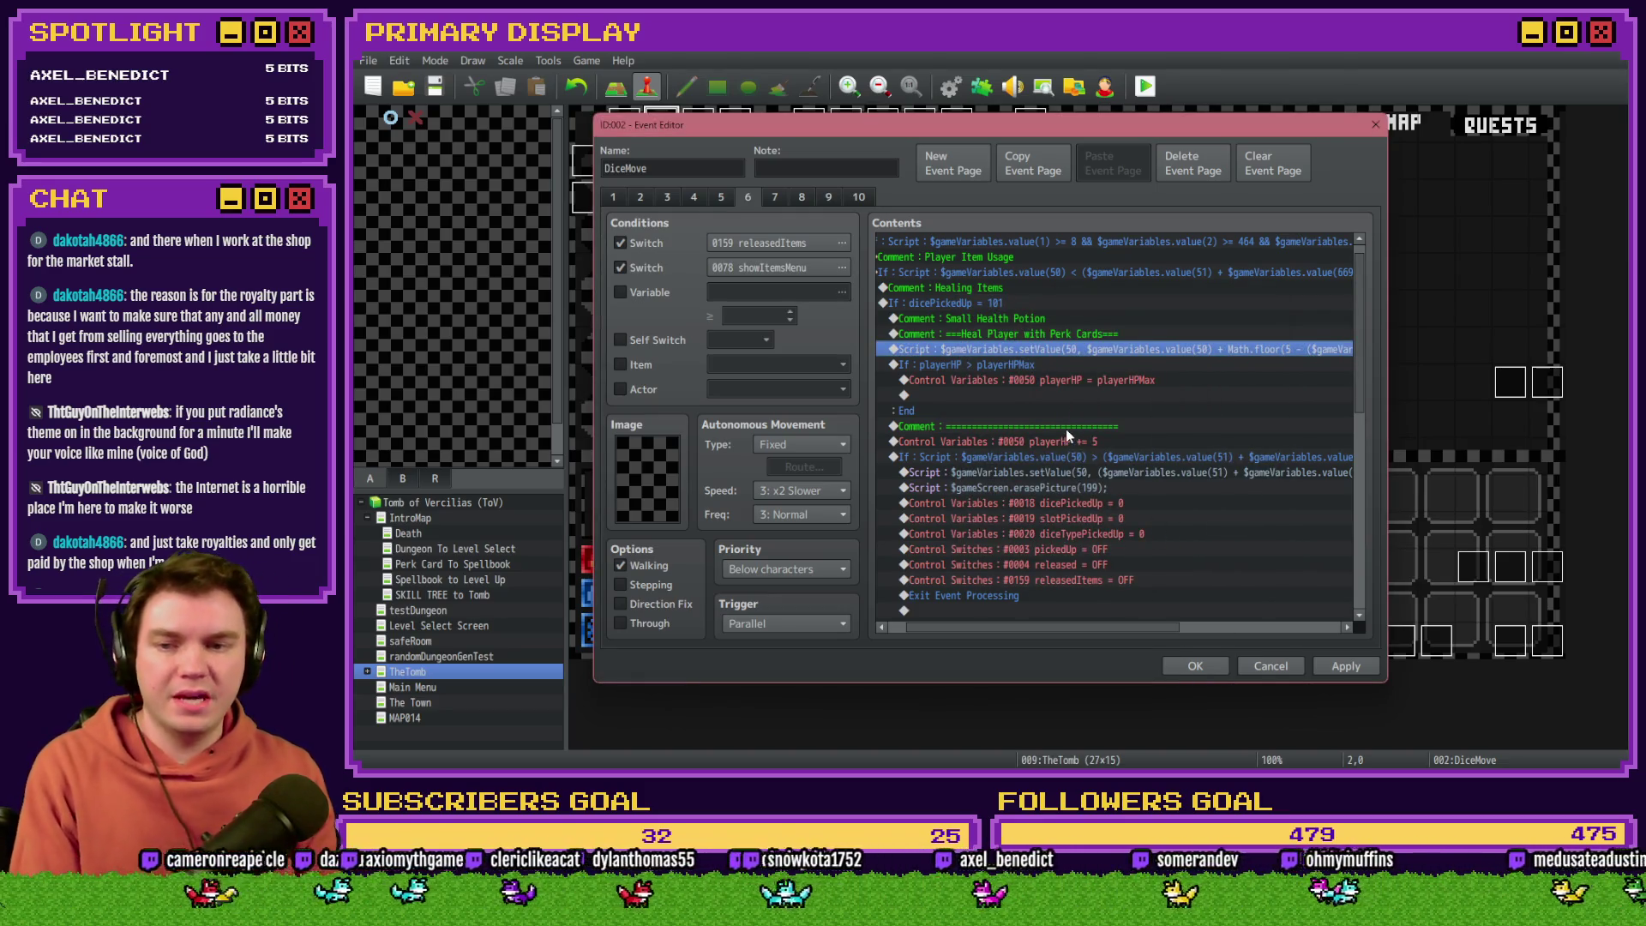
Step: Delete the old flat Control Variables #0050 playerHP += 5 command
click(1039, 367)
click(1045, 337)
key(Insert)
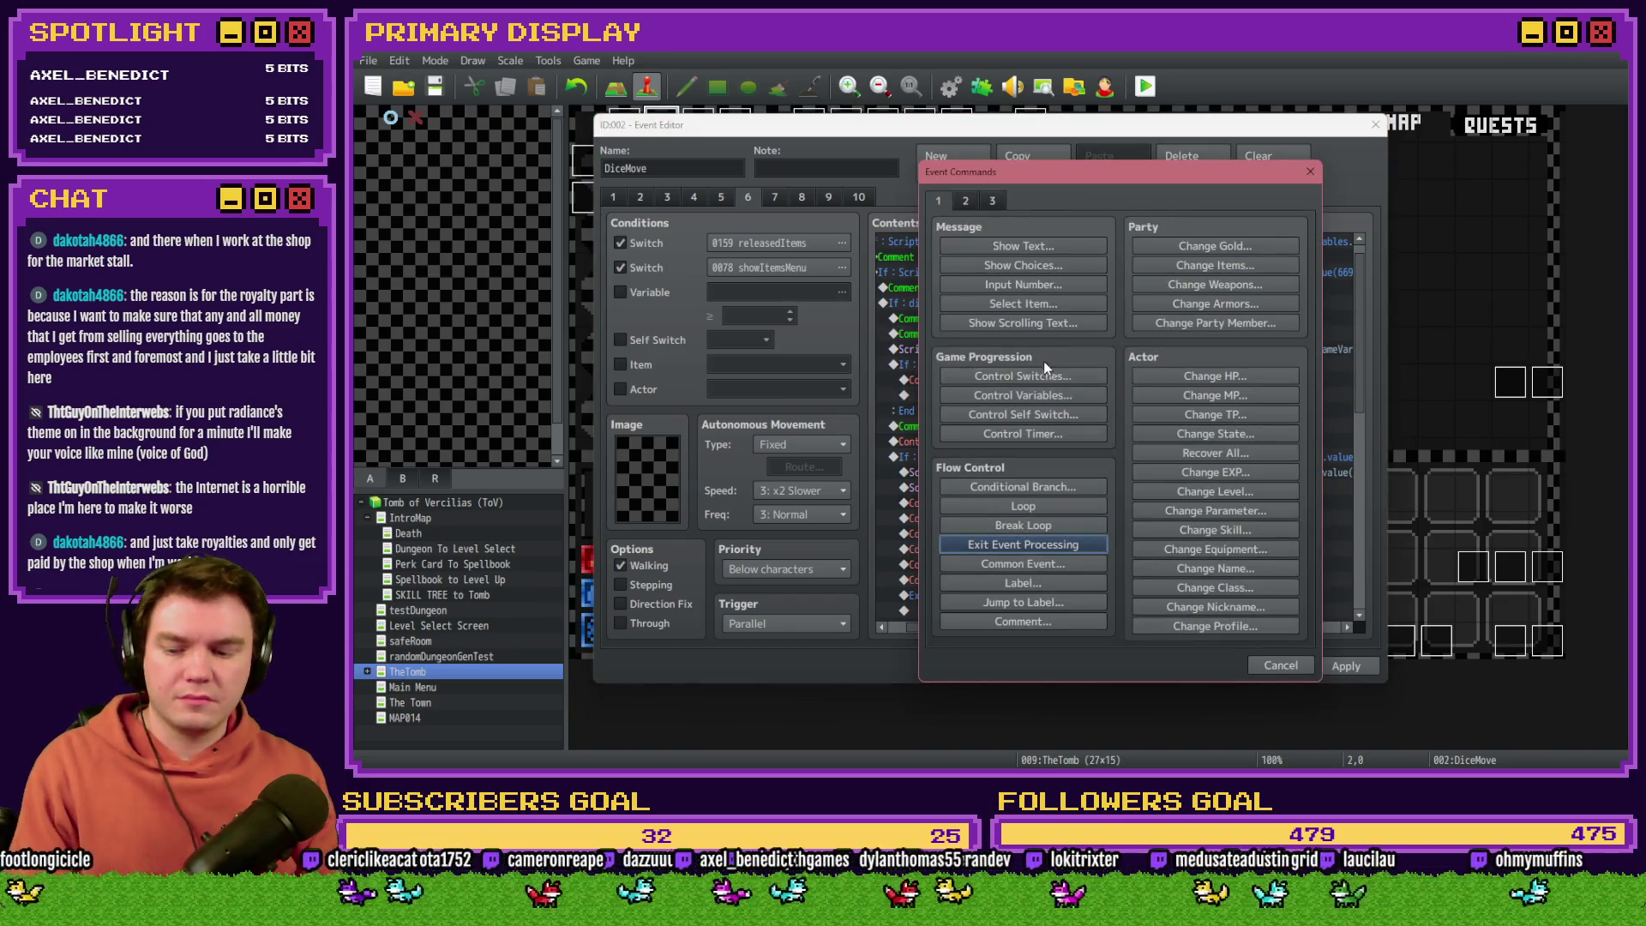
key(Escape)
click(1052, 363)
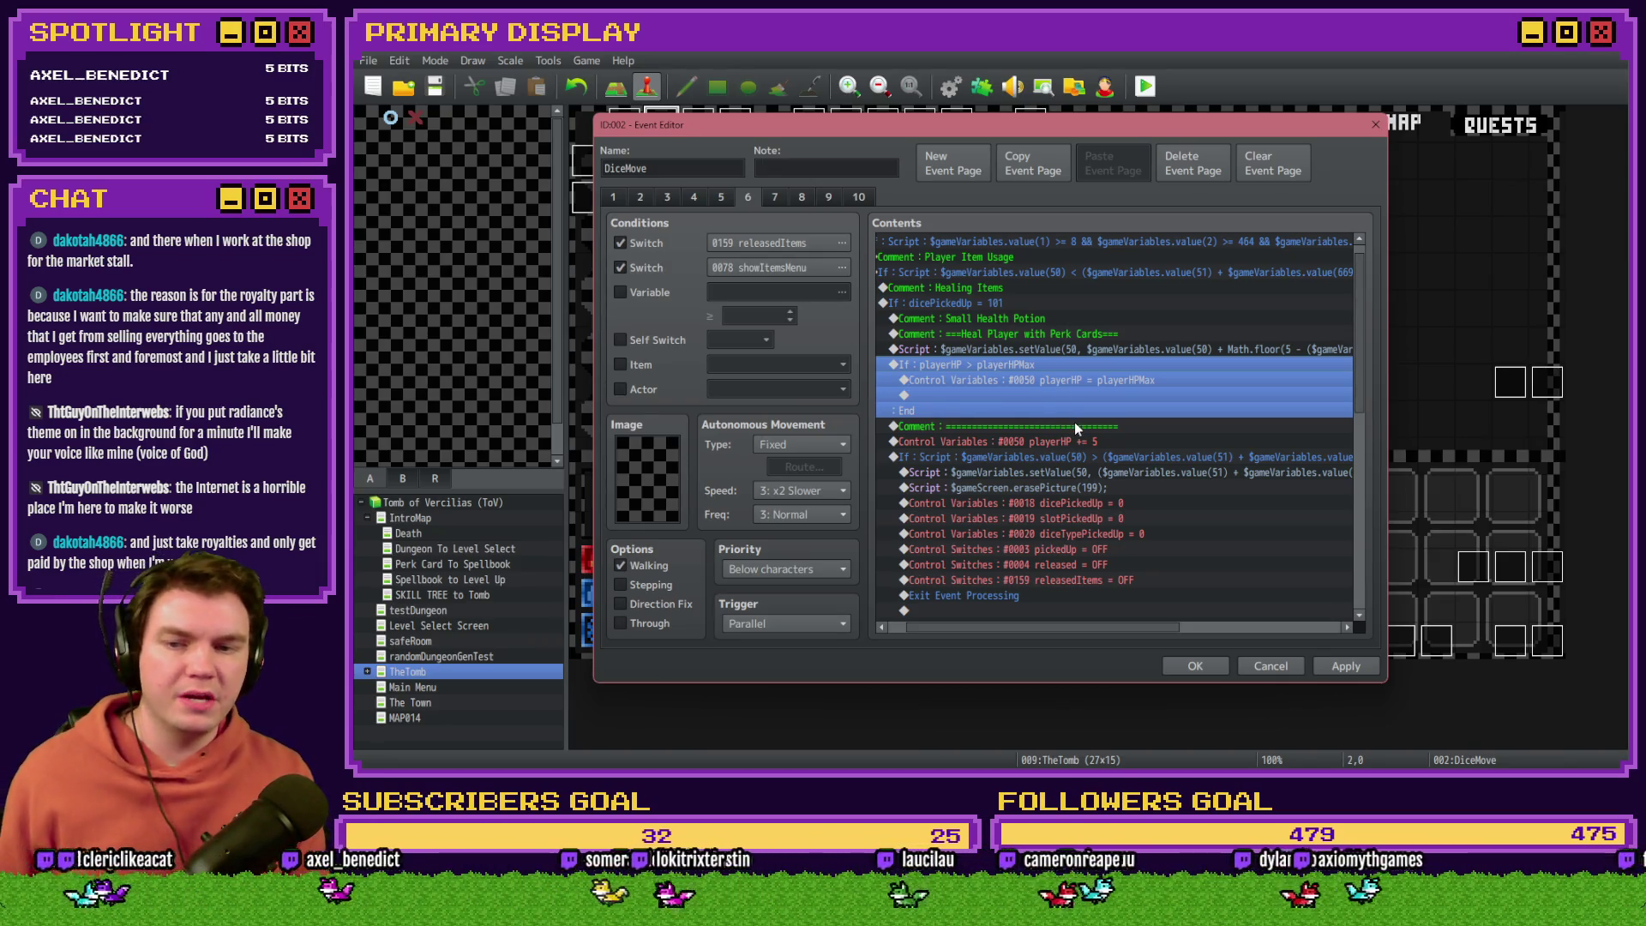
click(1031, 426)
click(1032, 441)
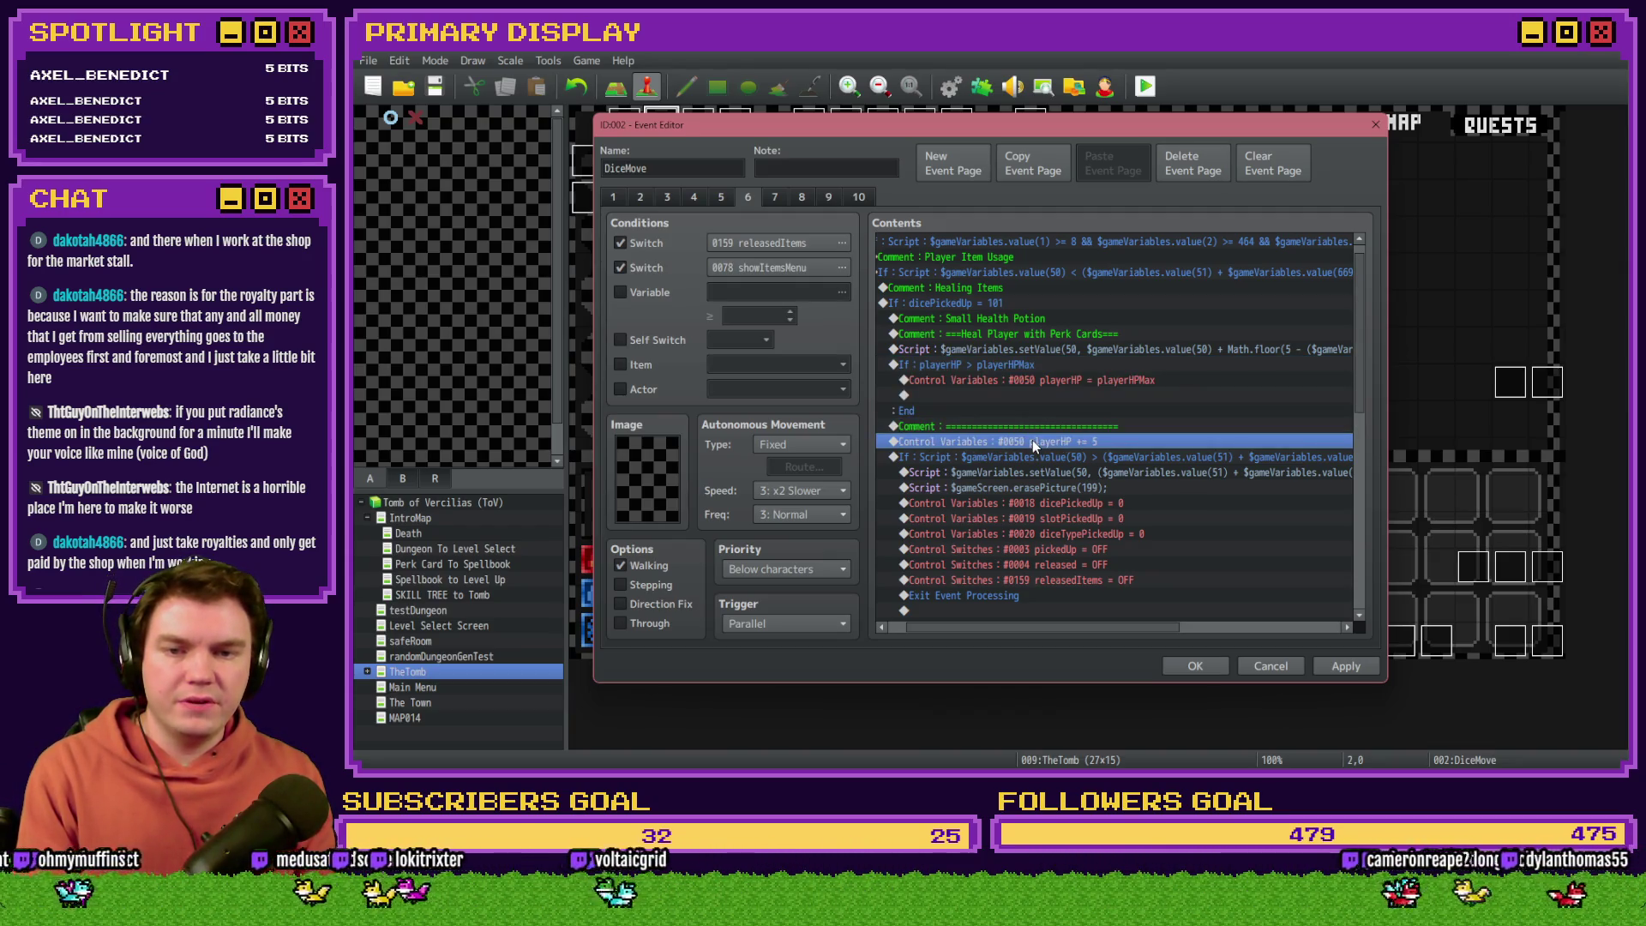
key(Delete)
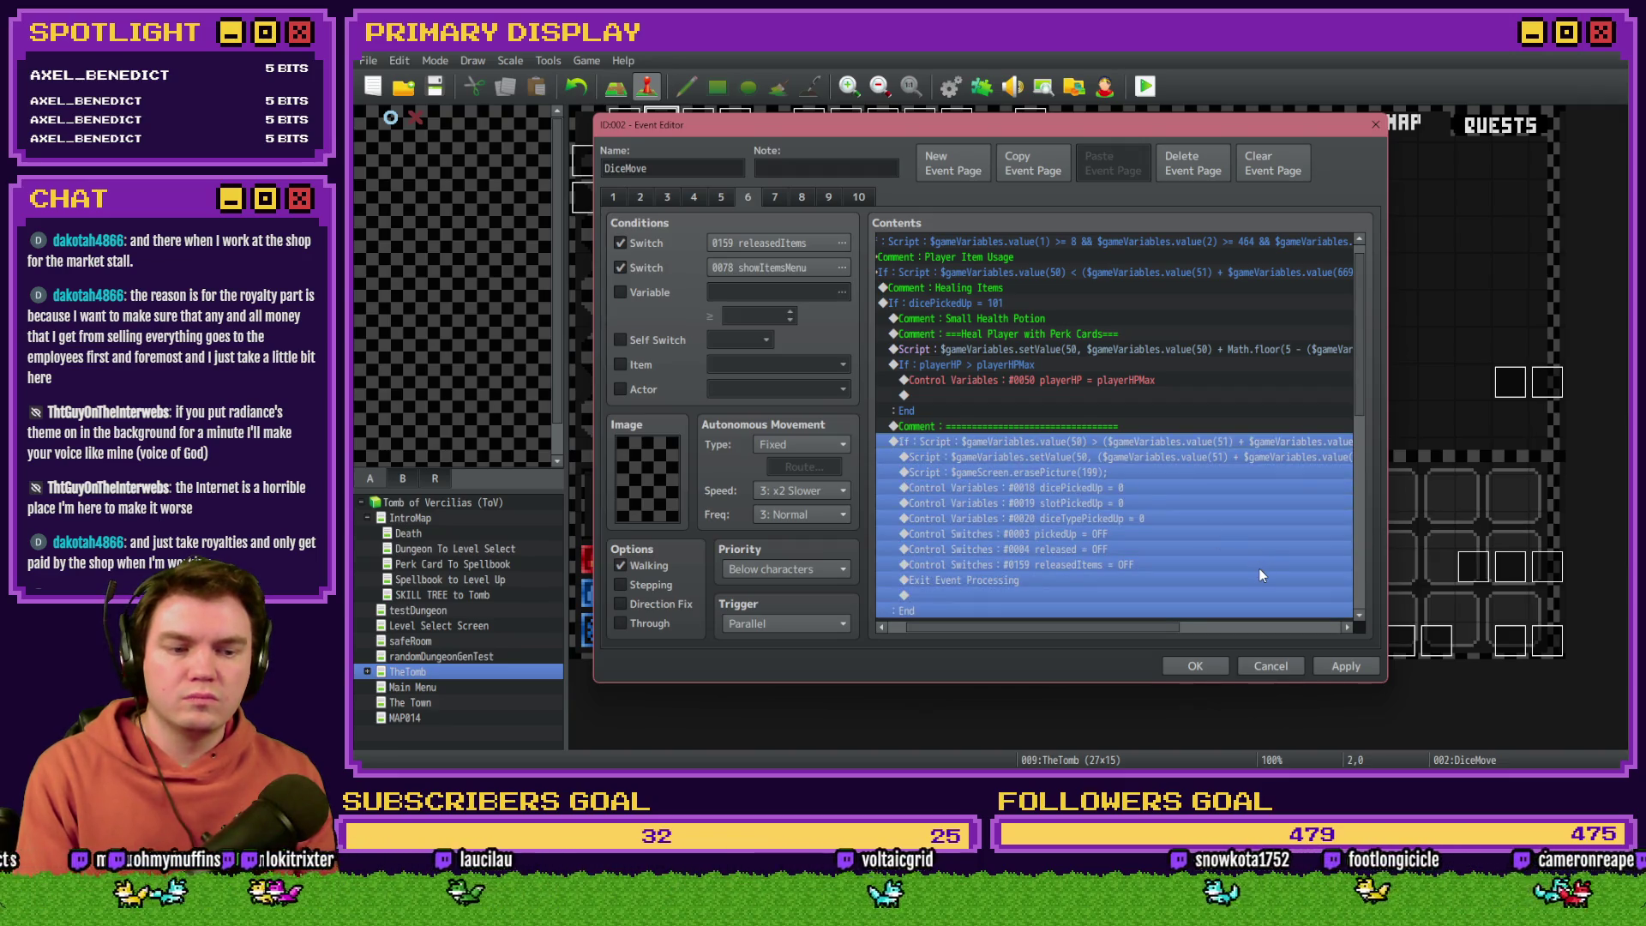
Step: Relabel the potion comment 'Small Health Potion (+5 HP)', apply, and close the event editor
click(1342, 666)
double_click(1024, 319)
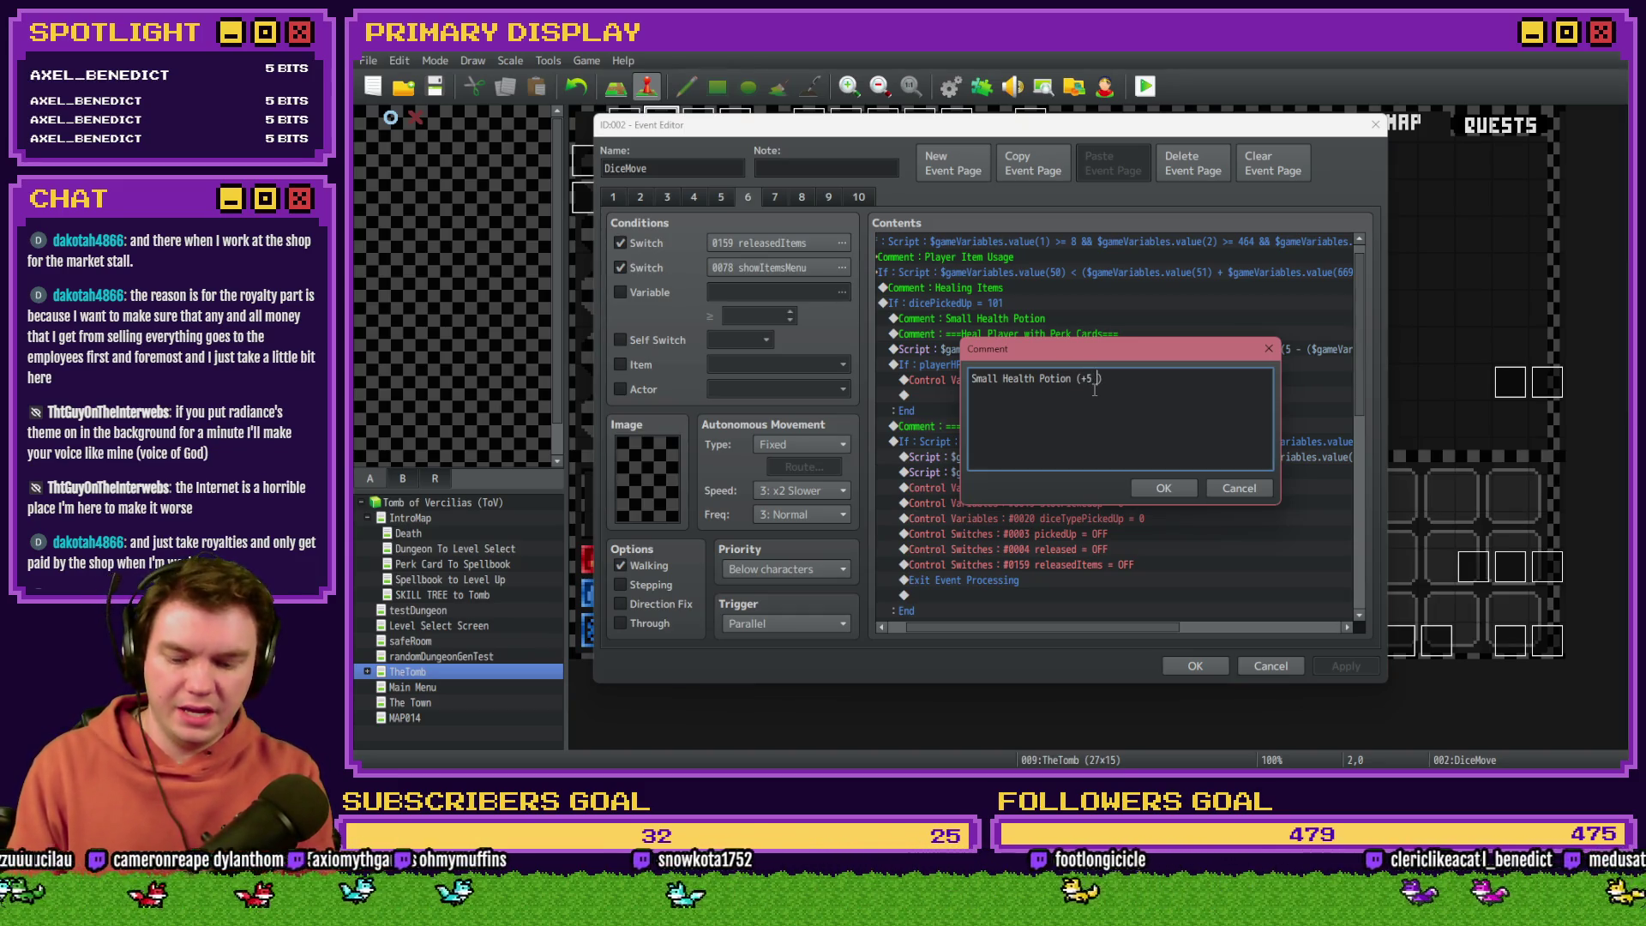
text(HP)
key(Return)
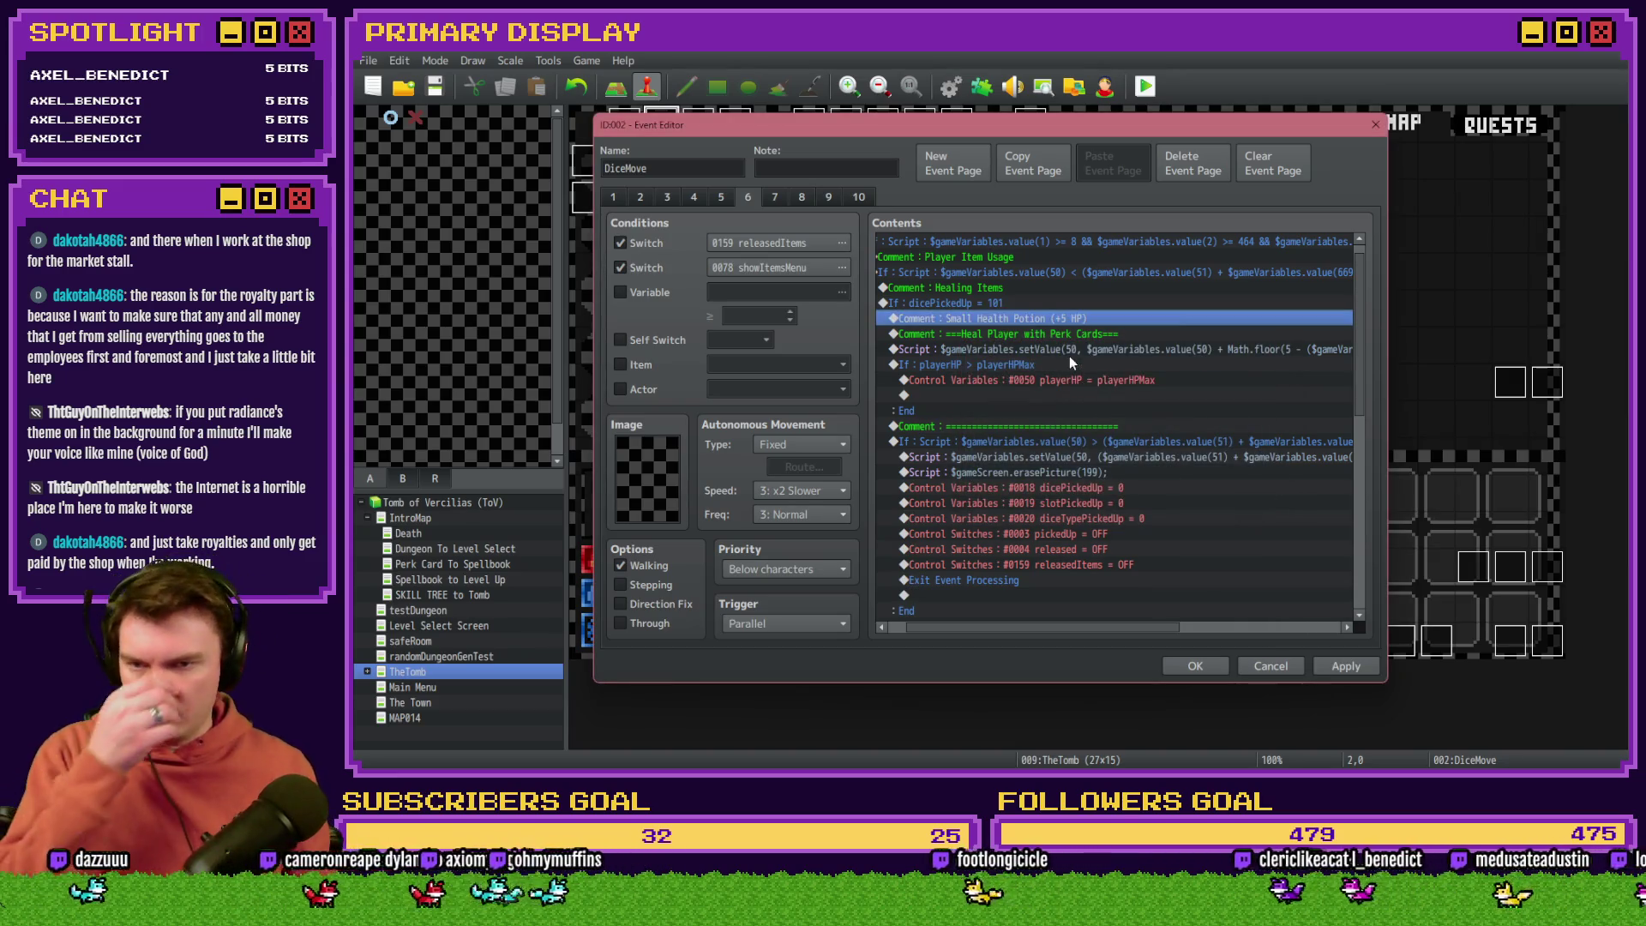
click(1066, 337)
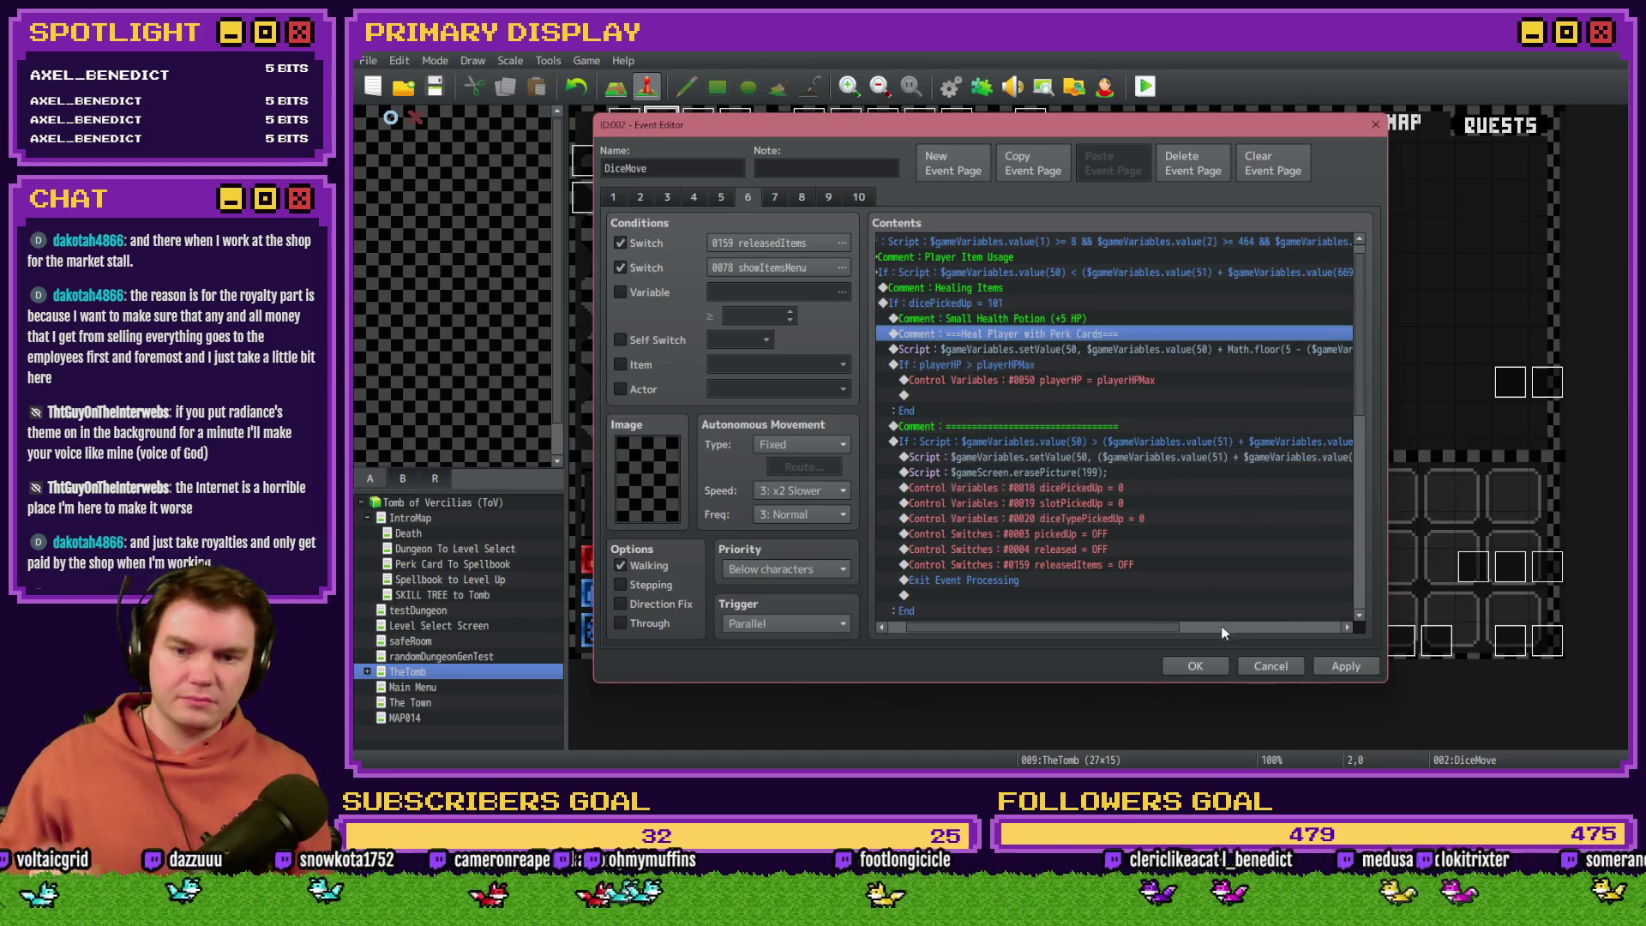
click(1196, 667)
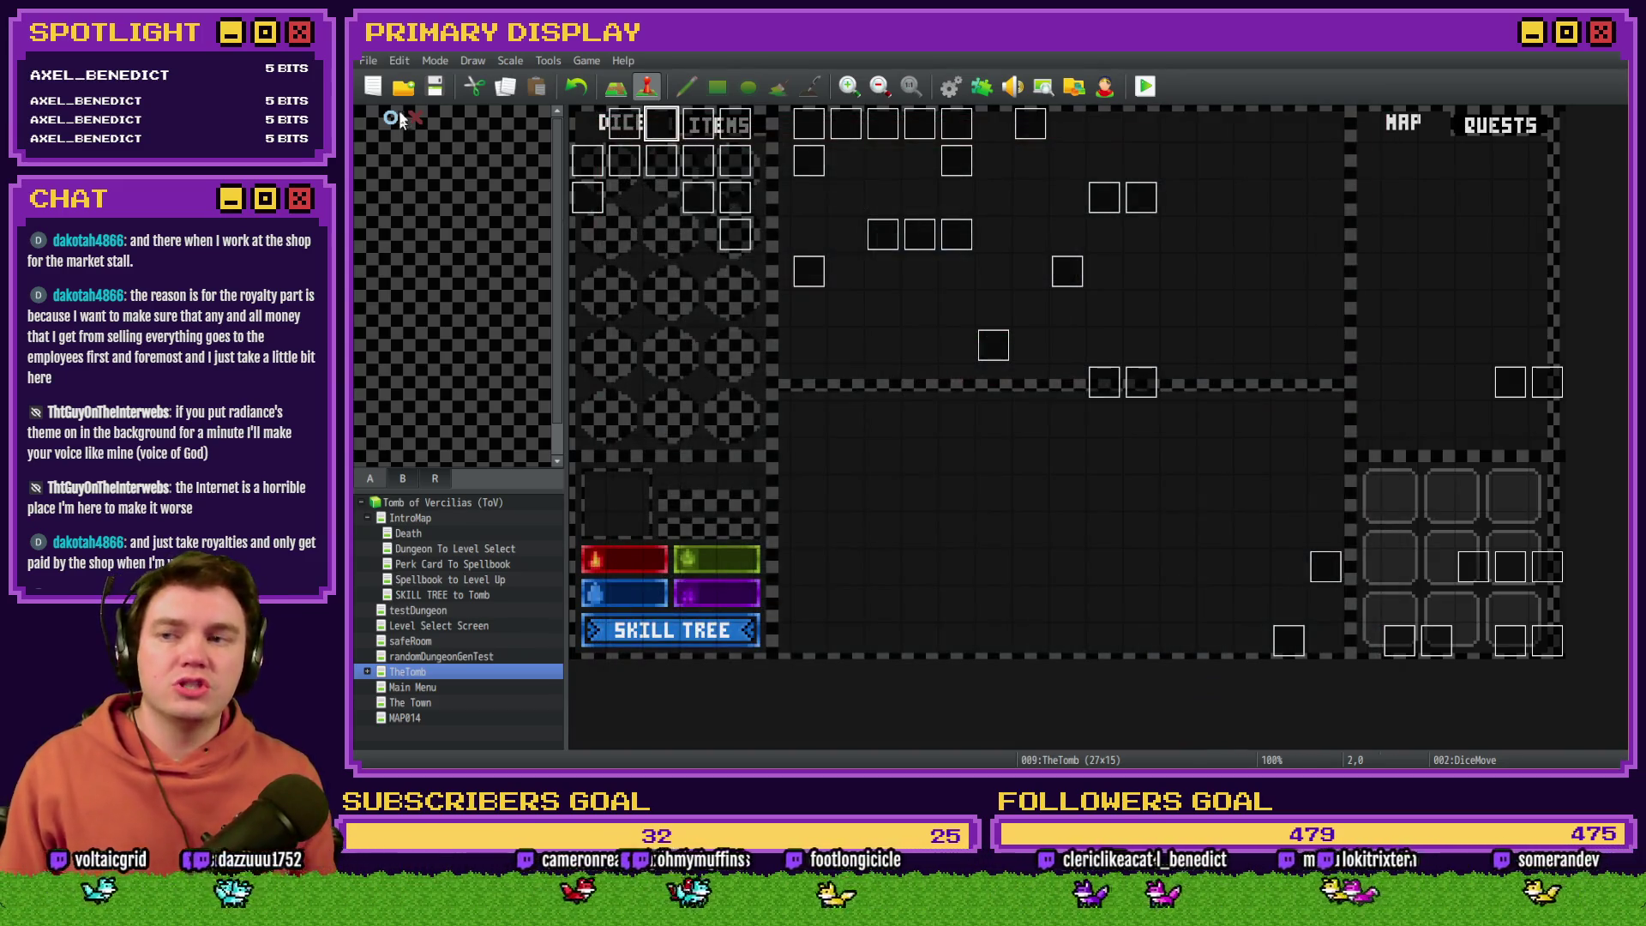
Step: Start a playtest with the Potion of Power card and set playerHP to 4 via F9 debug
click(1148, 87)
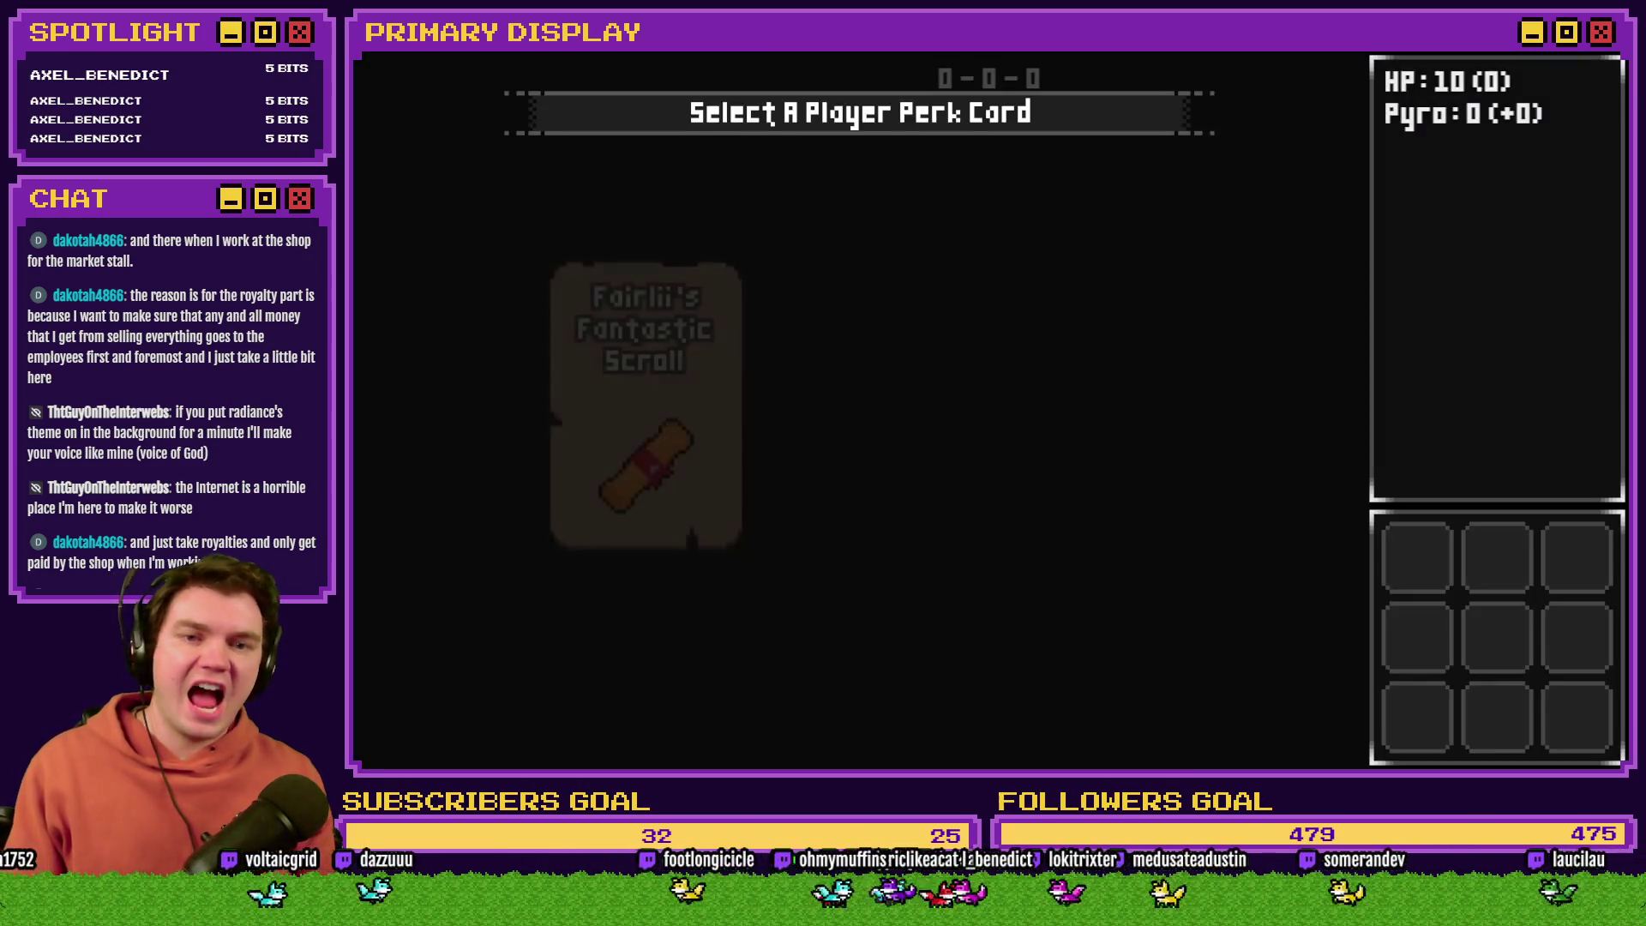
mouse_move(682, 342)
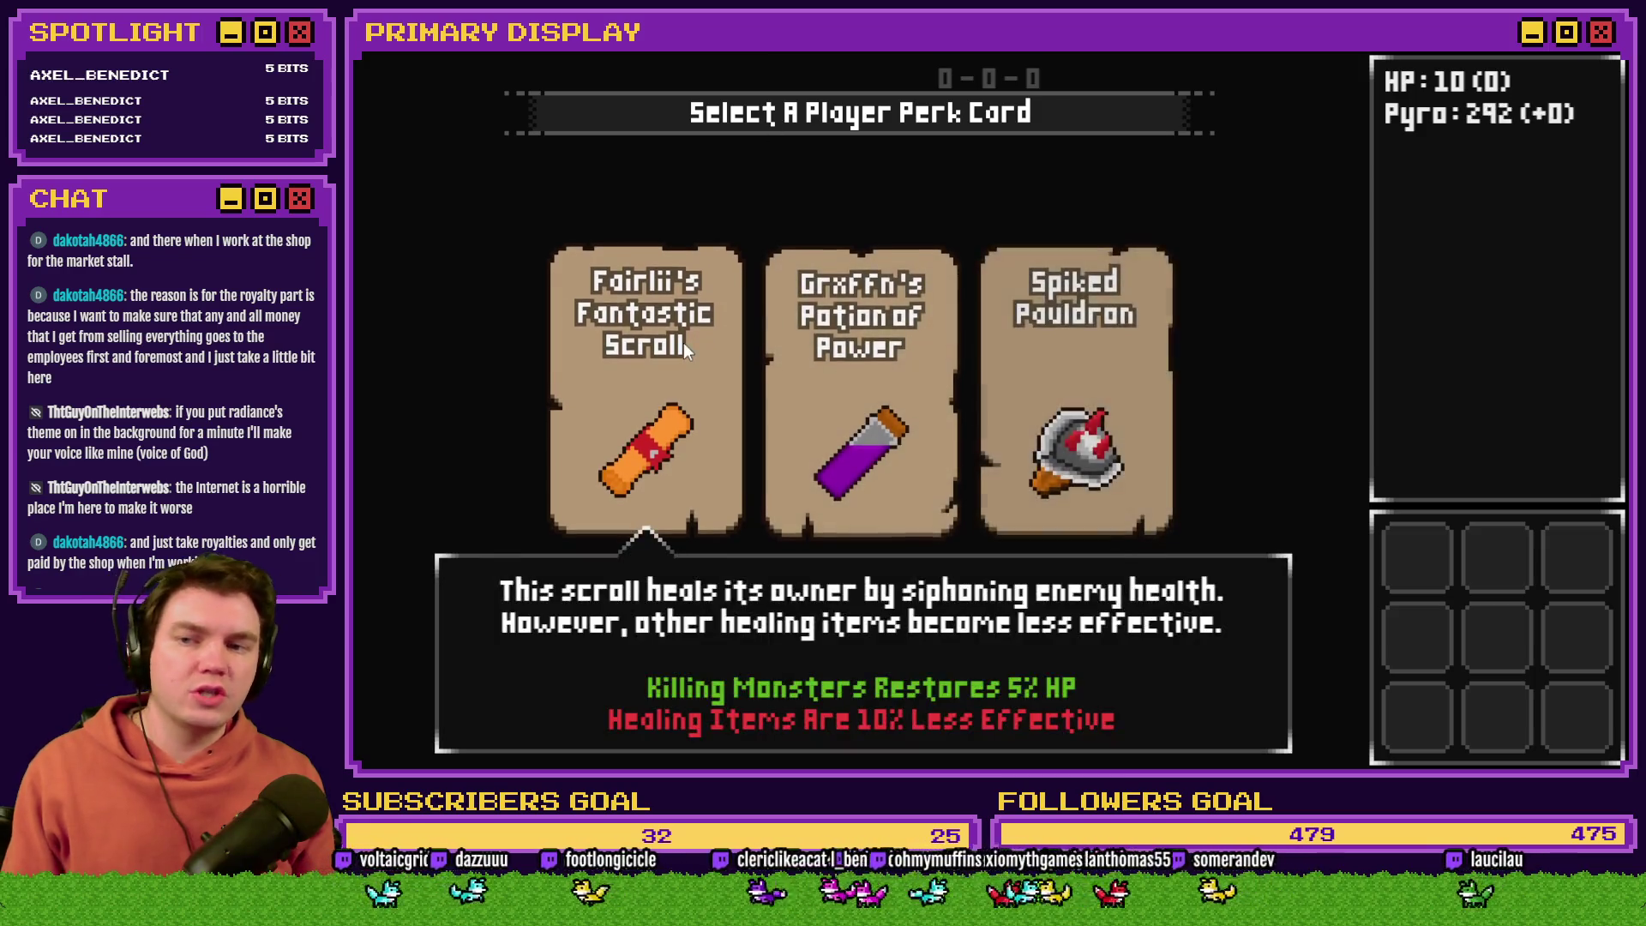
click(848, 390)
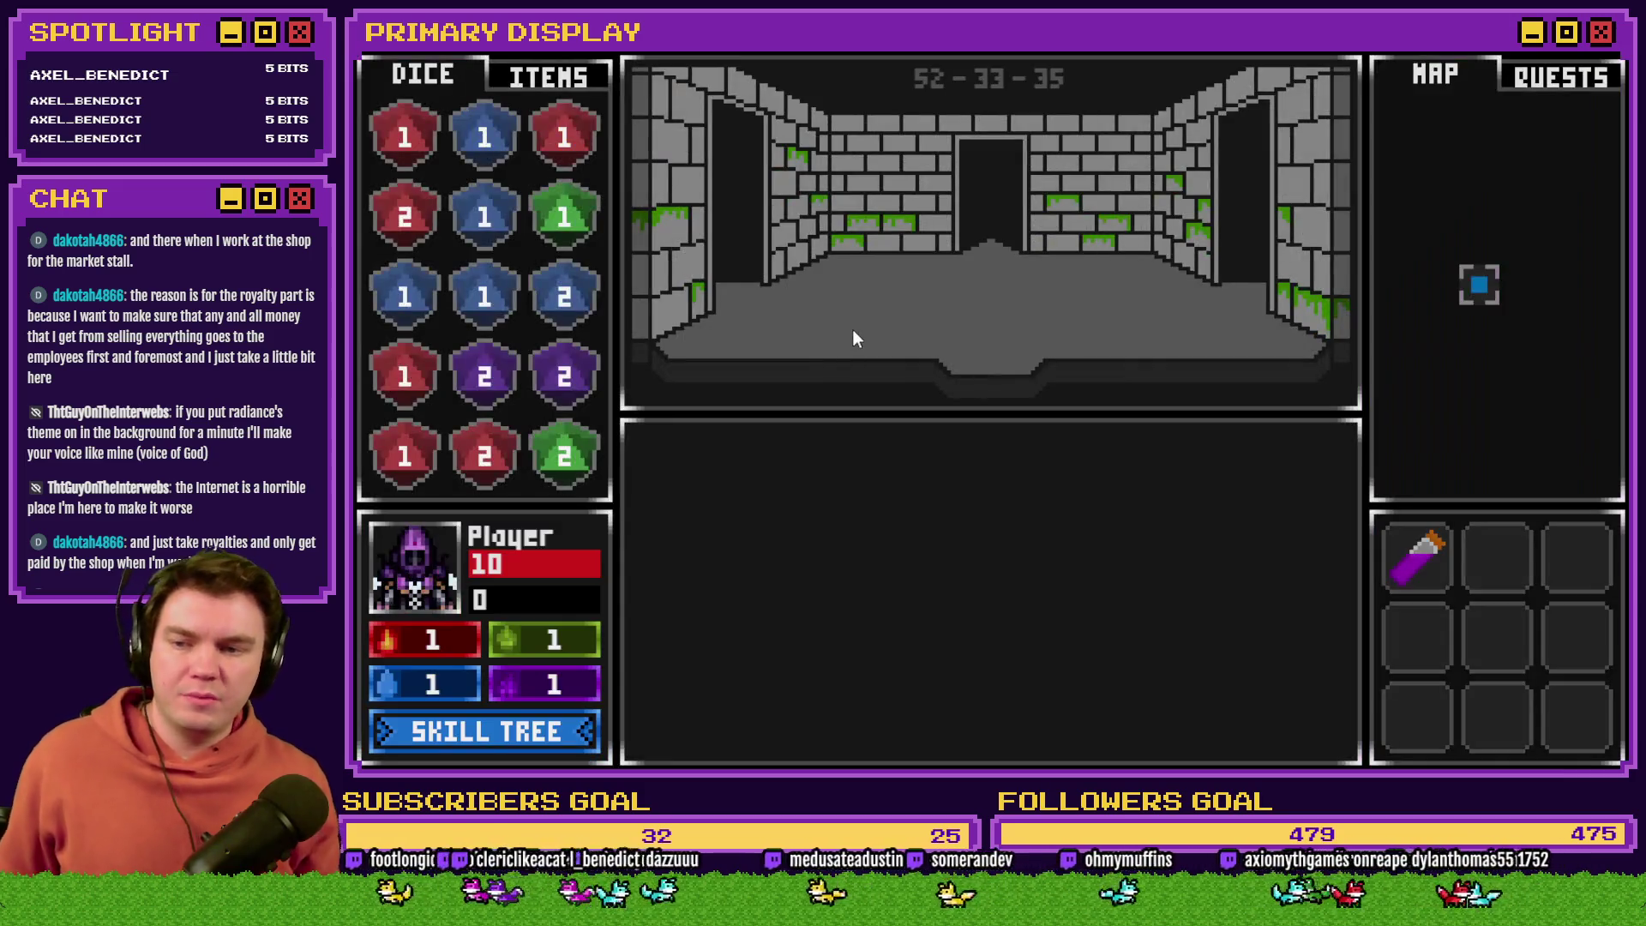
key(F9)
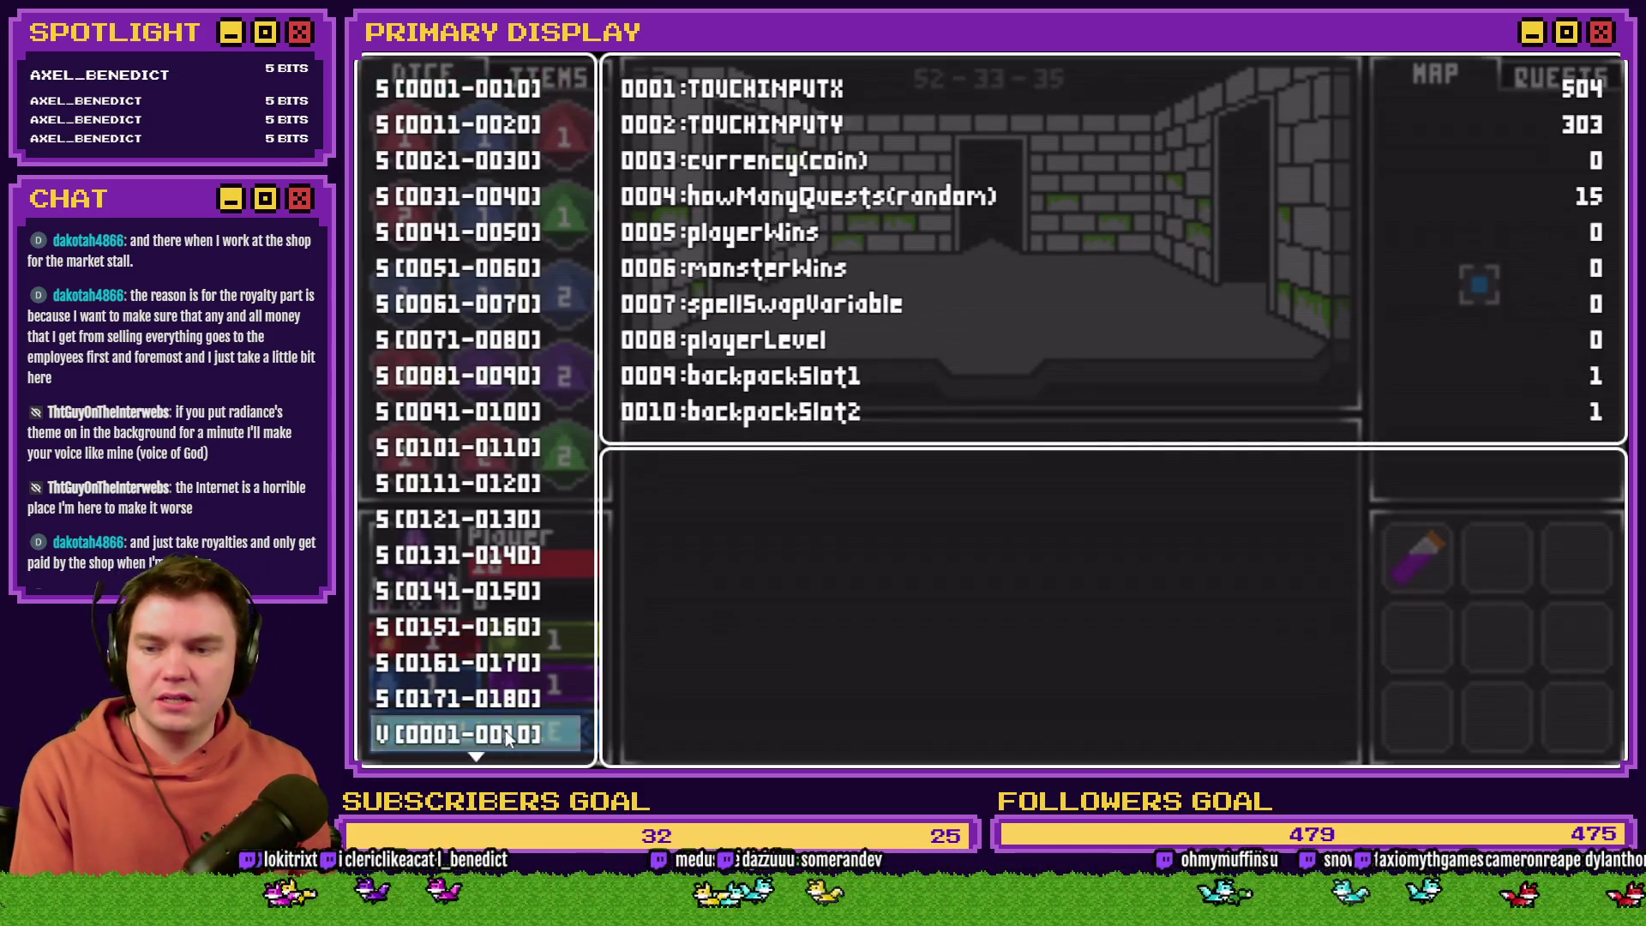
scroll(506, 730, down, 4)
key(Return)
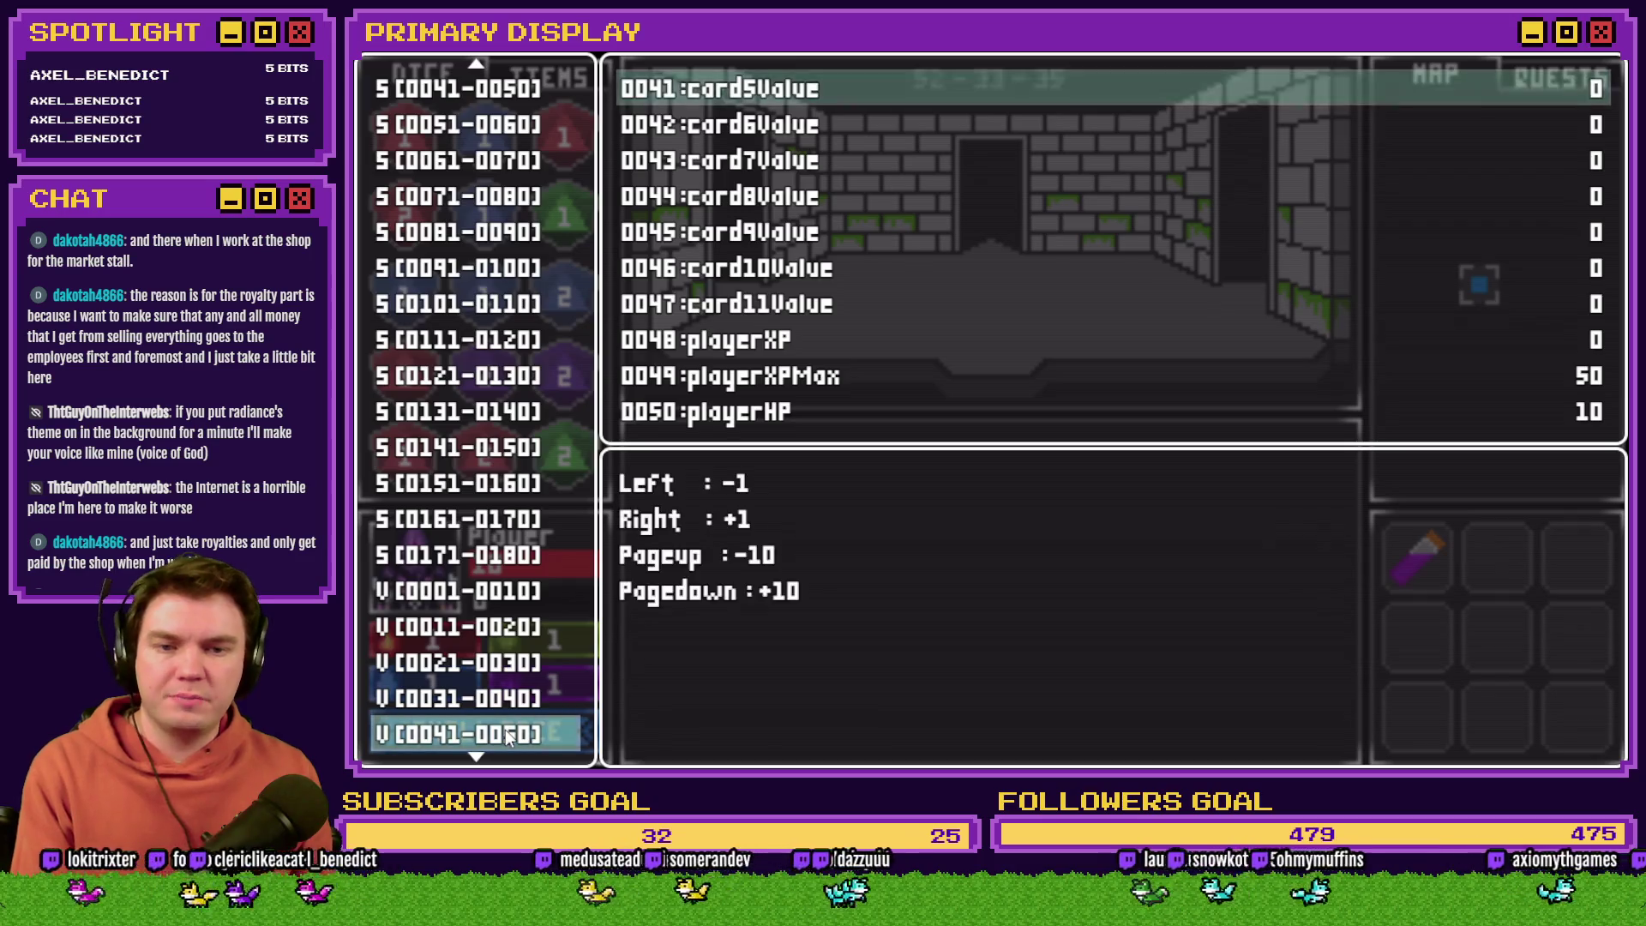
key(Up)
key(Left)
key(Left)
key(Left)
key(Left)
key(Left)
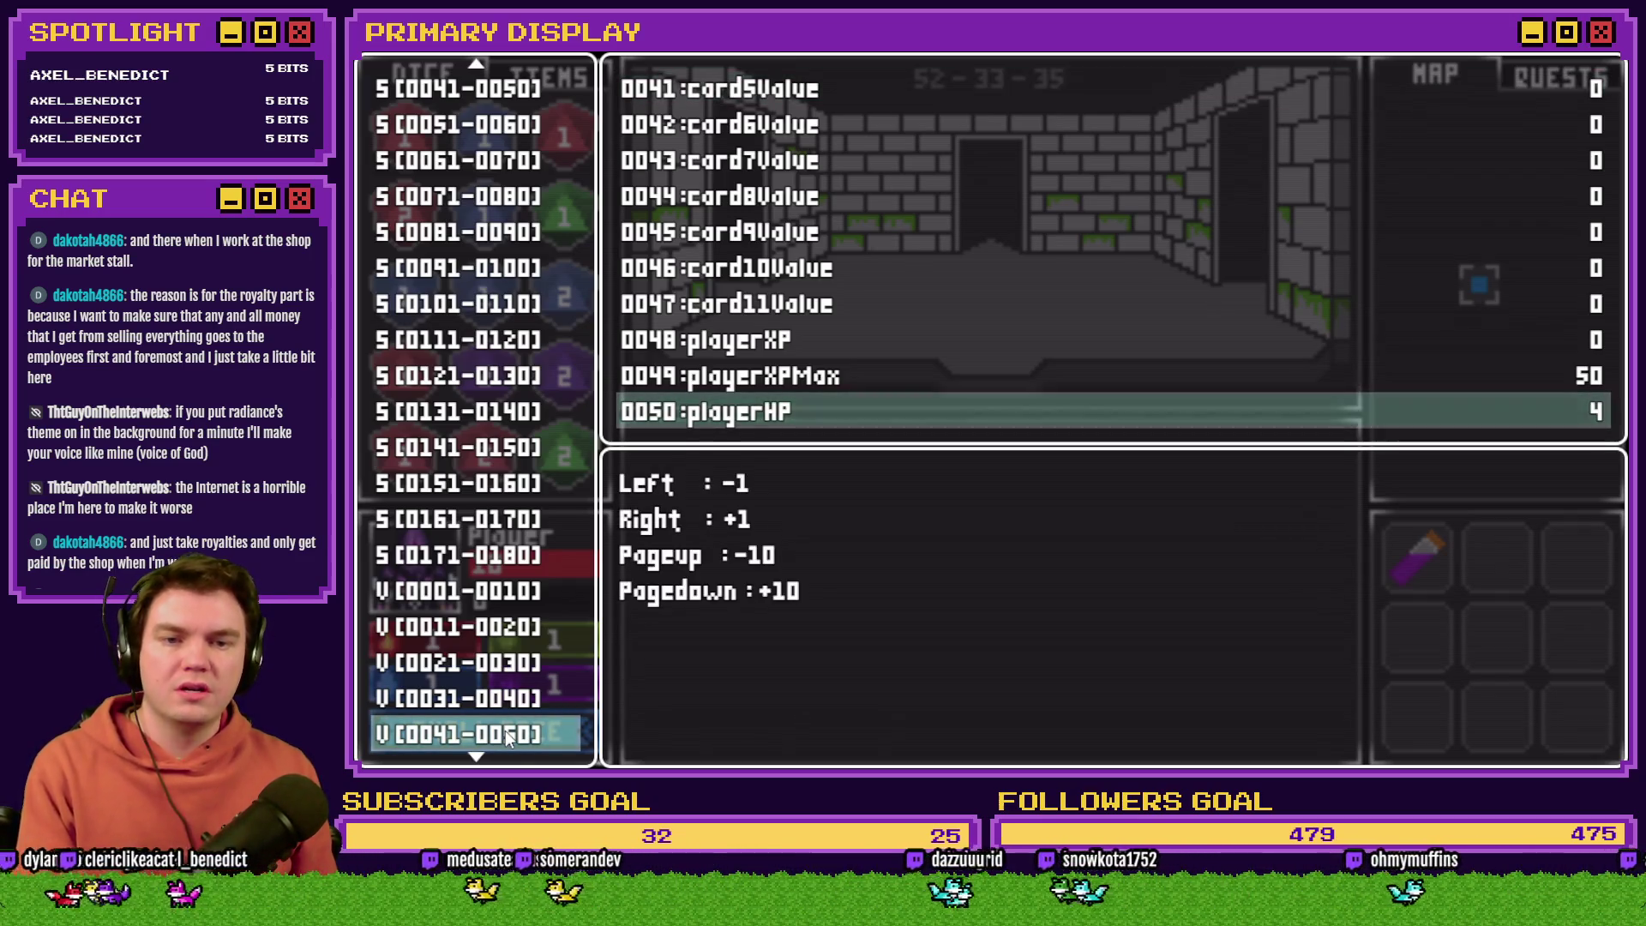
key(Escape)
key(Escape)
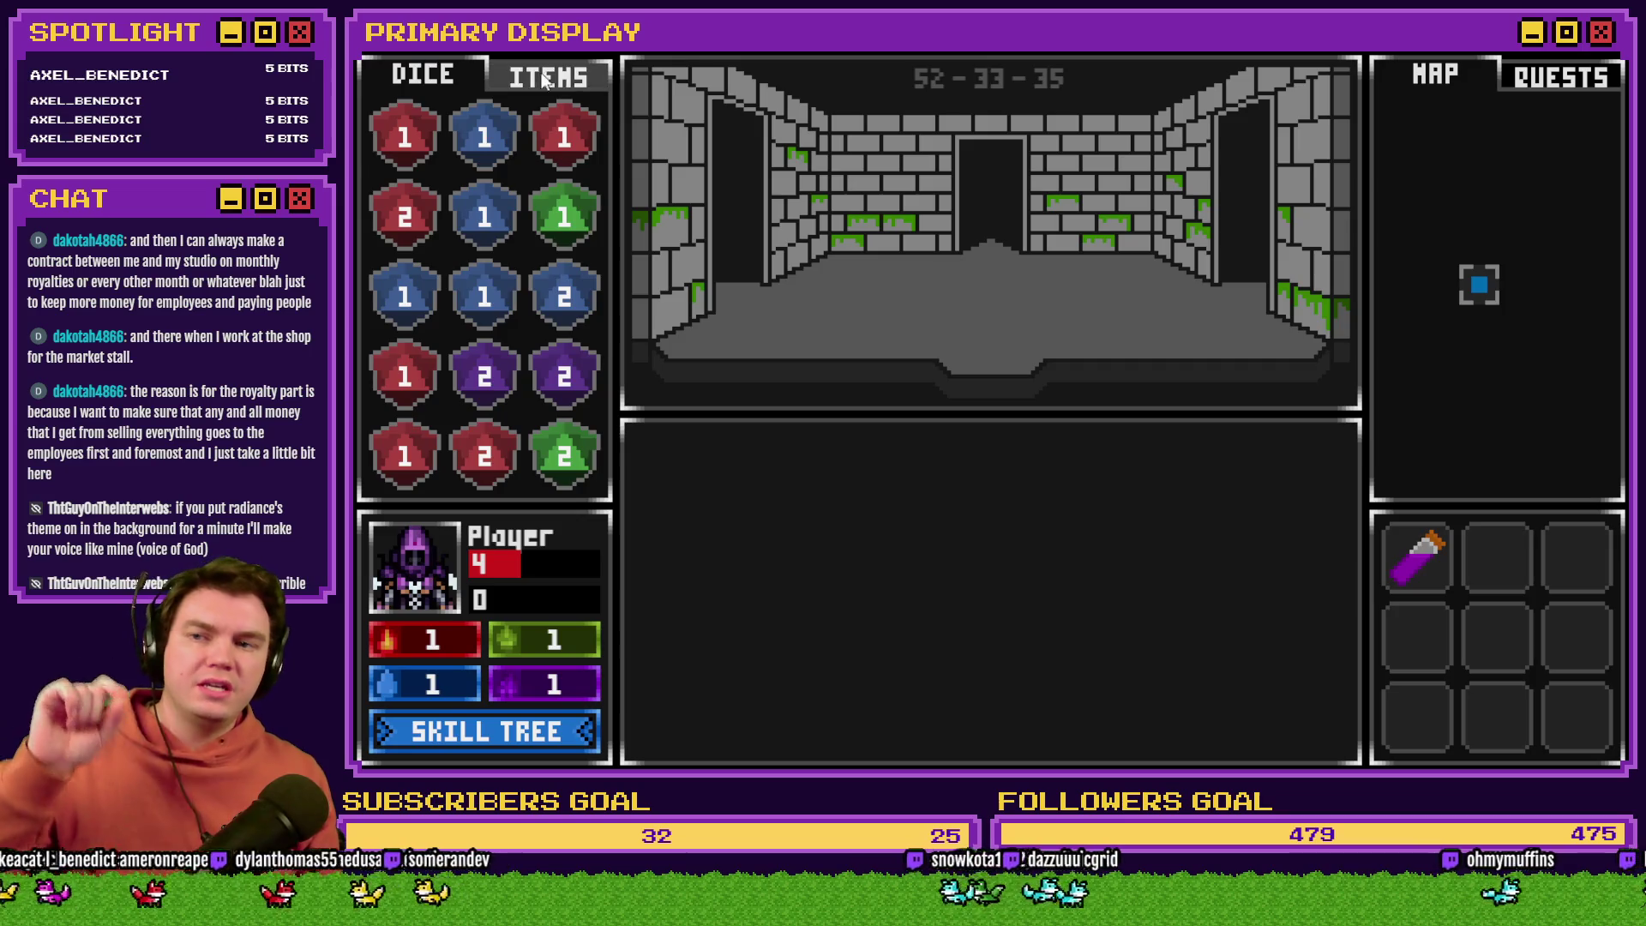
Step: Heal the player from 4 to 10 HP with red potions, then end the playtest
click(536, 78)
drag(422, 153, 424, 580)
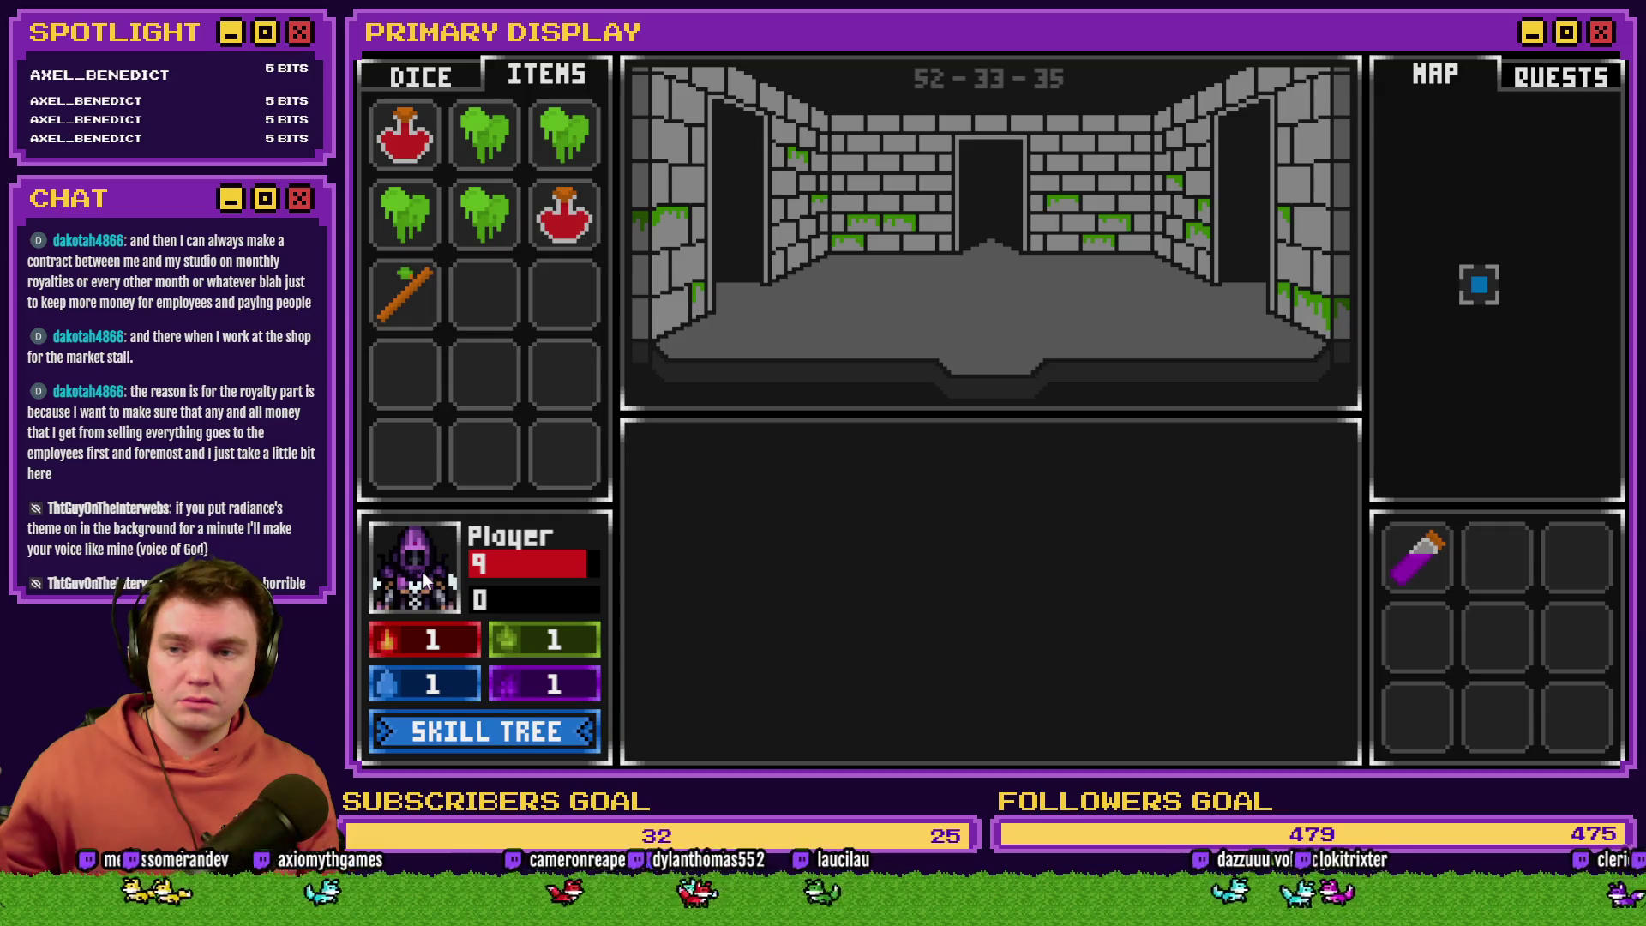
drag(413, 150, 442, 553)
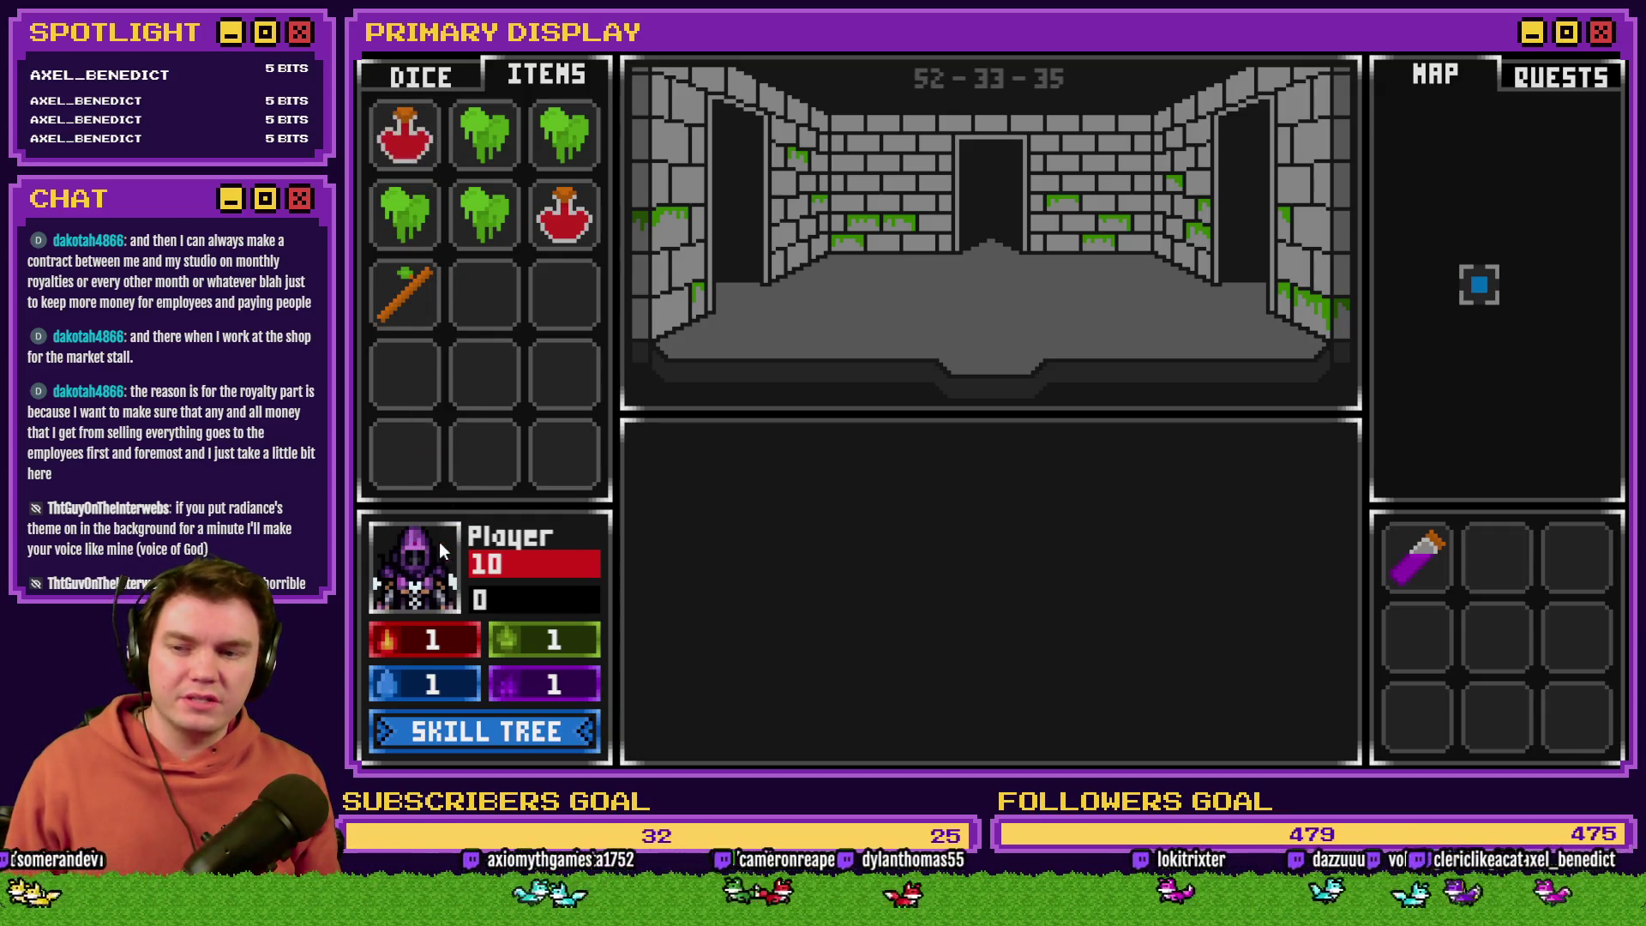
drag(422, 150, 451, 560)
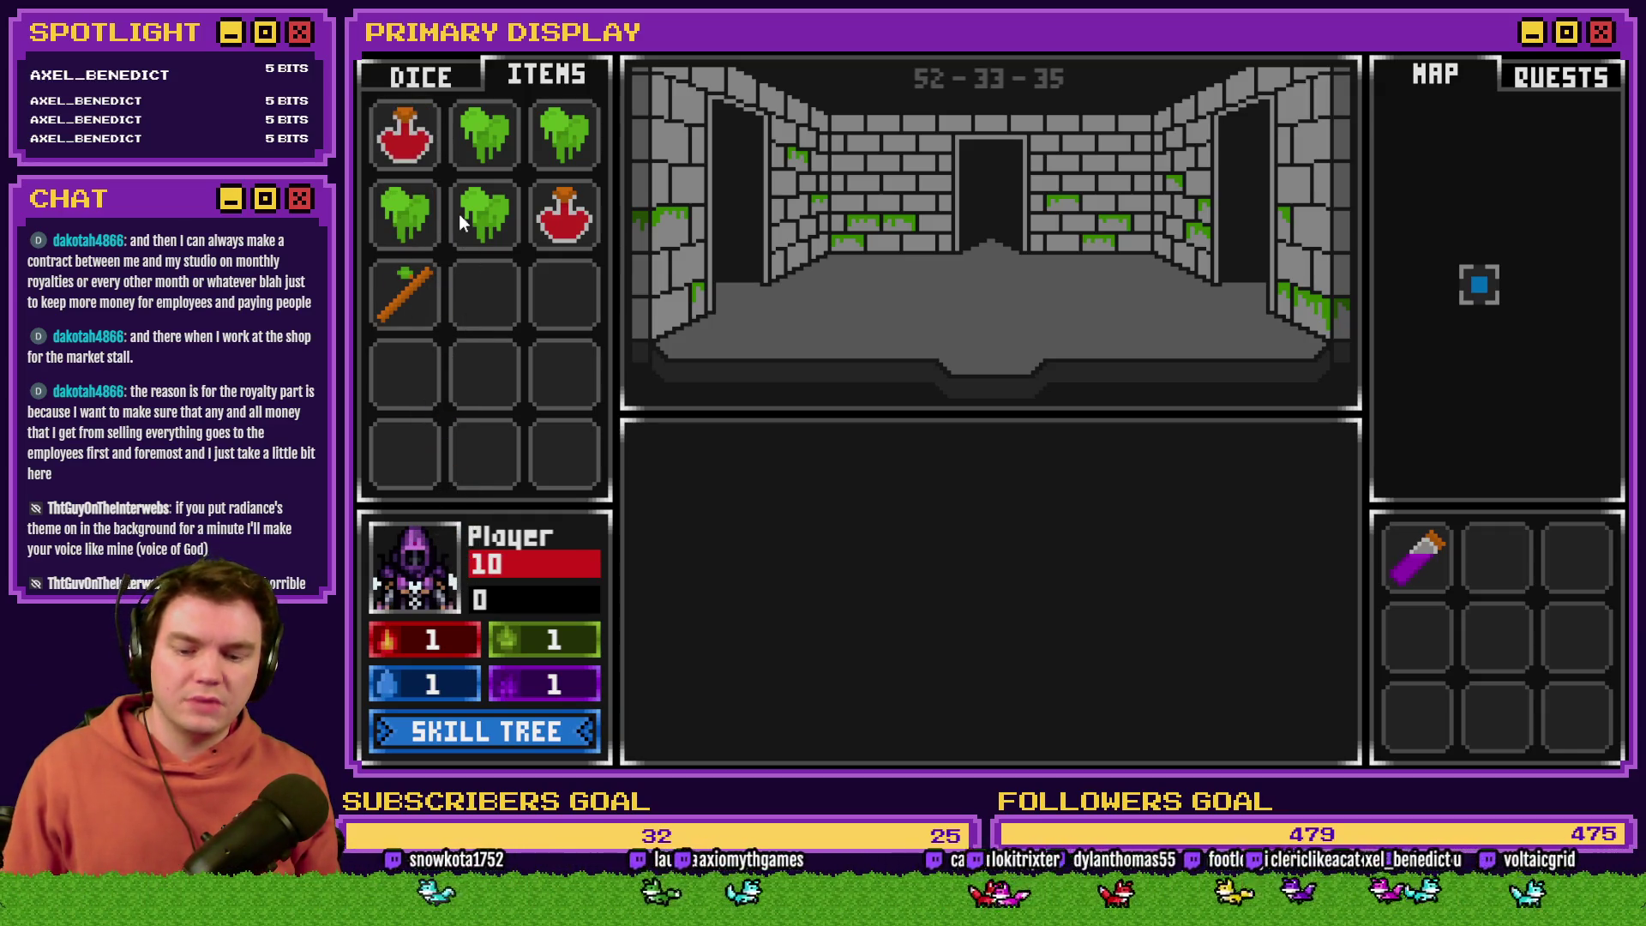
click(1614, 54)
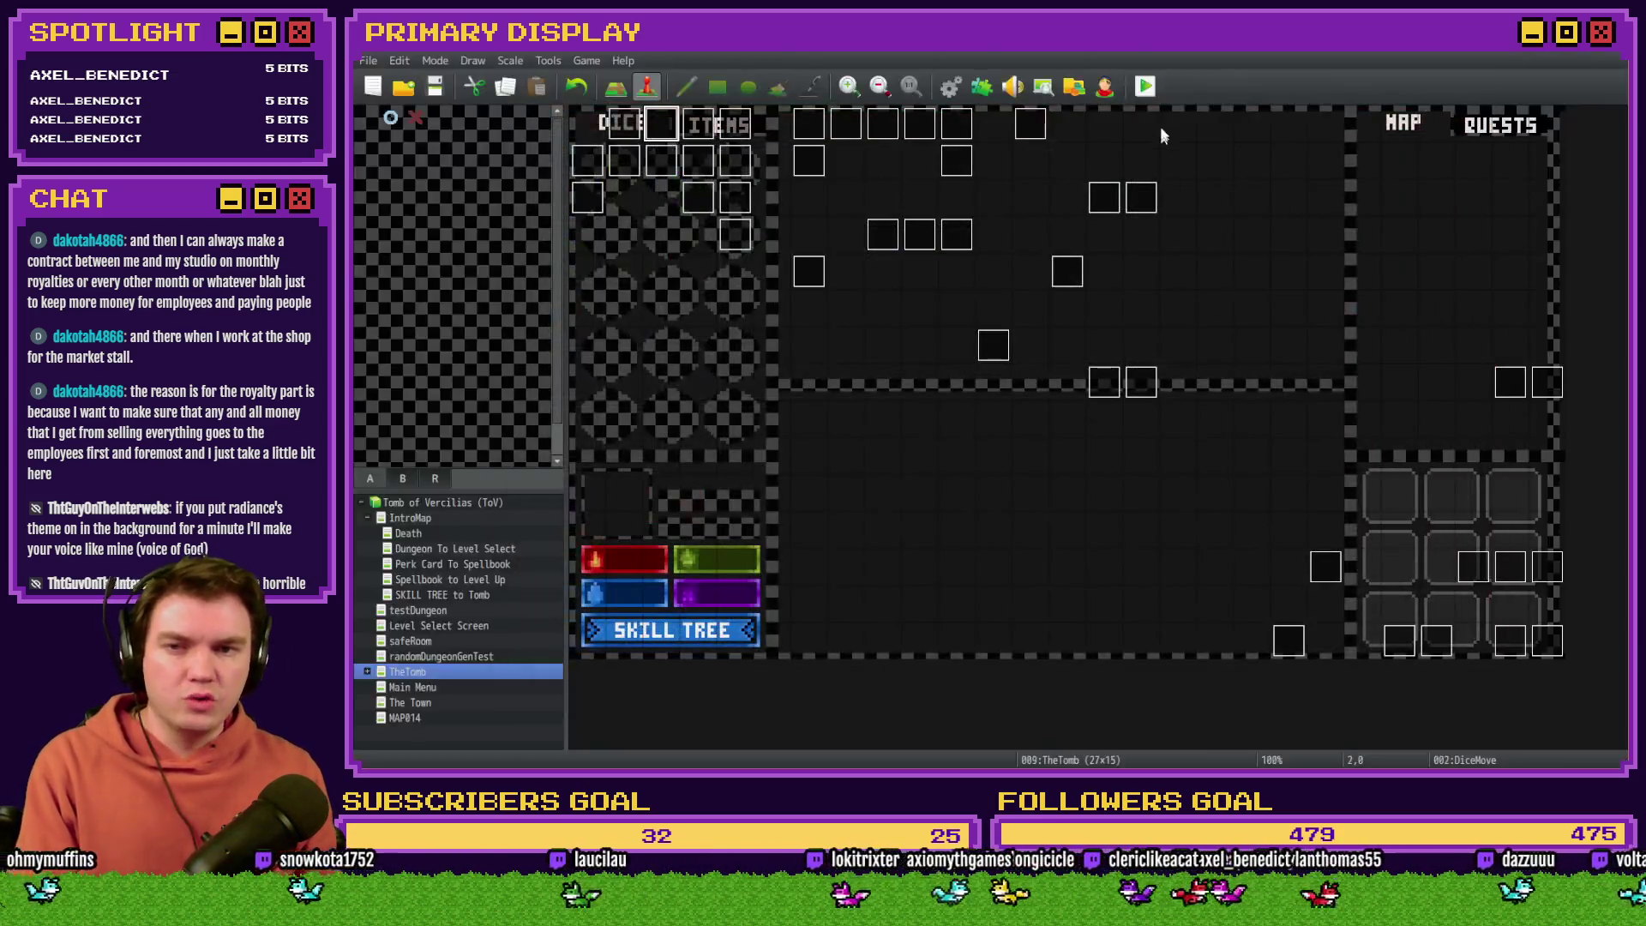
Step: Start a new playtest with Fairlii's Fantastic Scroll perk and reach debug variables 0041–0050
click(1146, 87)
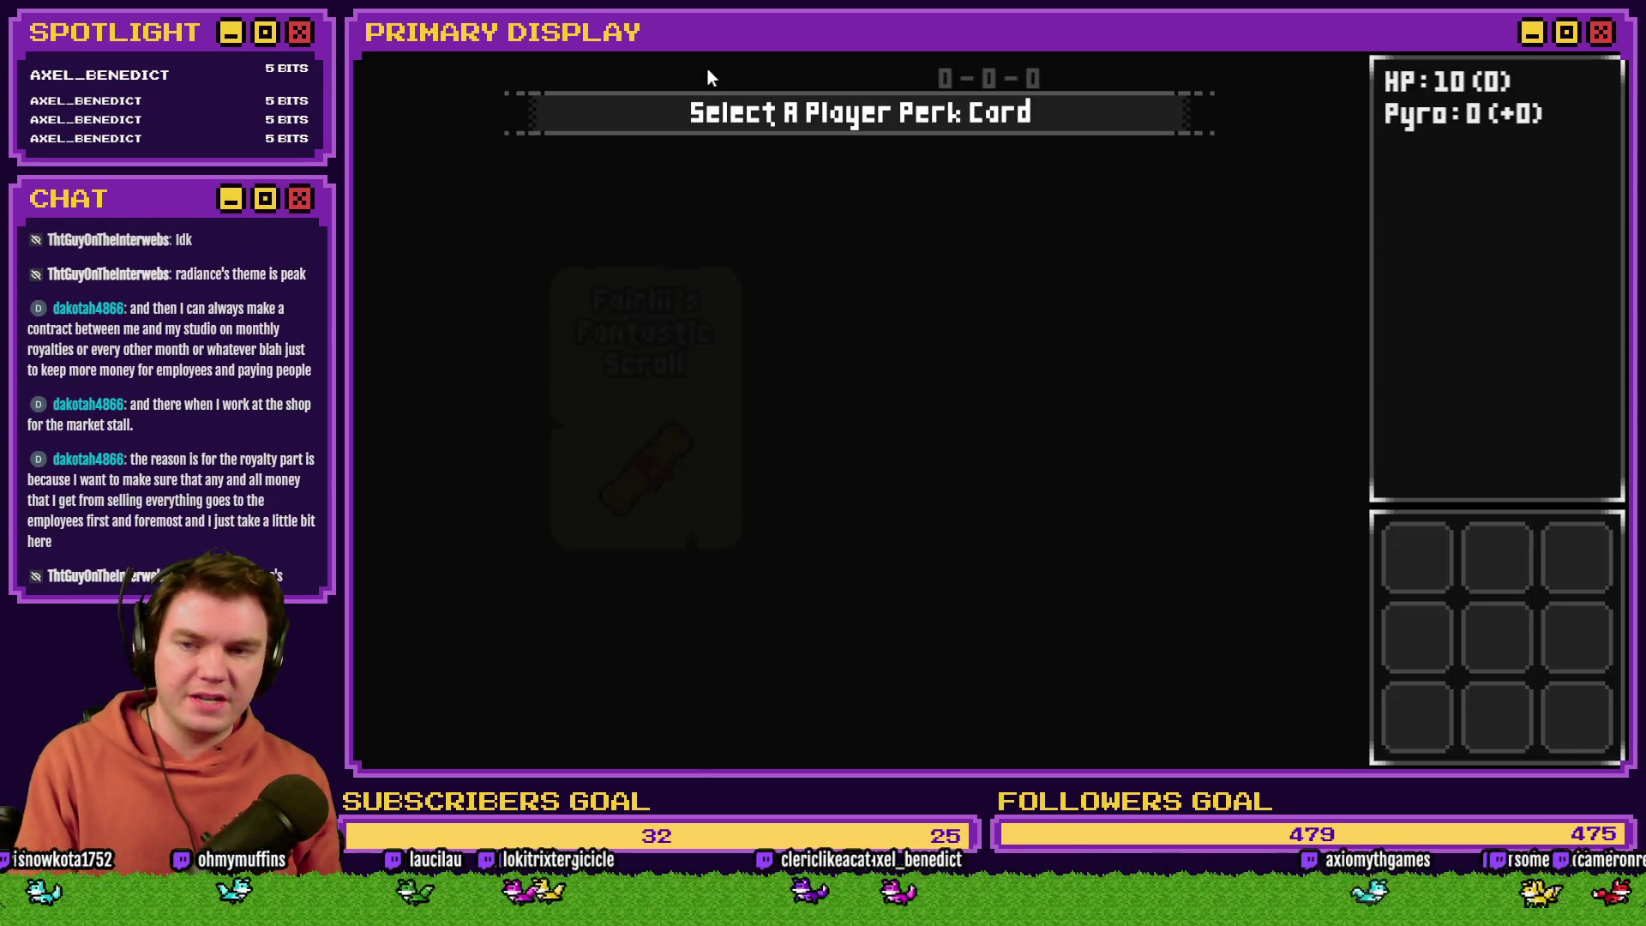
click(636, 364)
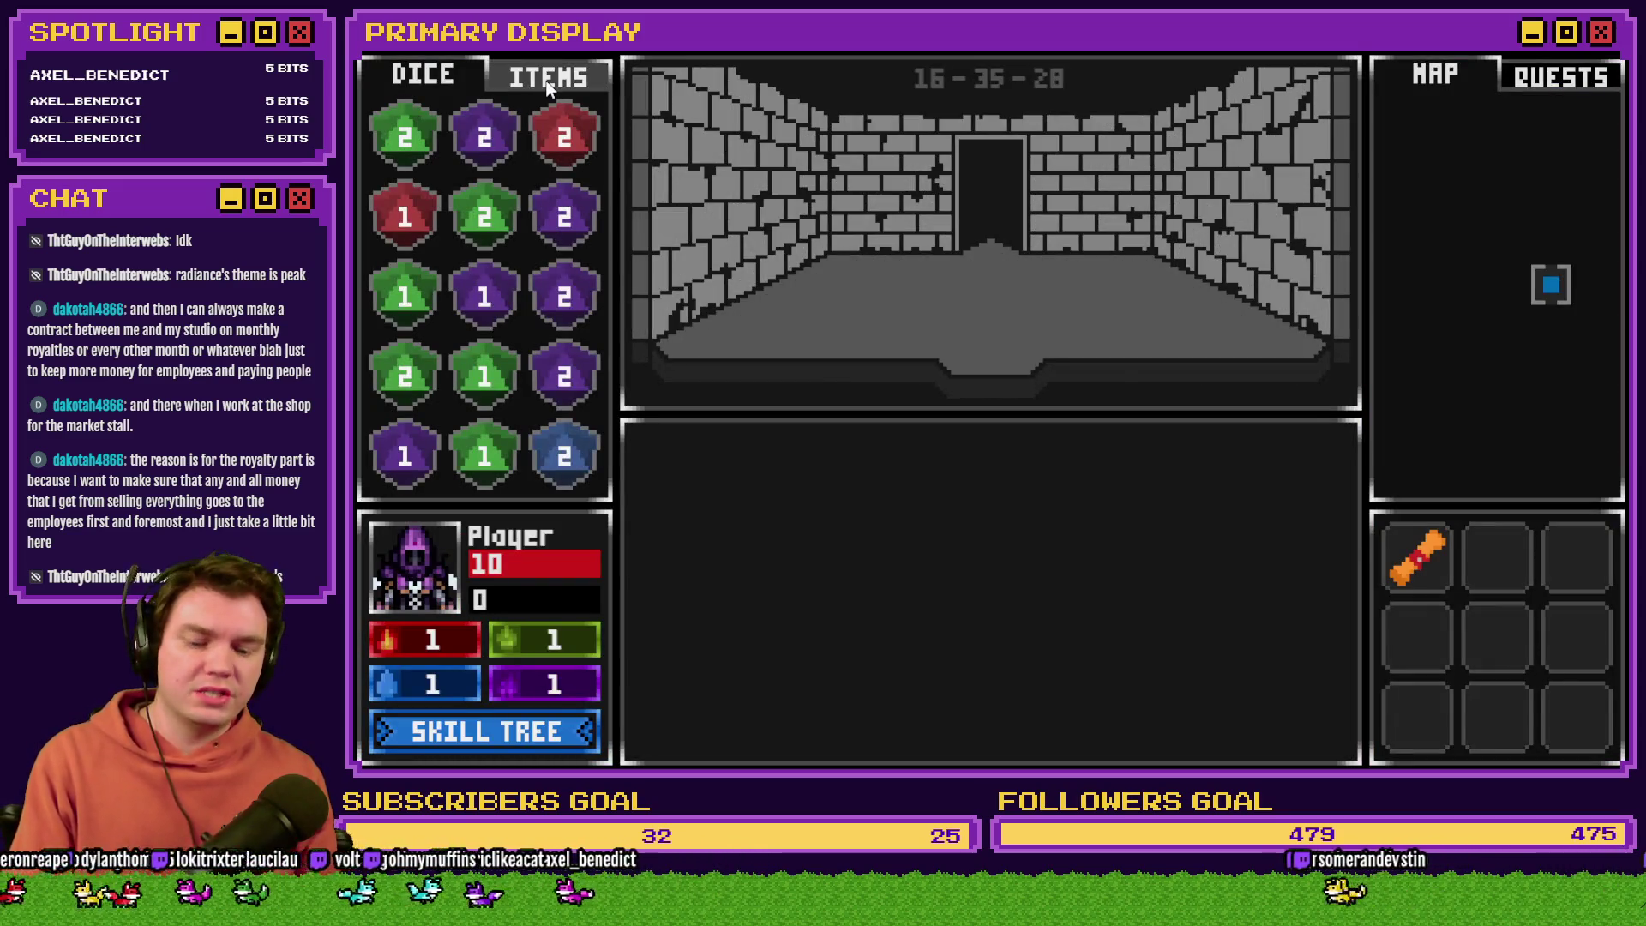
key(F9)
key(Return)
key(Escape)
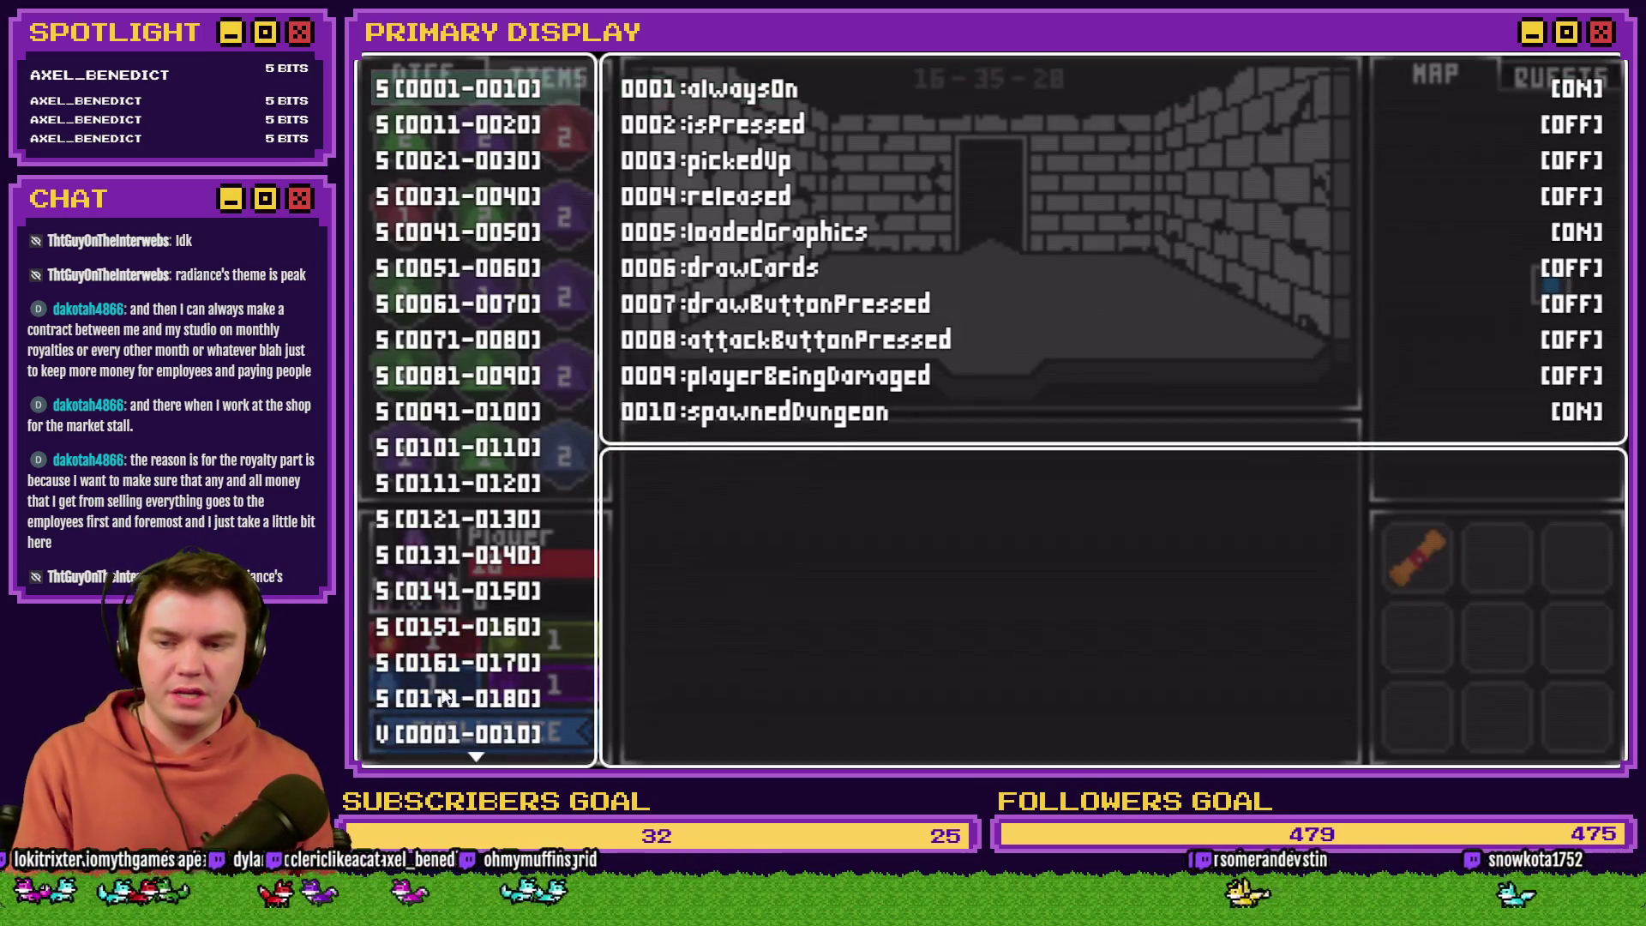
click(474, 744)
key(Down)
key(Down)
key(Down)
key(Return)
Step: Lower variable 0050 playerHP from 10 to 5, show the inventory, then restart at perk selection
key(Down)
key(Right)
key(Up)
key(Up)
key(Left)
key(Left)
key(Left)
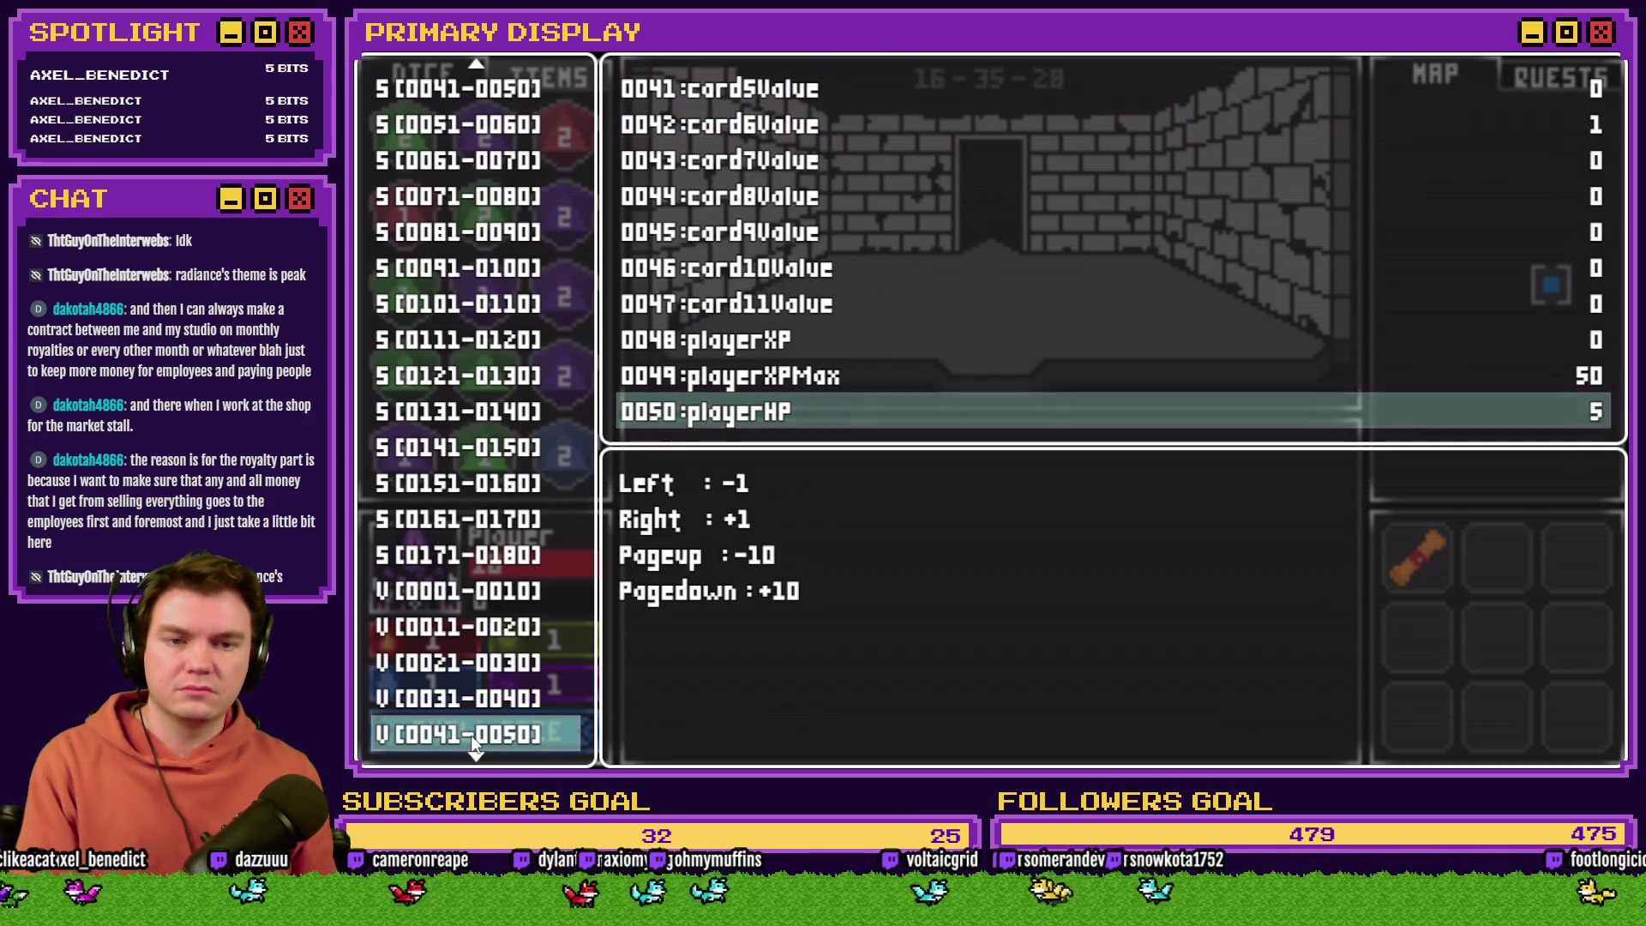
key(Escape)
key(Escape)
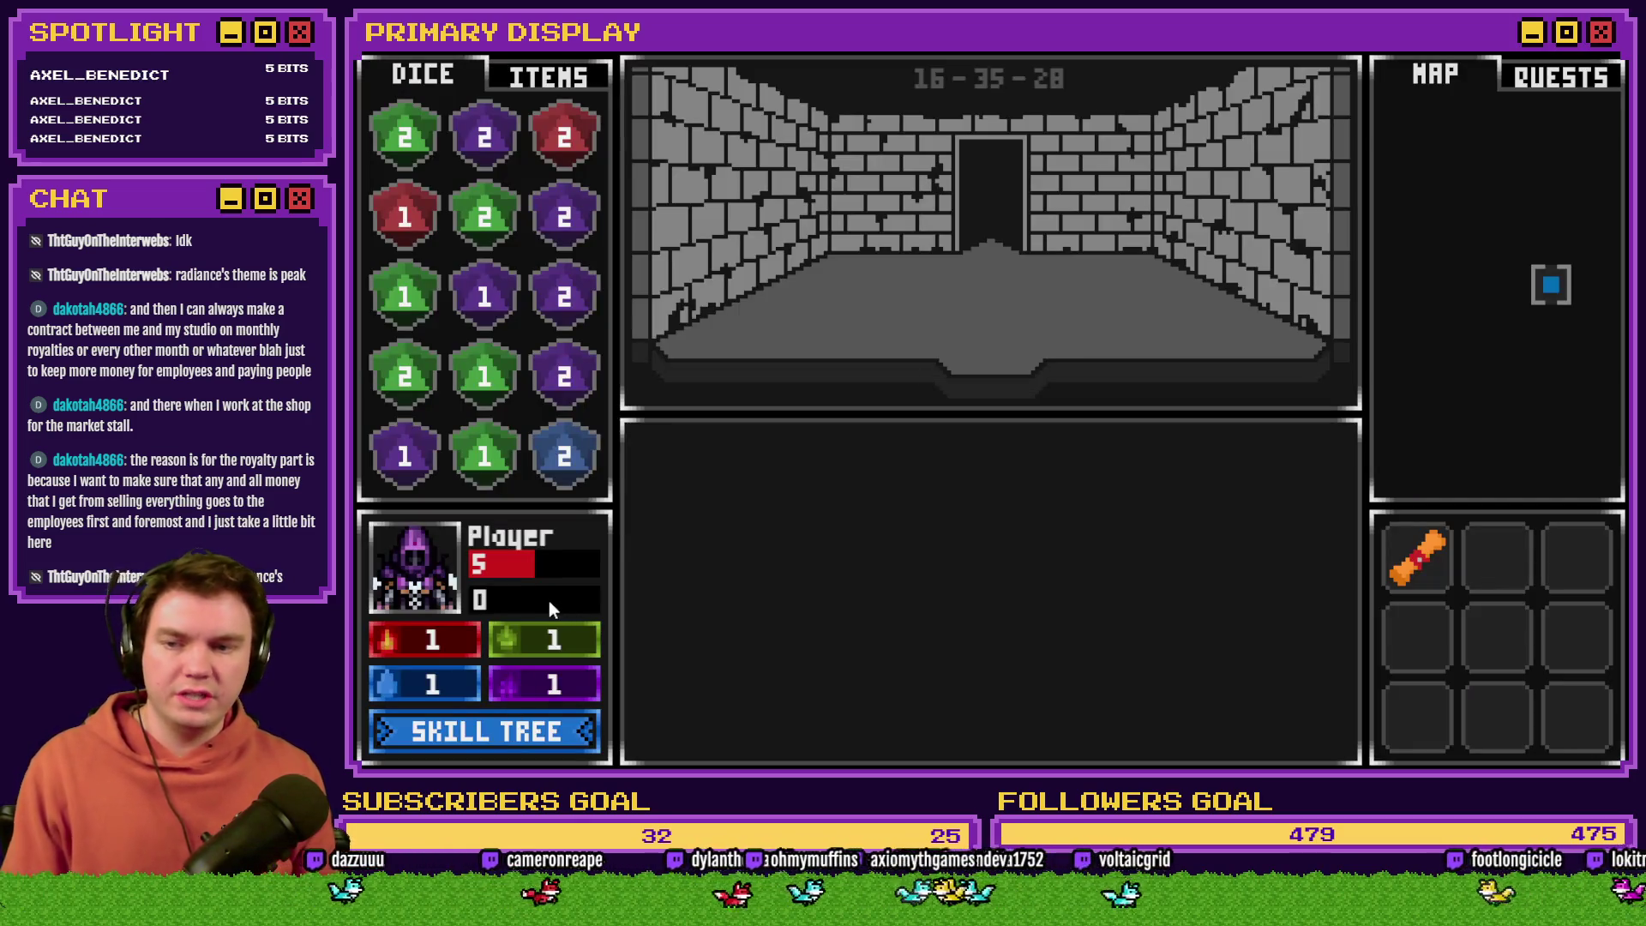
click(554, 74)
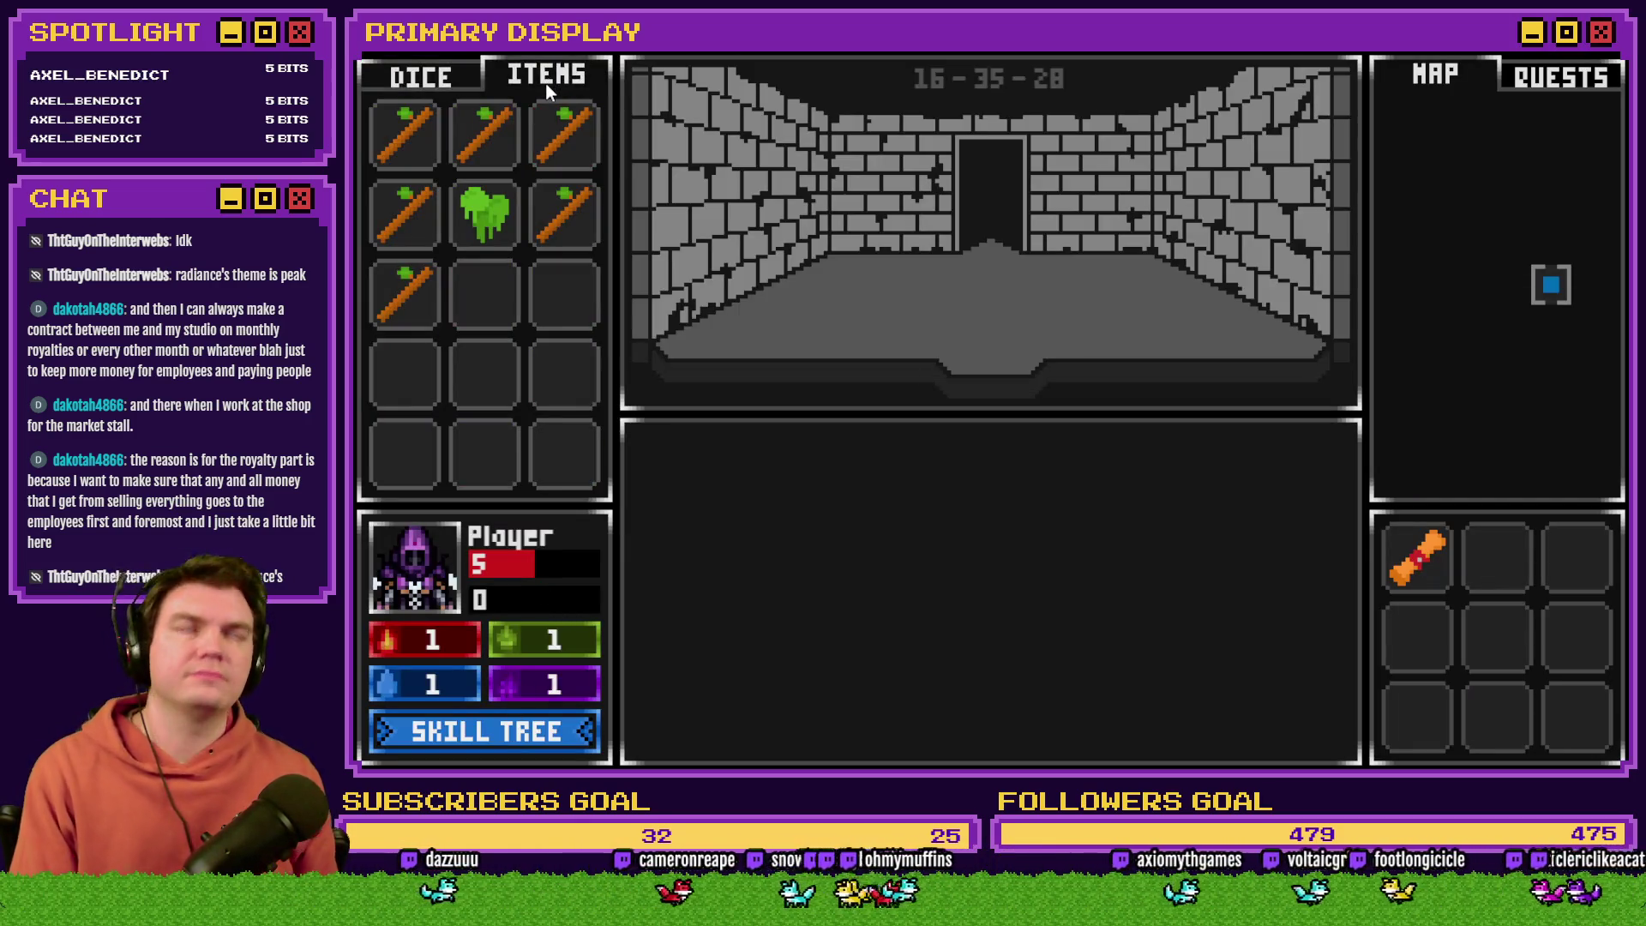
click(542, 119)
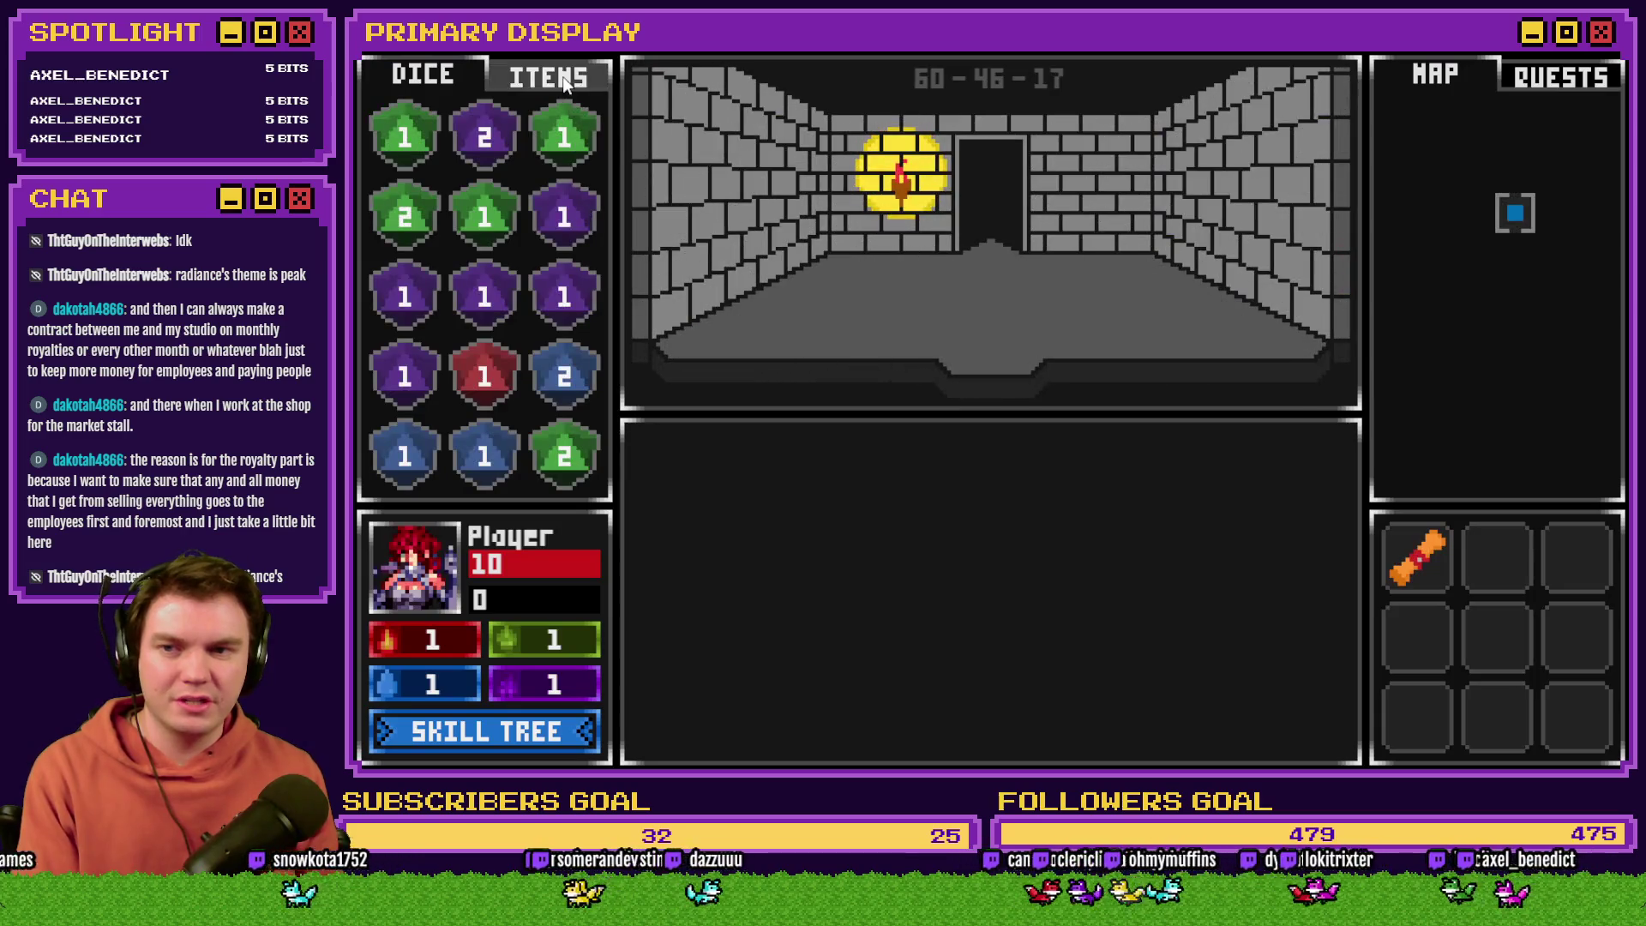
Step: With the inventory shown, lower playerHP from 10 to 5 in the F9 debug variables
click(562, 79)
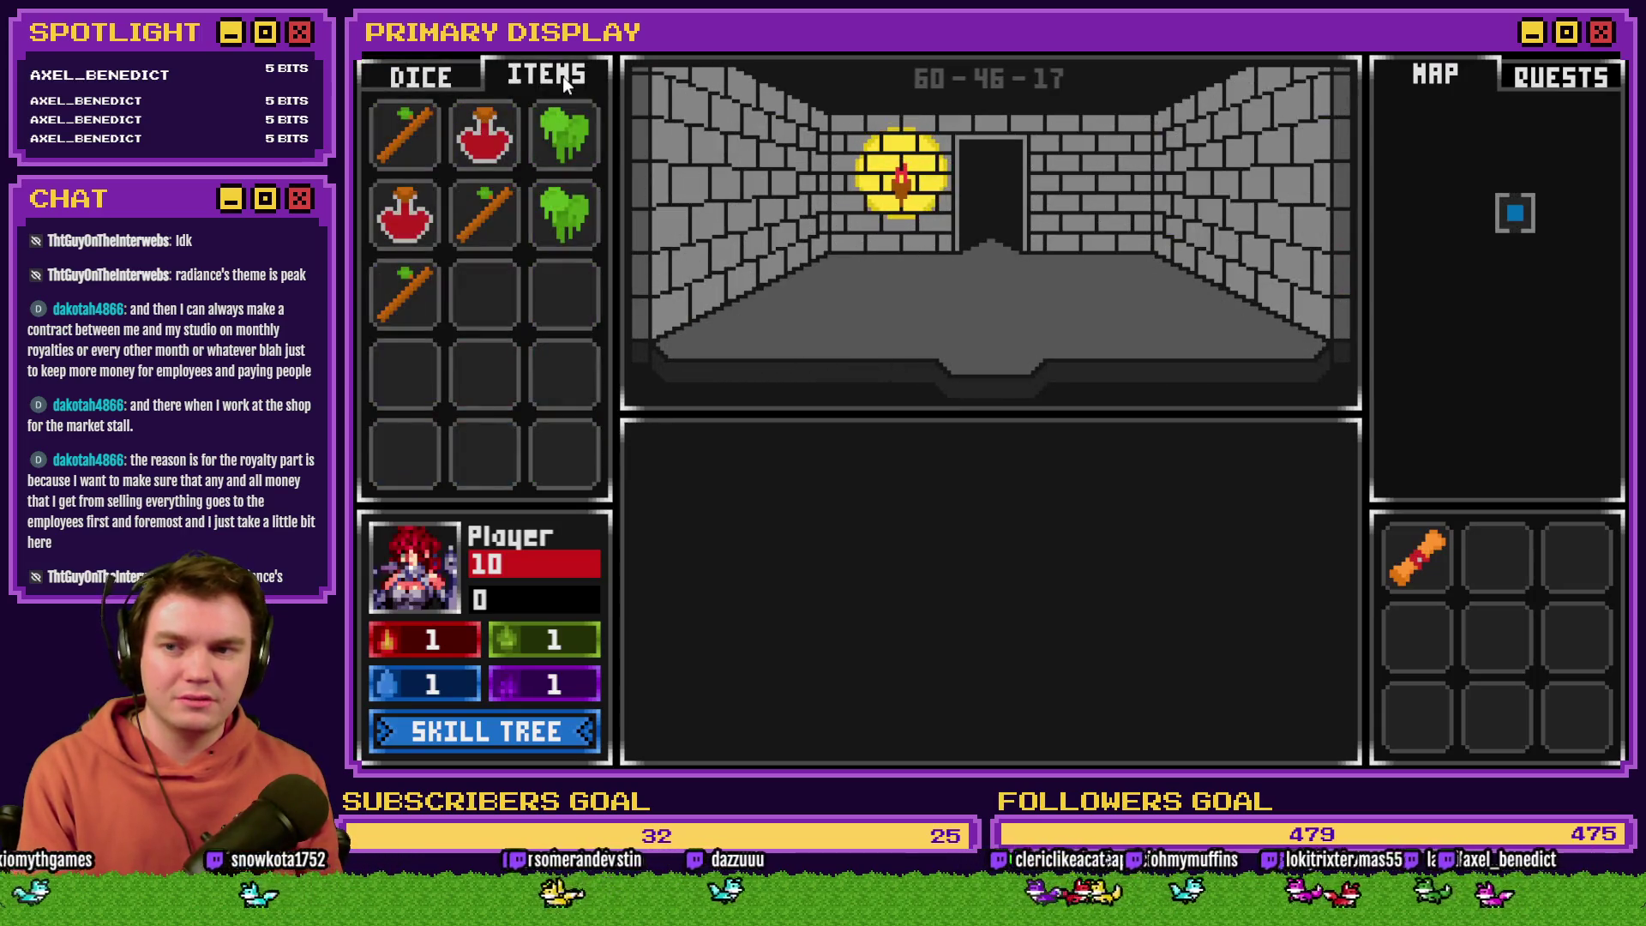
key(F9)
click(477, 733)
scroll(478, 733, down, 4)
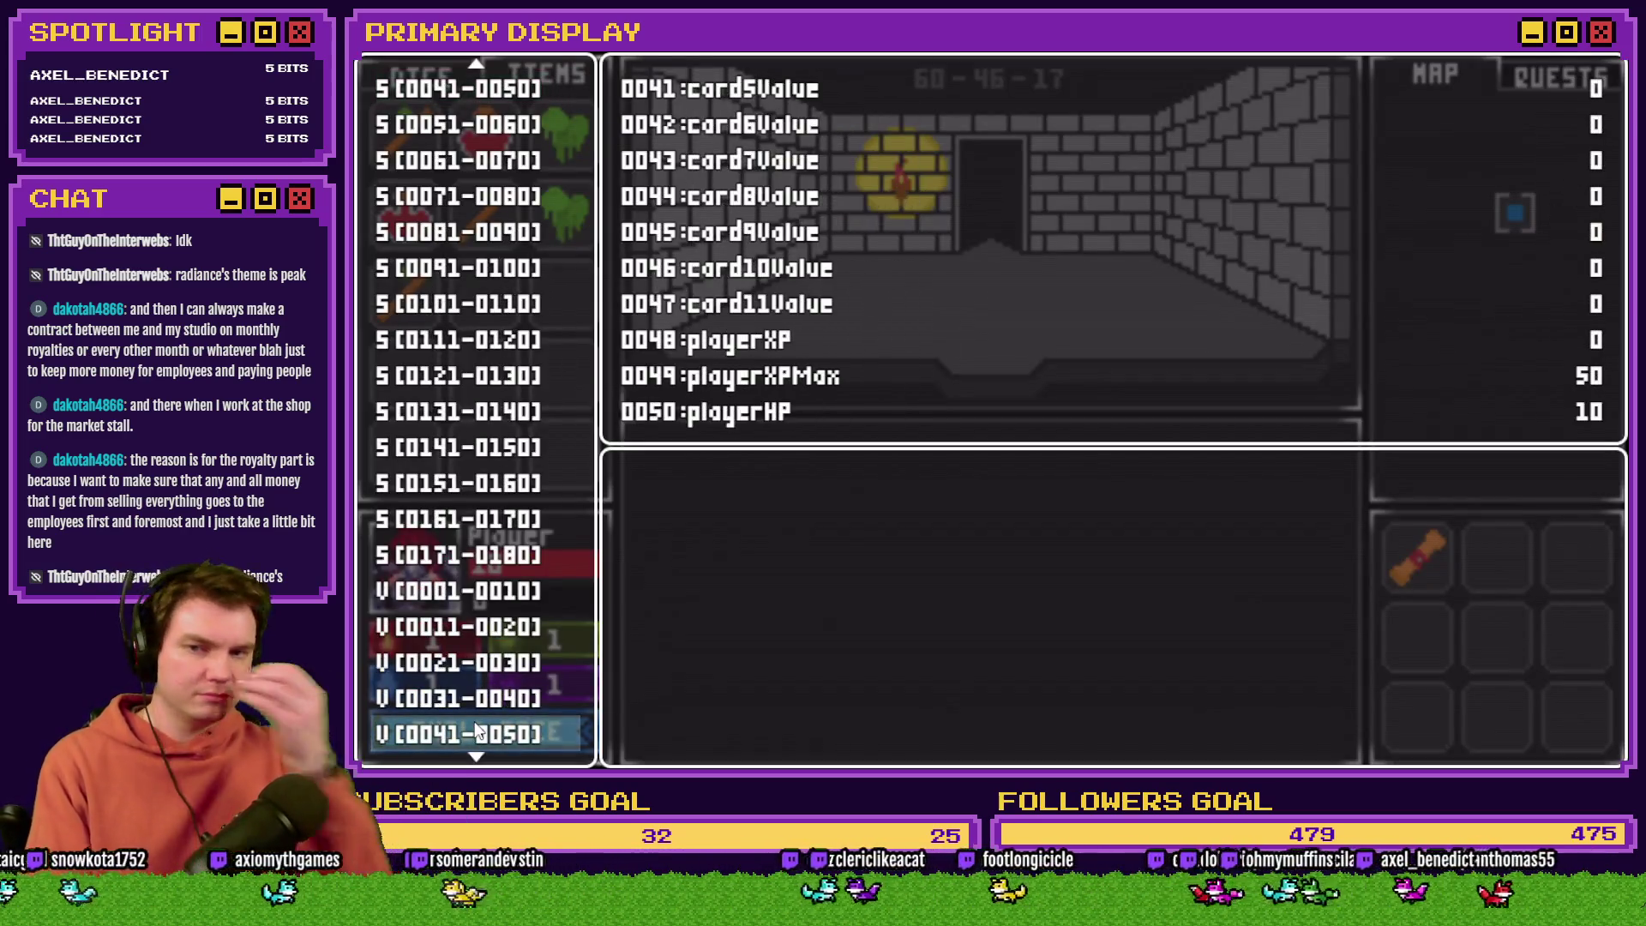
click(472, 720)
key(Up)
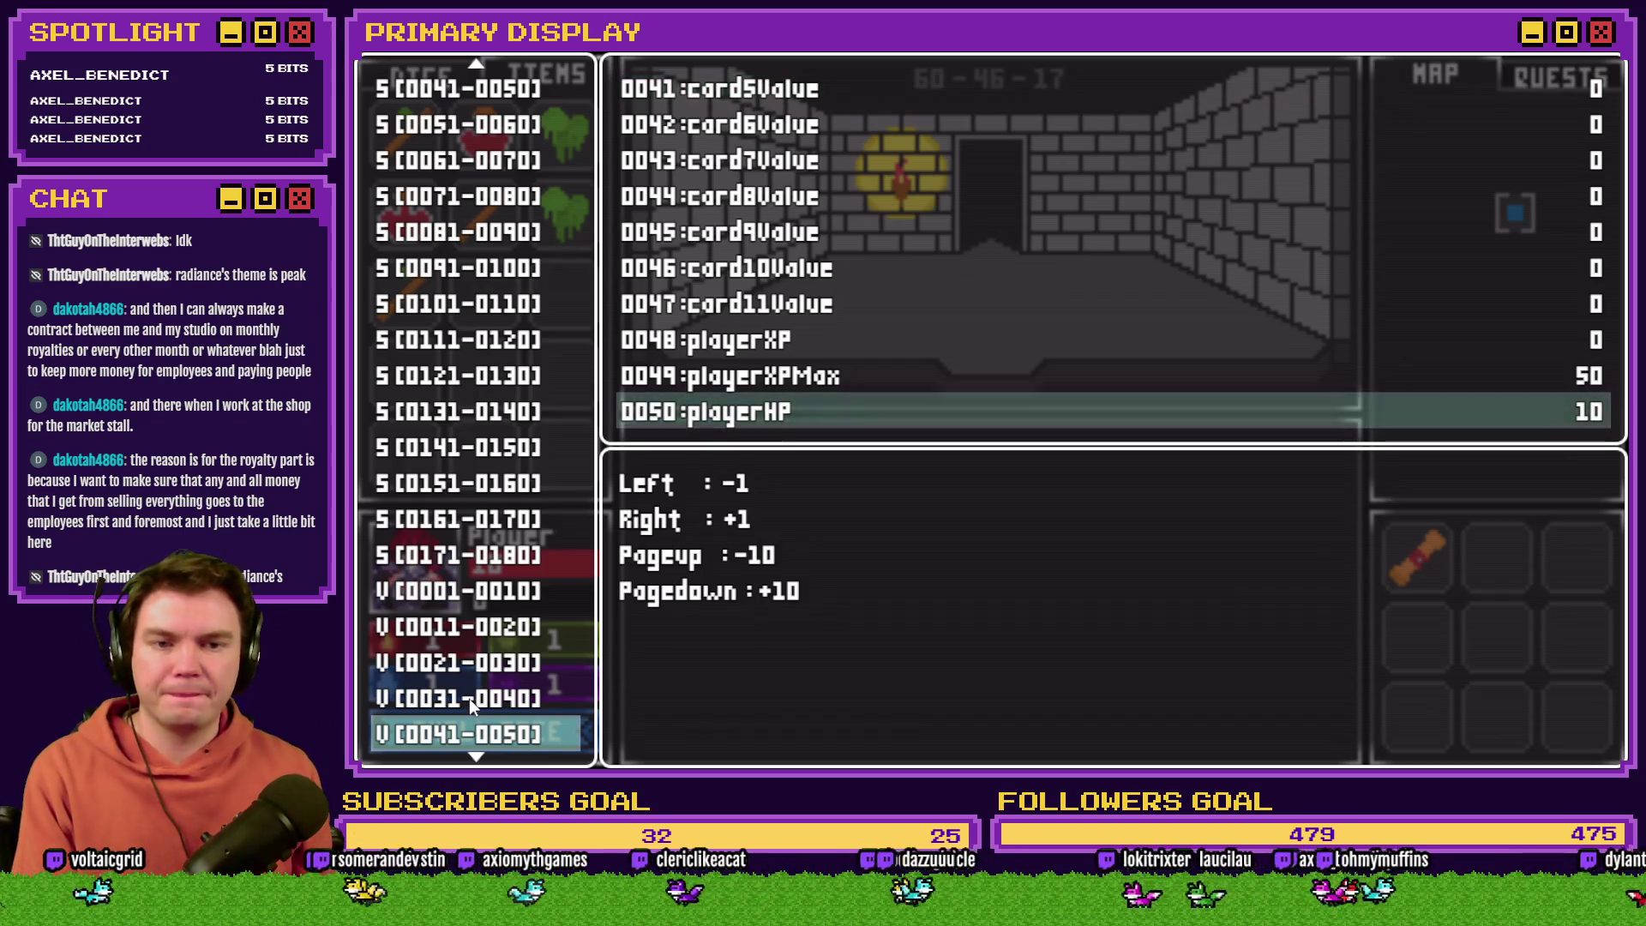
key(Left)
key(Left)
key(Left)
key(Escape)
key(Escape)
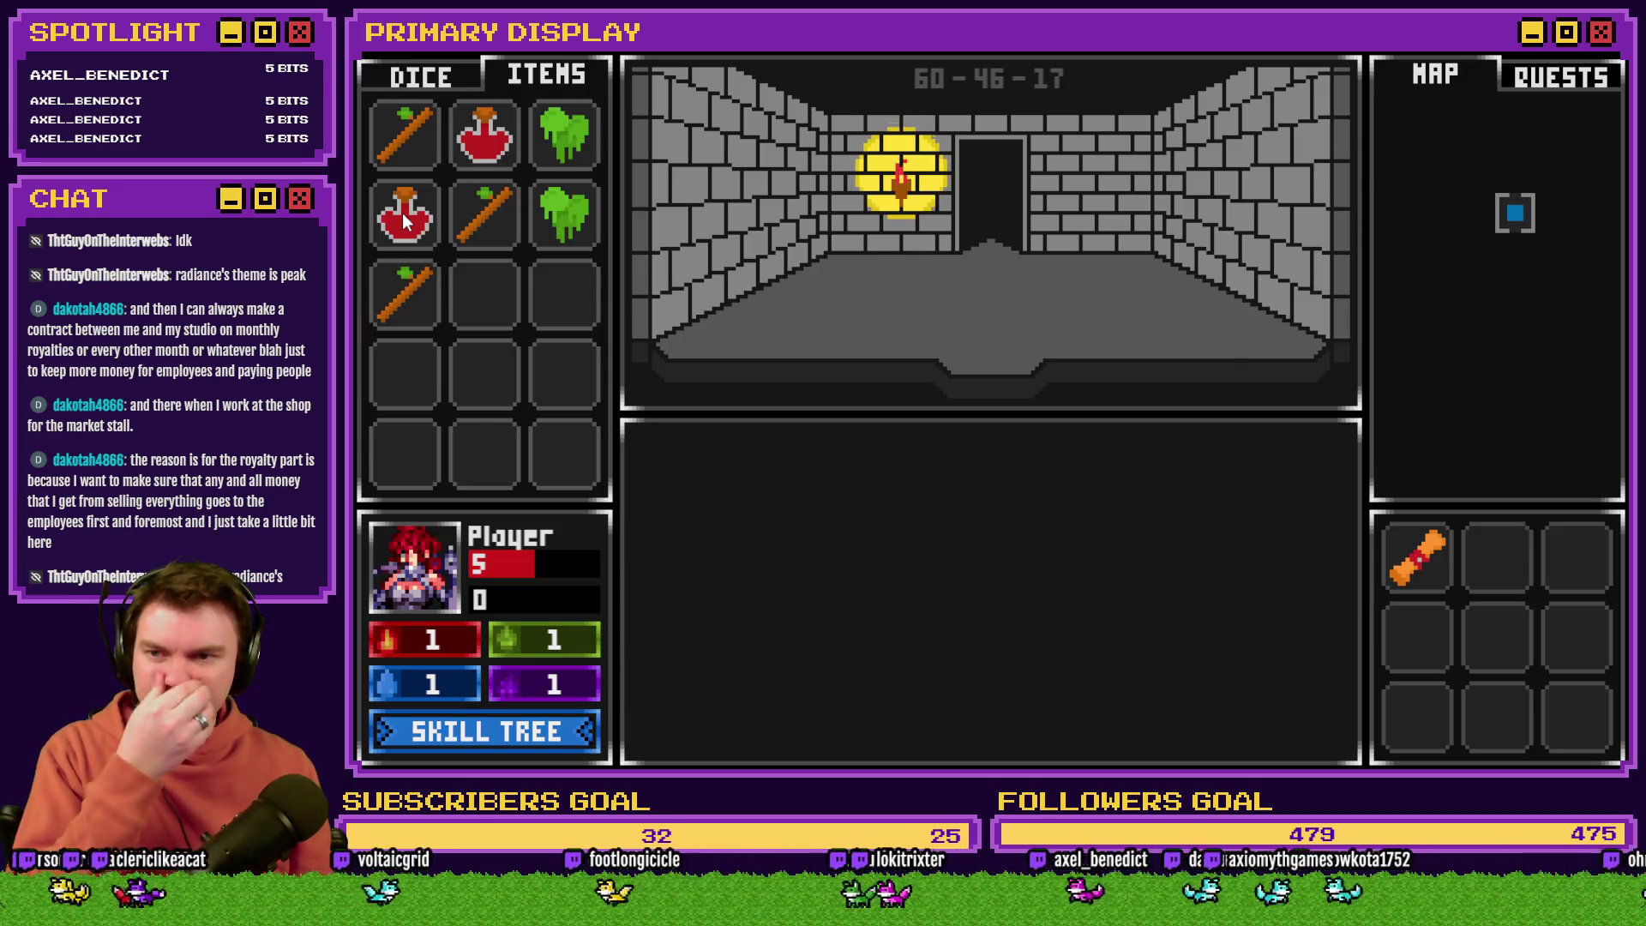
Step: Heal the perked player from 5 to 10 HP with a red potion, then open Common Events
mouse_move(412, 238)
mouse_down()
mouse_move(454, 377)
mouse_move(425, 573)
mouse_up()
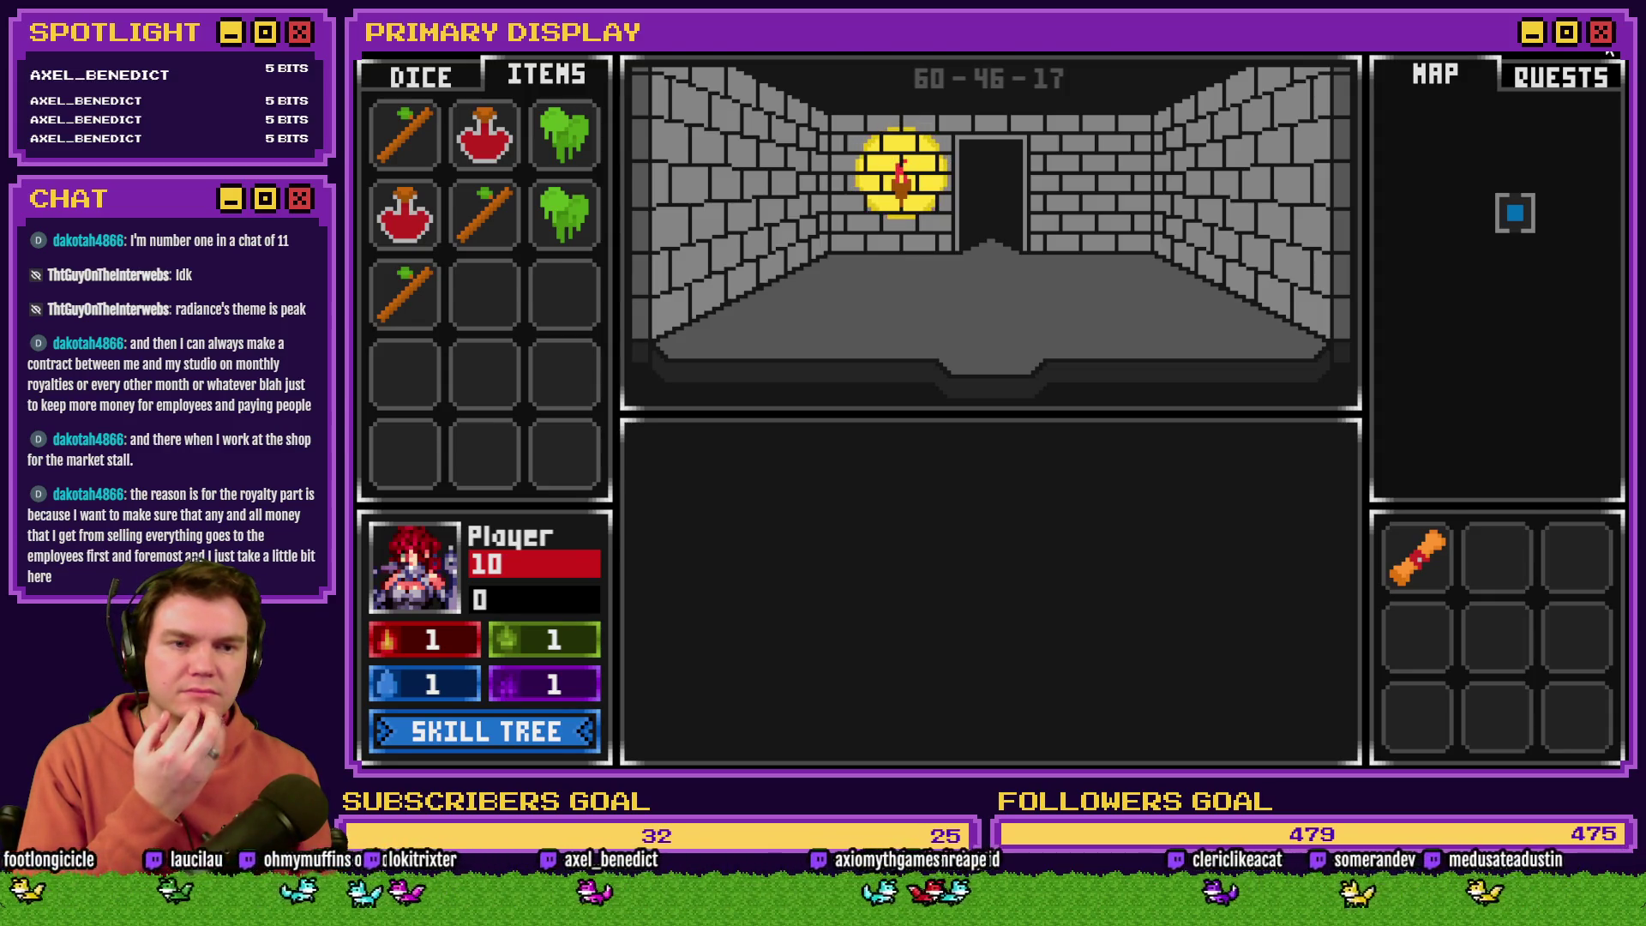
click(1609, 52)
click(951, 90)
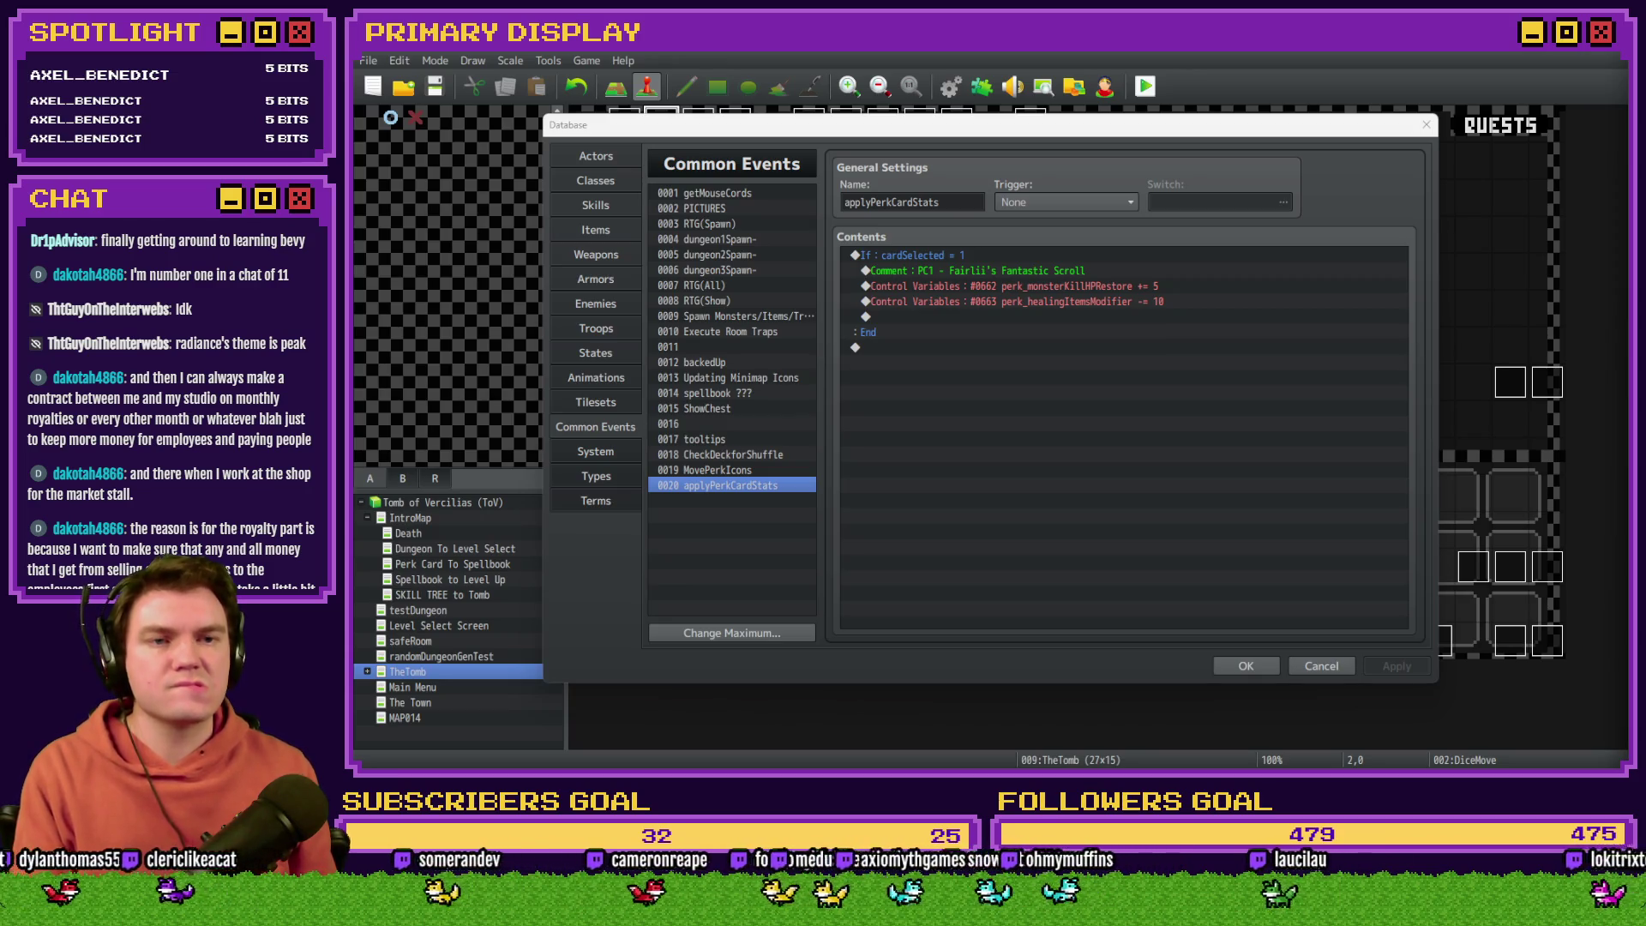
Step: Select the Control Variables #0663 healing items modifier line, then close the Database with OK
click(1151, 301)
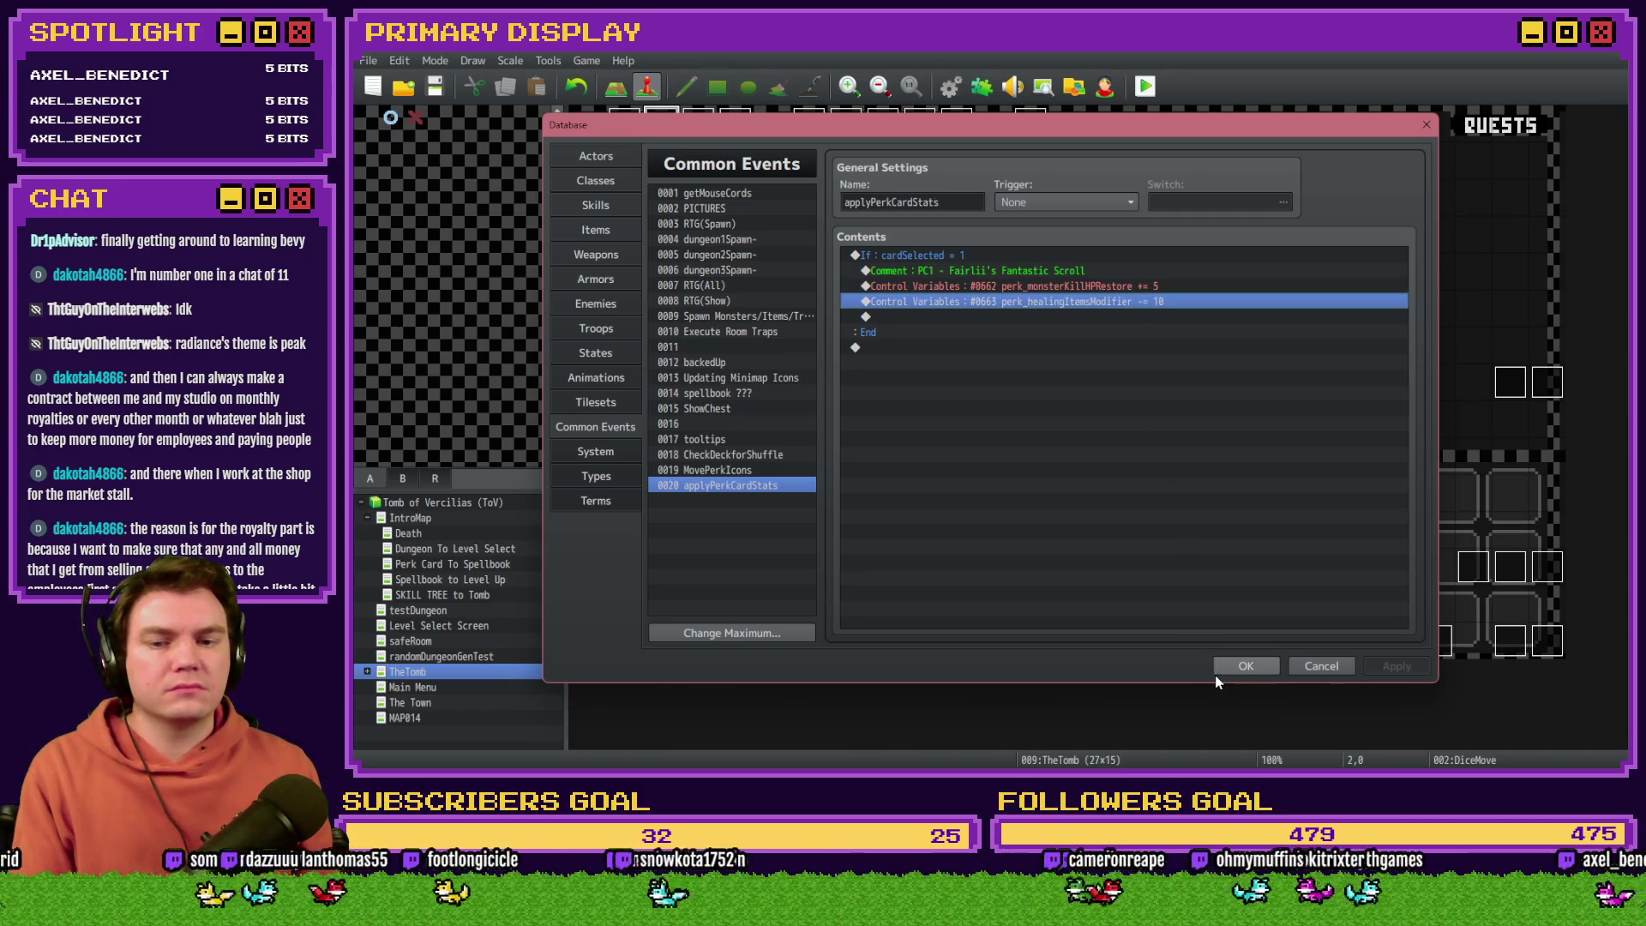
key(alt+Tab)
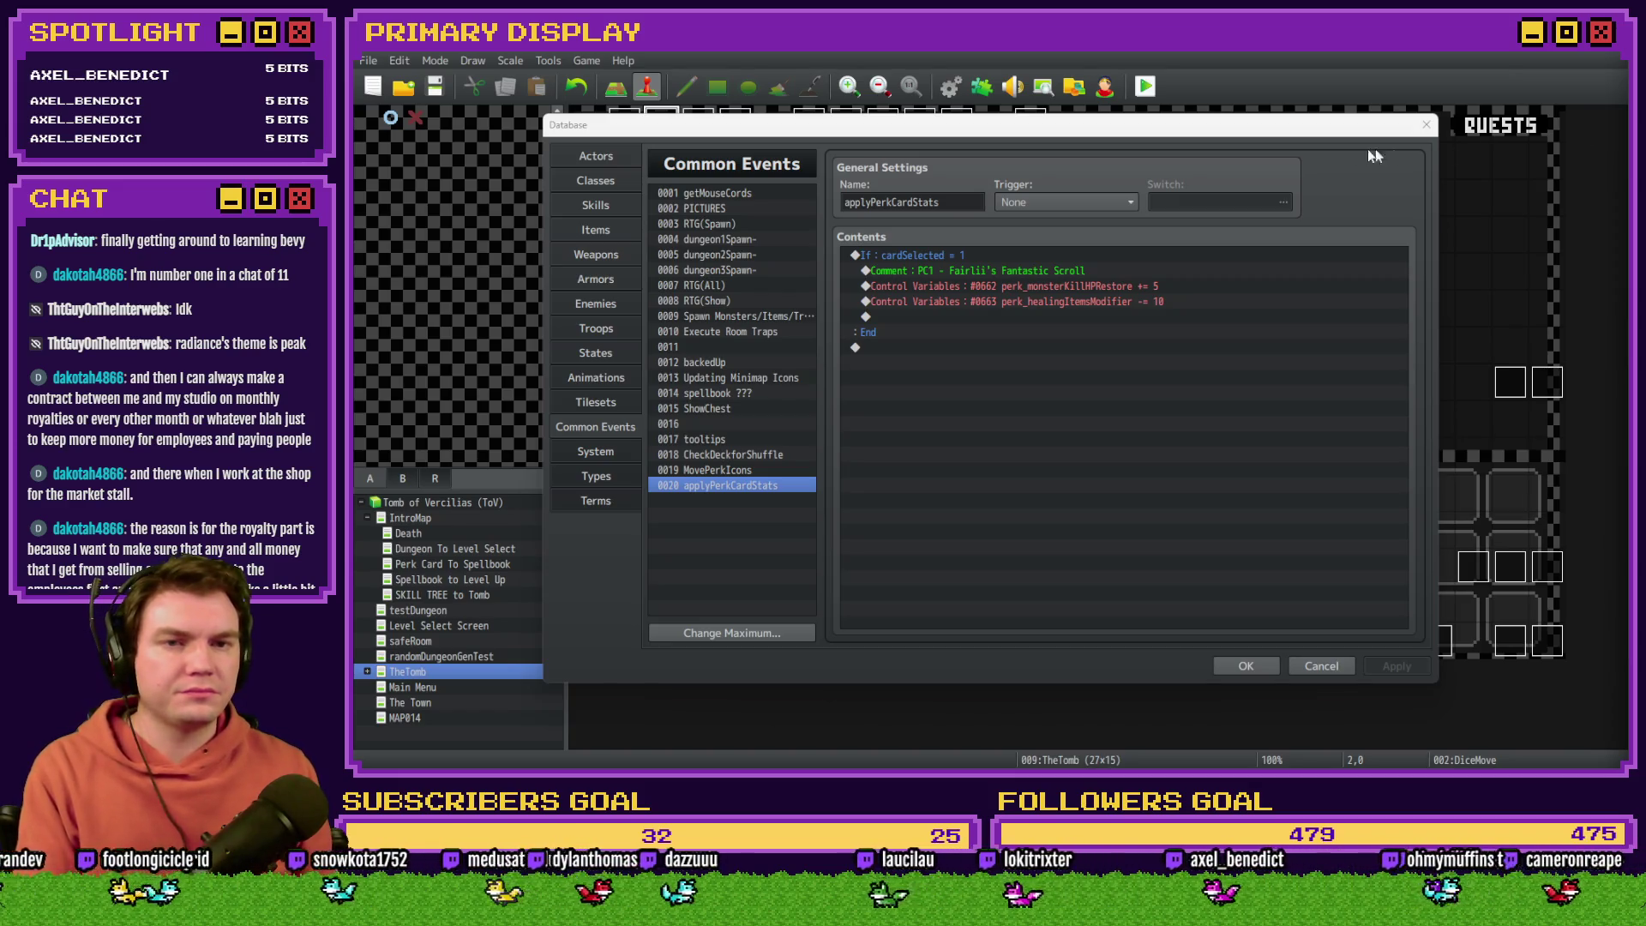
click(1263, 665)
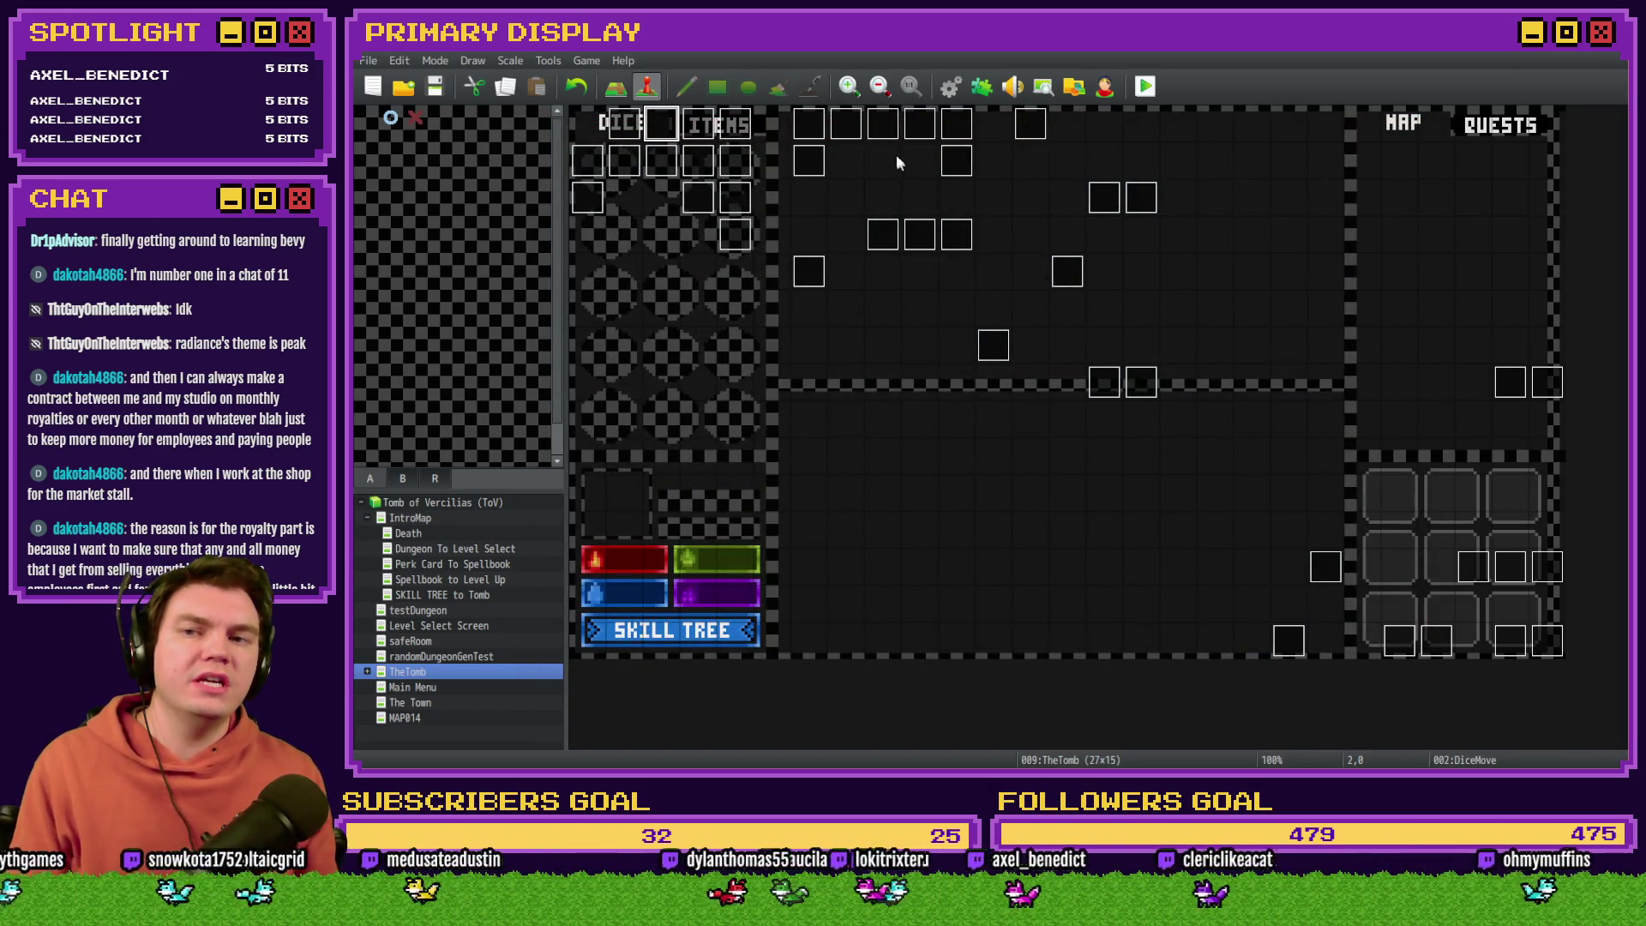
Step: Confirm the DiceMove small health potion heal script, save the event, and start a playtest
double_click(663, 129)
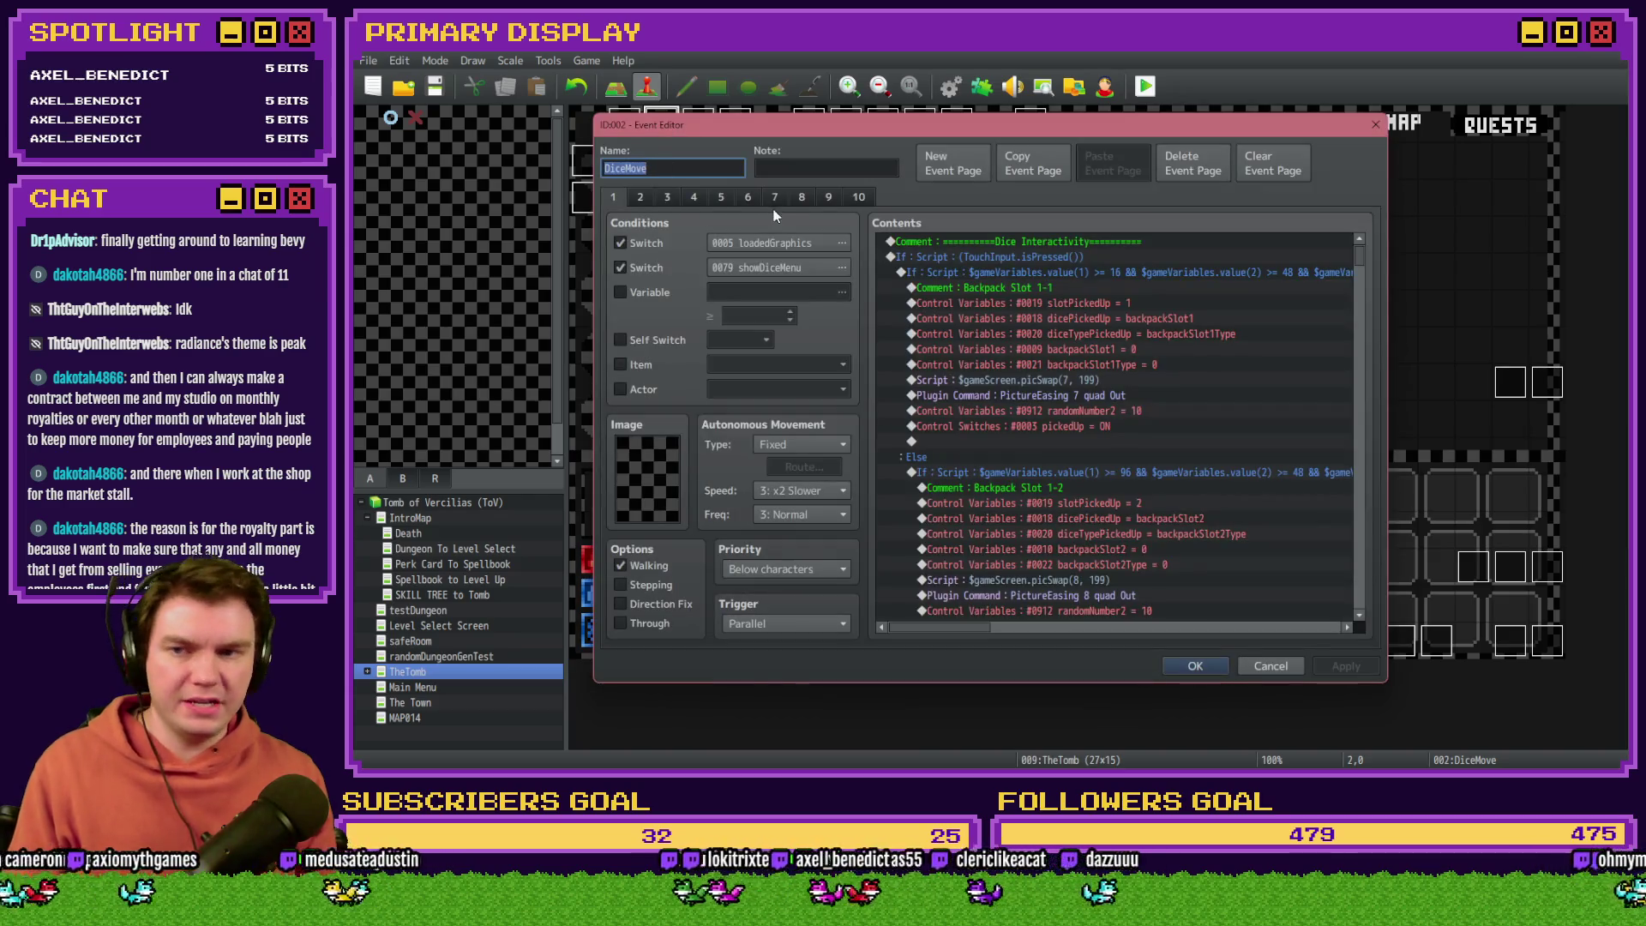
click(742, 198)
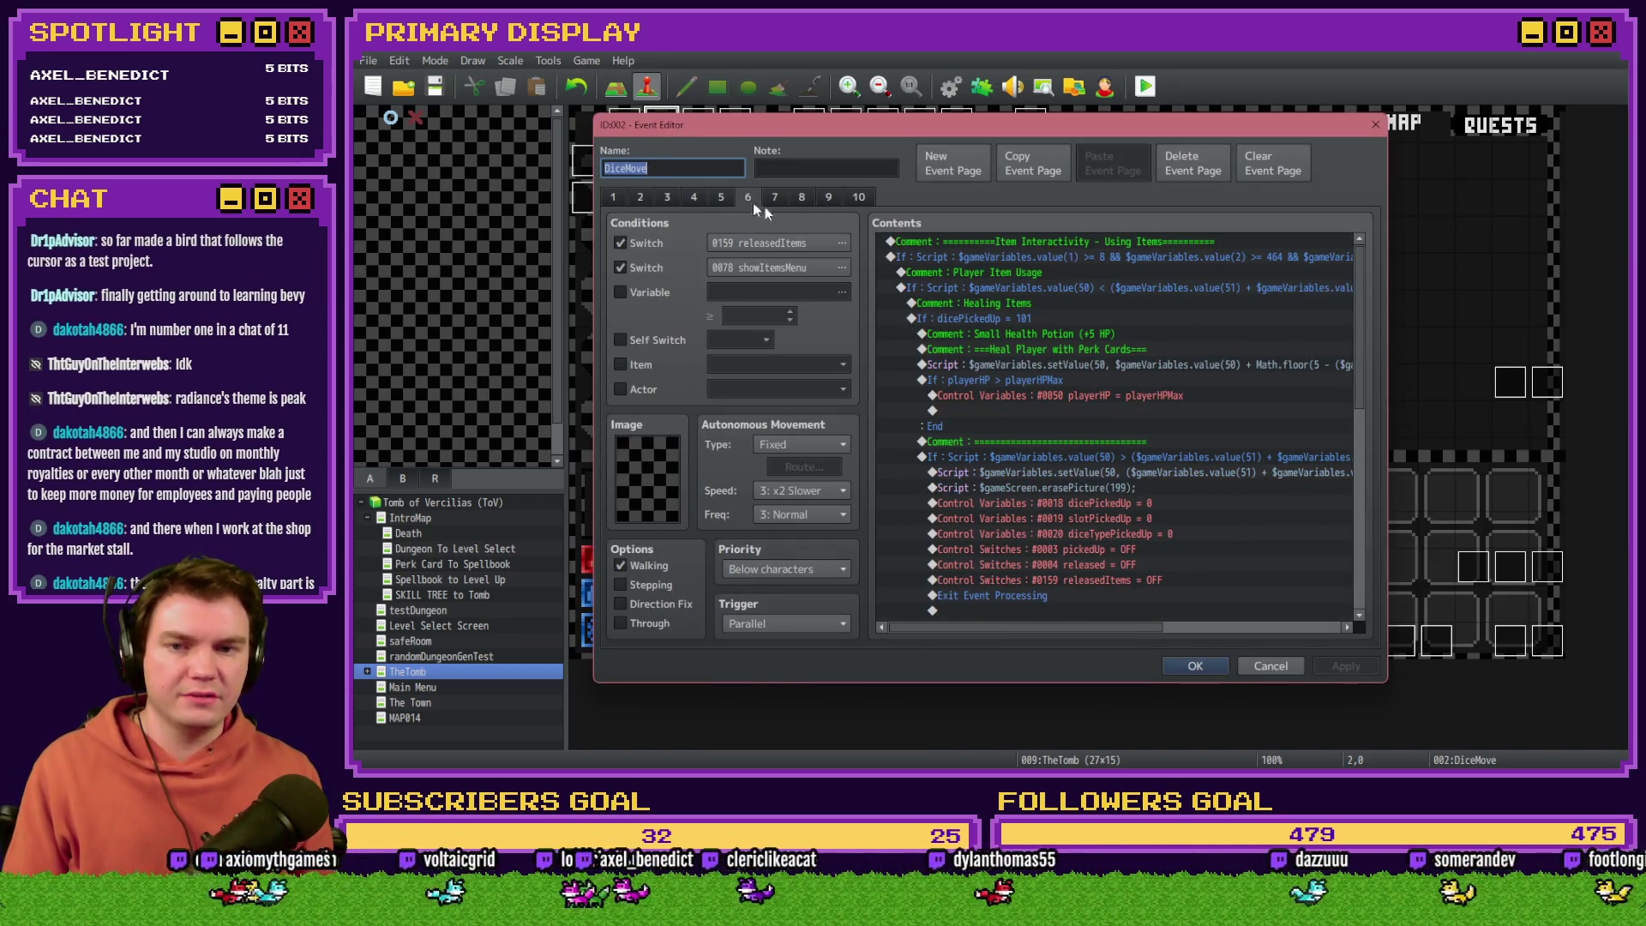
double_click(1161, 368)
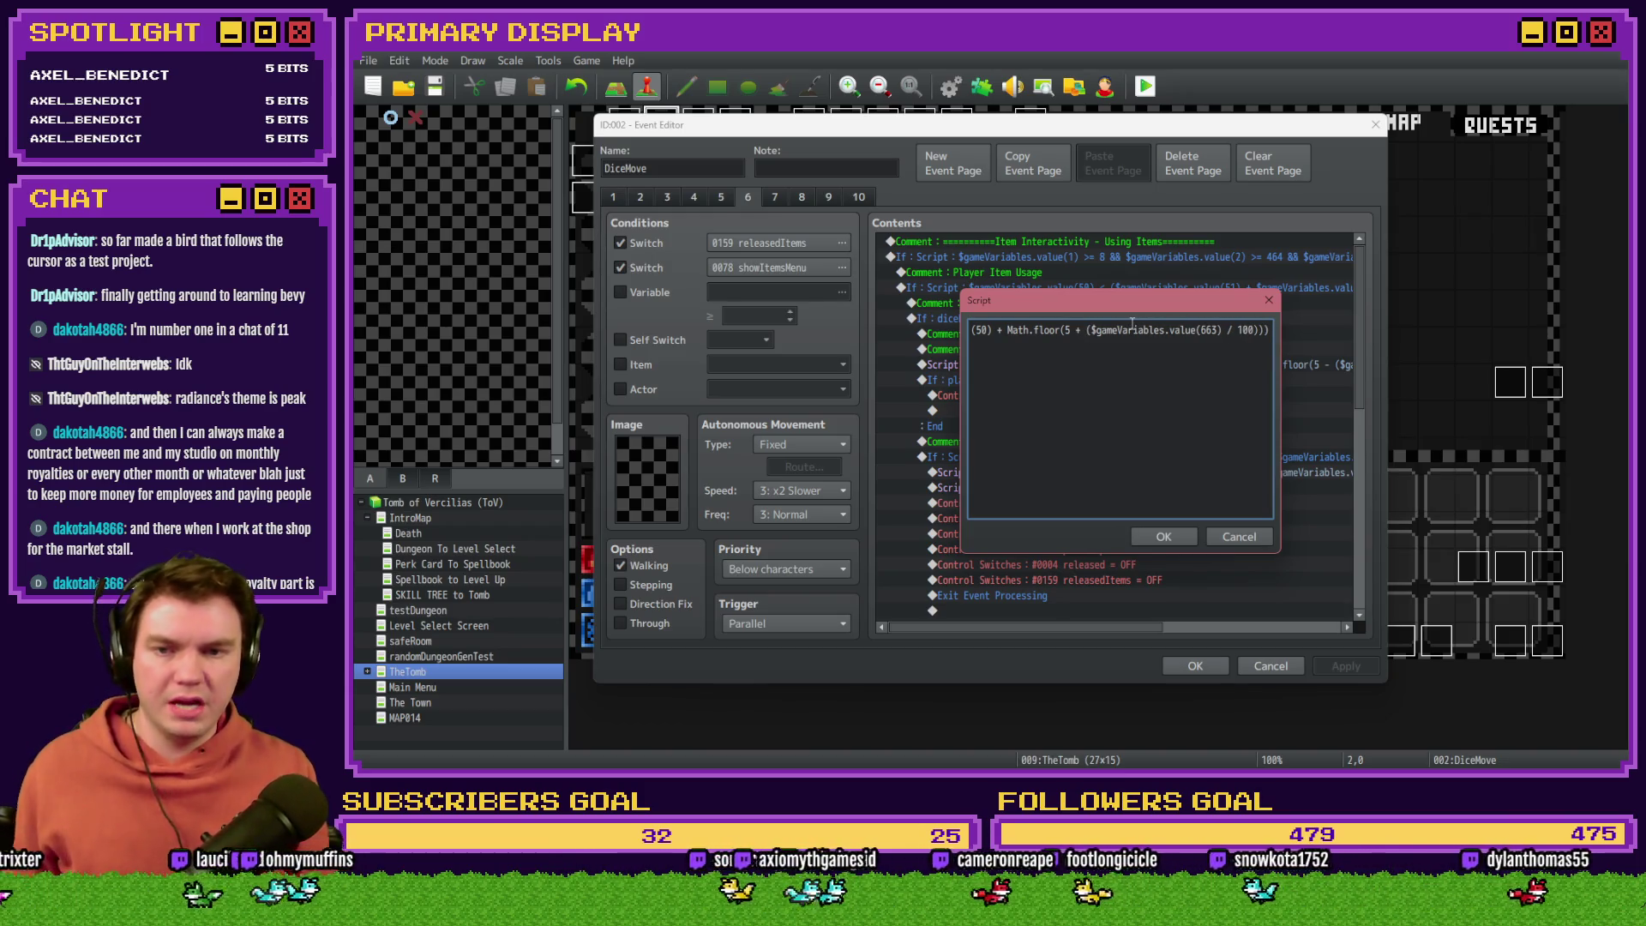
drag(1191, 331, 1244, 335)
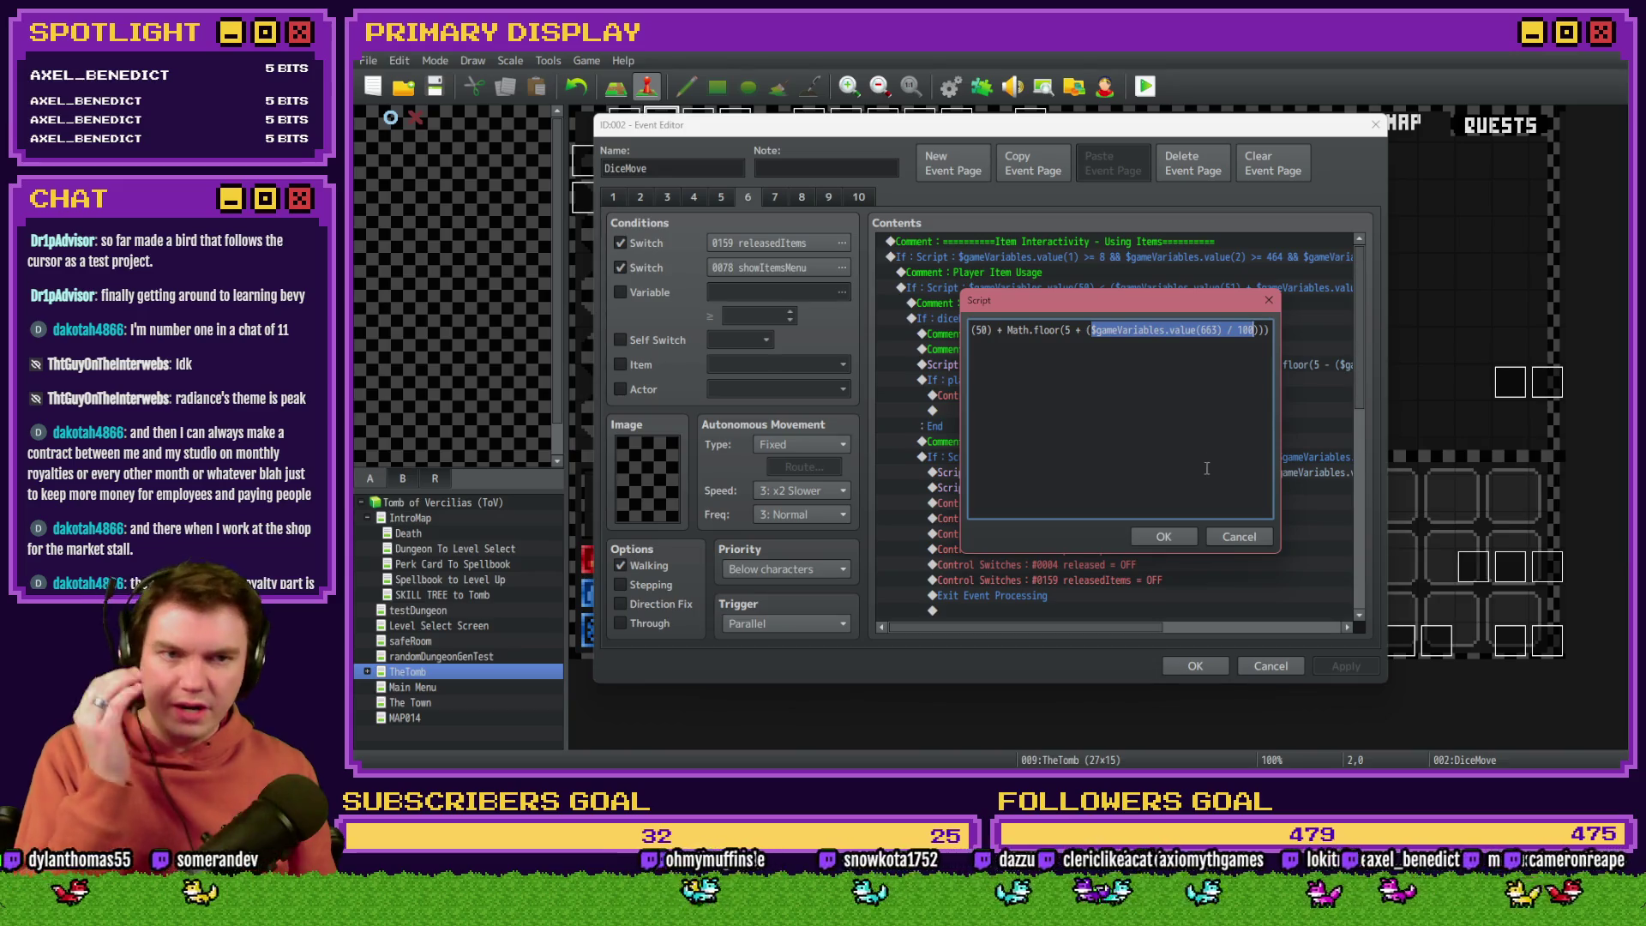
click(1190, 542)
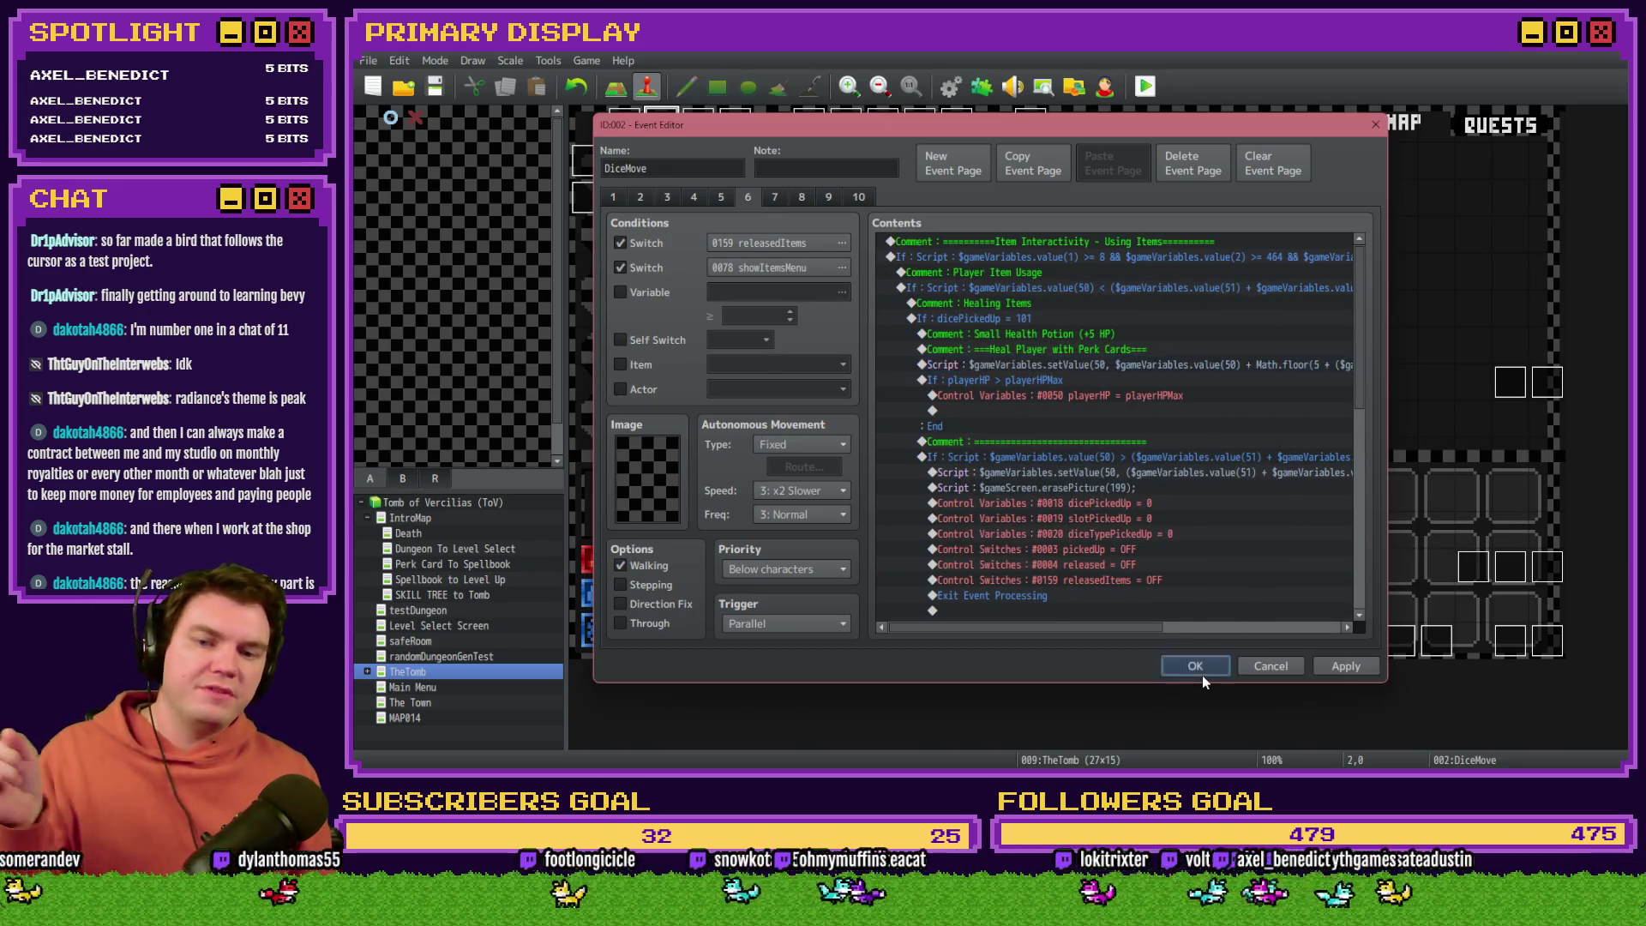
click(1198, 669)
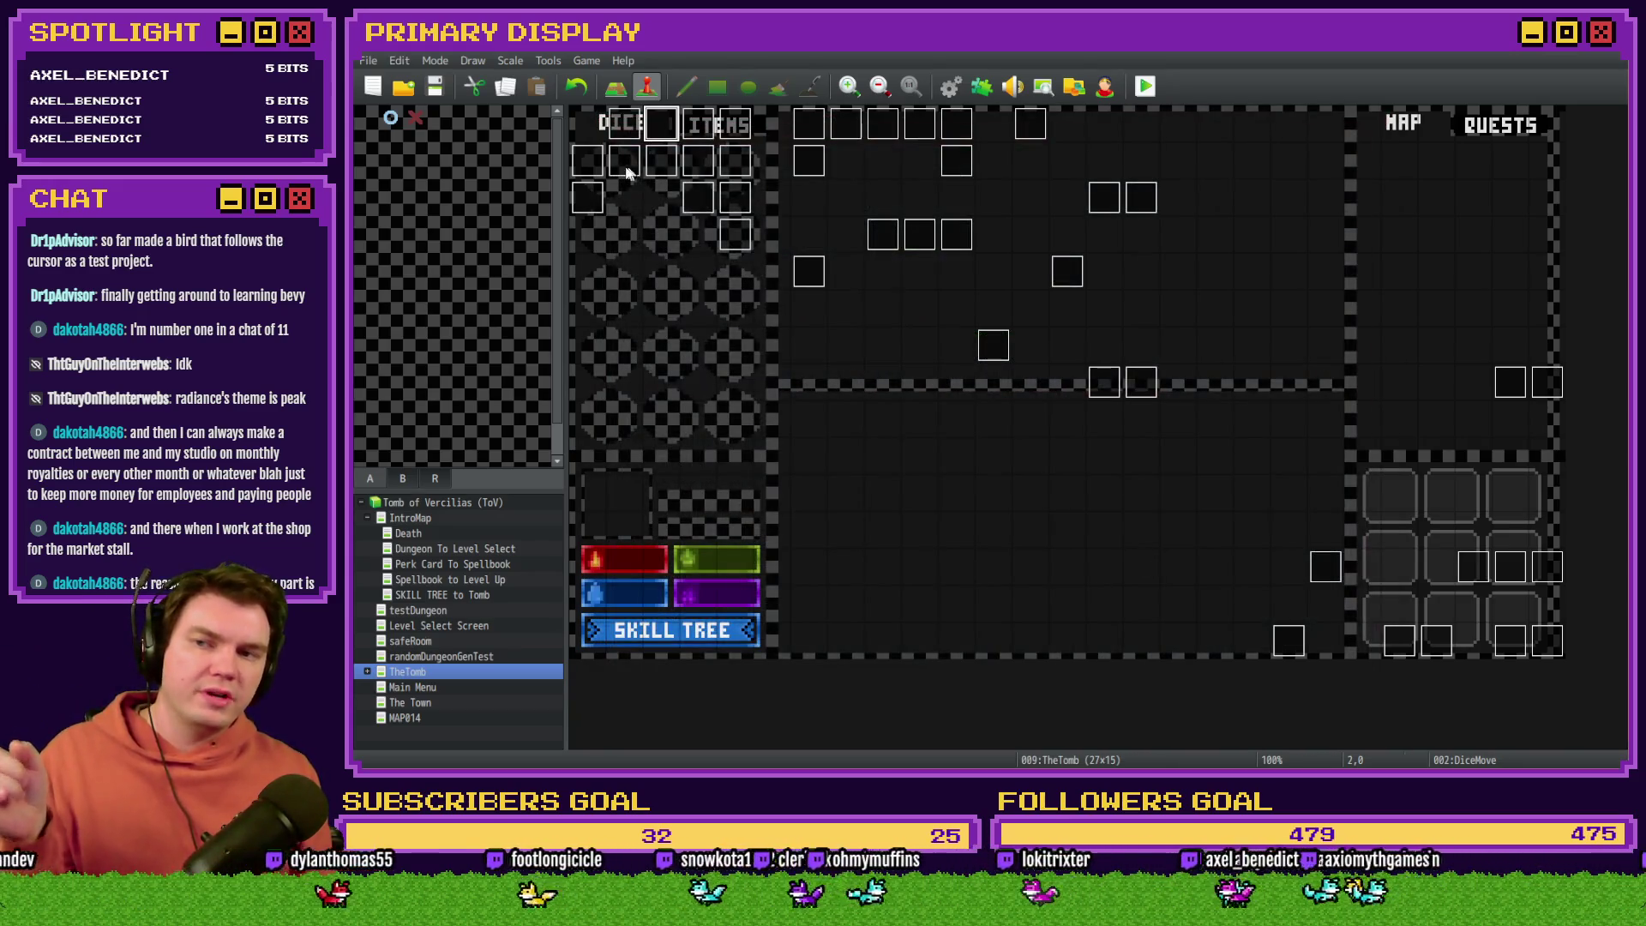
click(1146, 87)
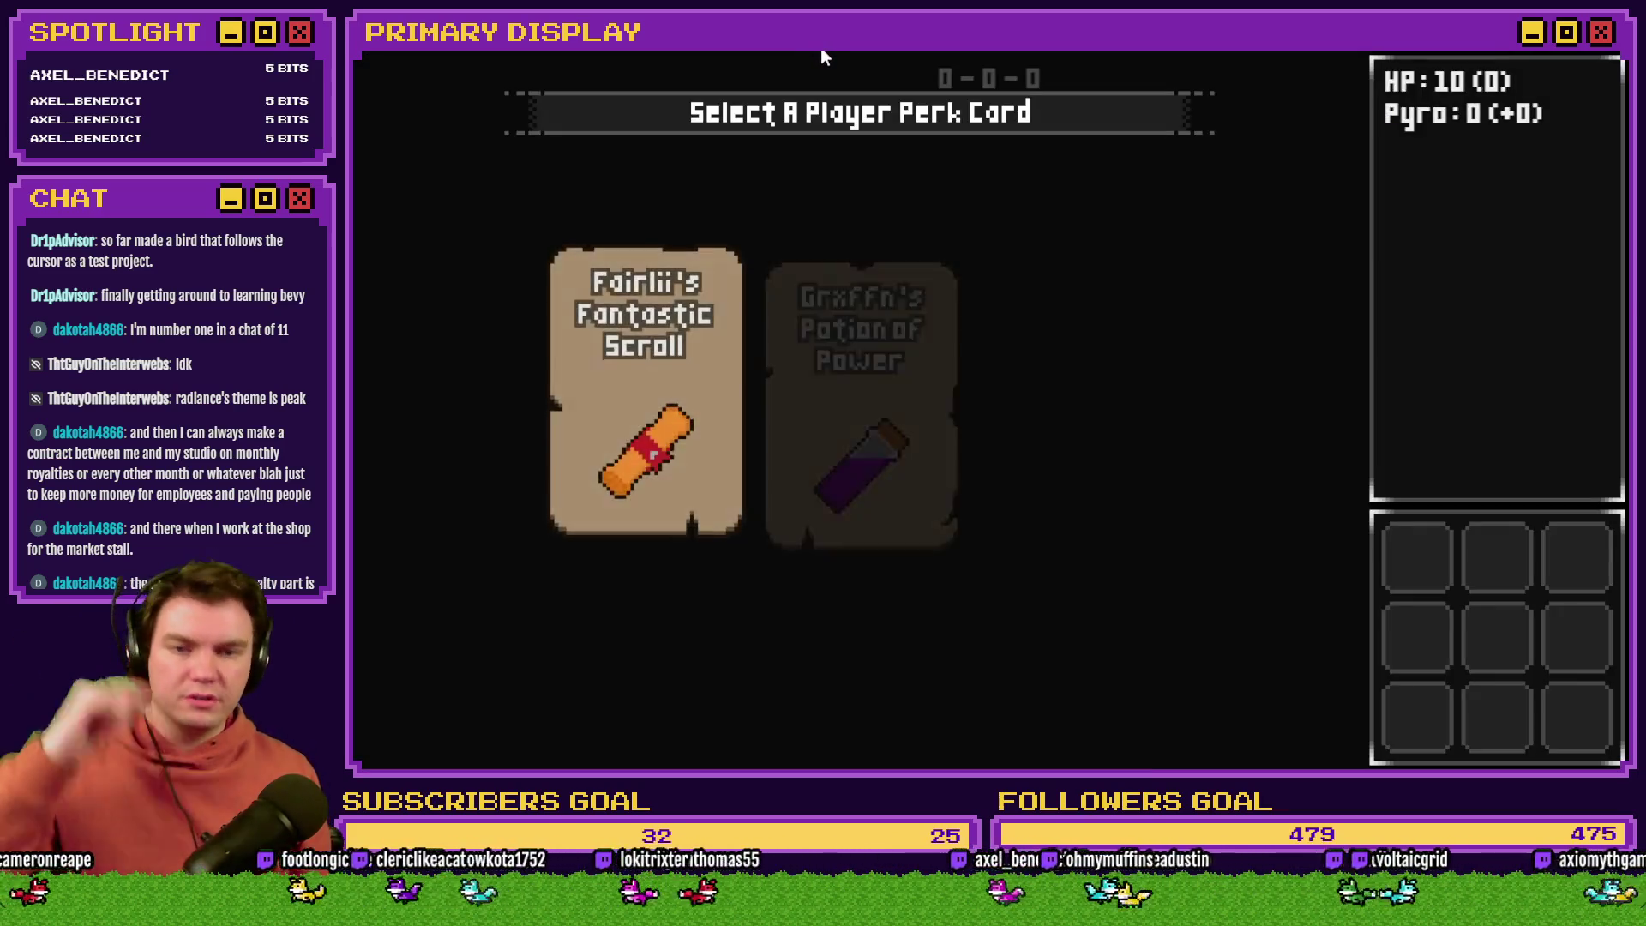
Step: Pick the Fairlii's Fantastic Scroll perk and lower playerHP from 10 to 4 in the F9 debug viewer
click(660, 321)
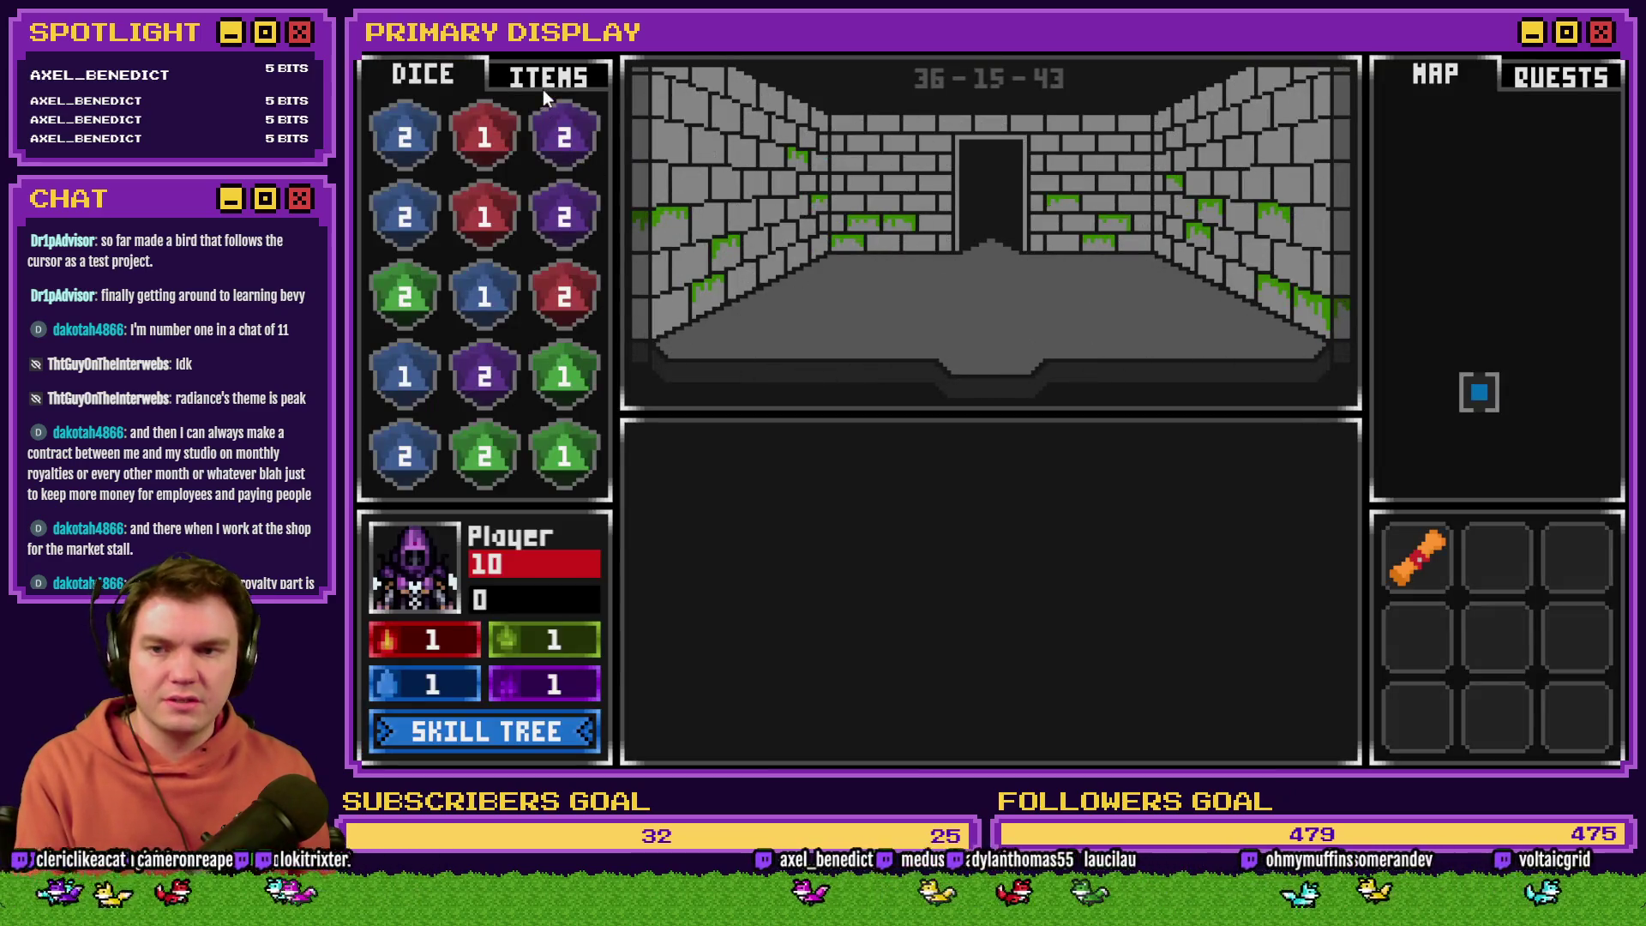
click(543, 82)
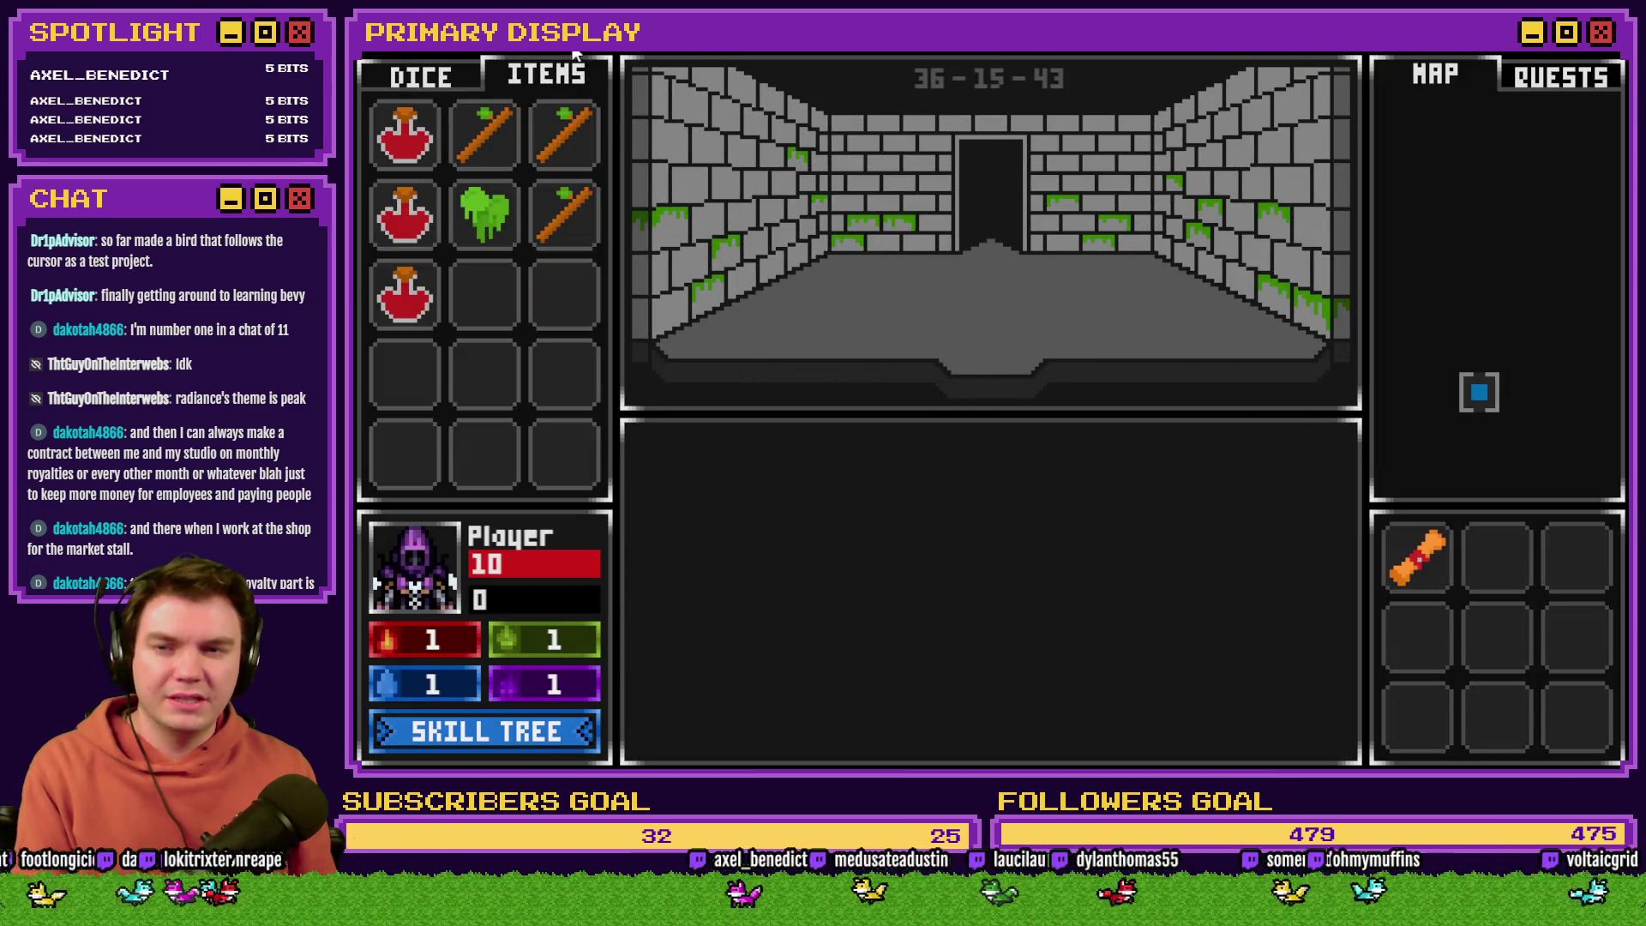
key(F9)
key(Down)
key(Down)
key(Down)
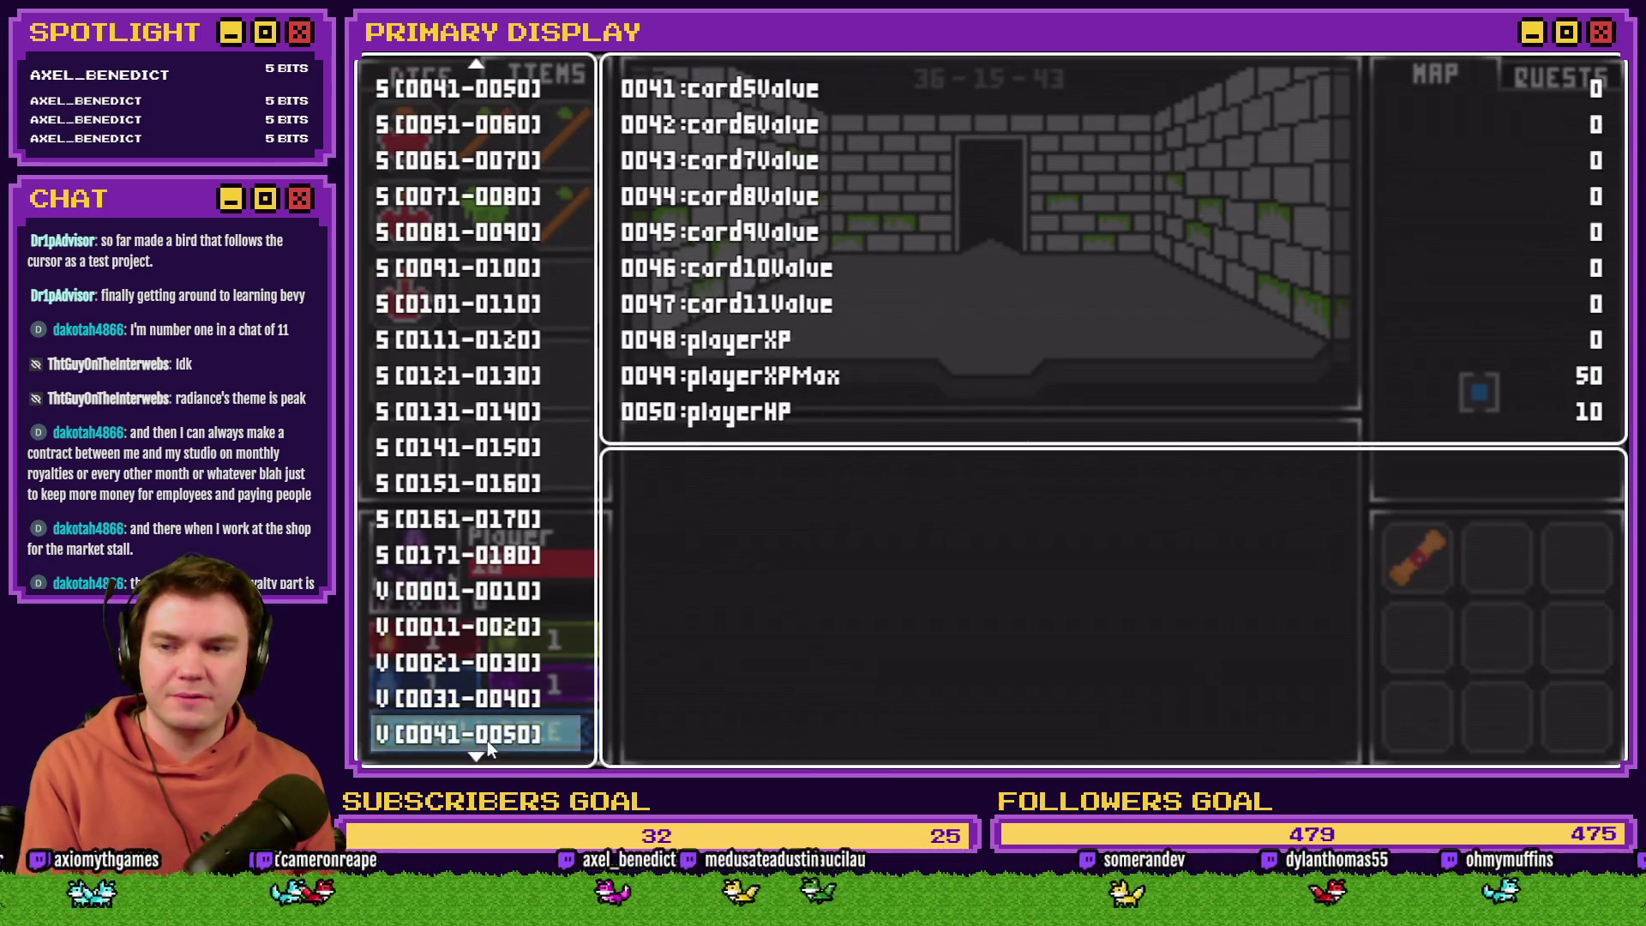
key(Return)
key(Up)
key(Left)
key(Left)
key(Left)
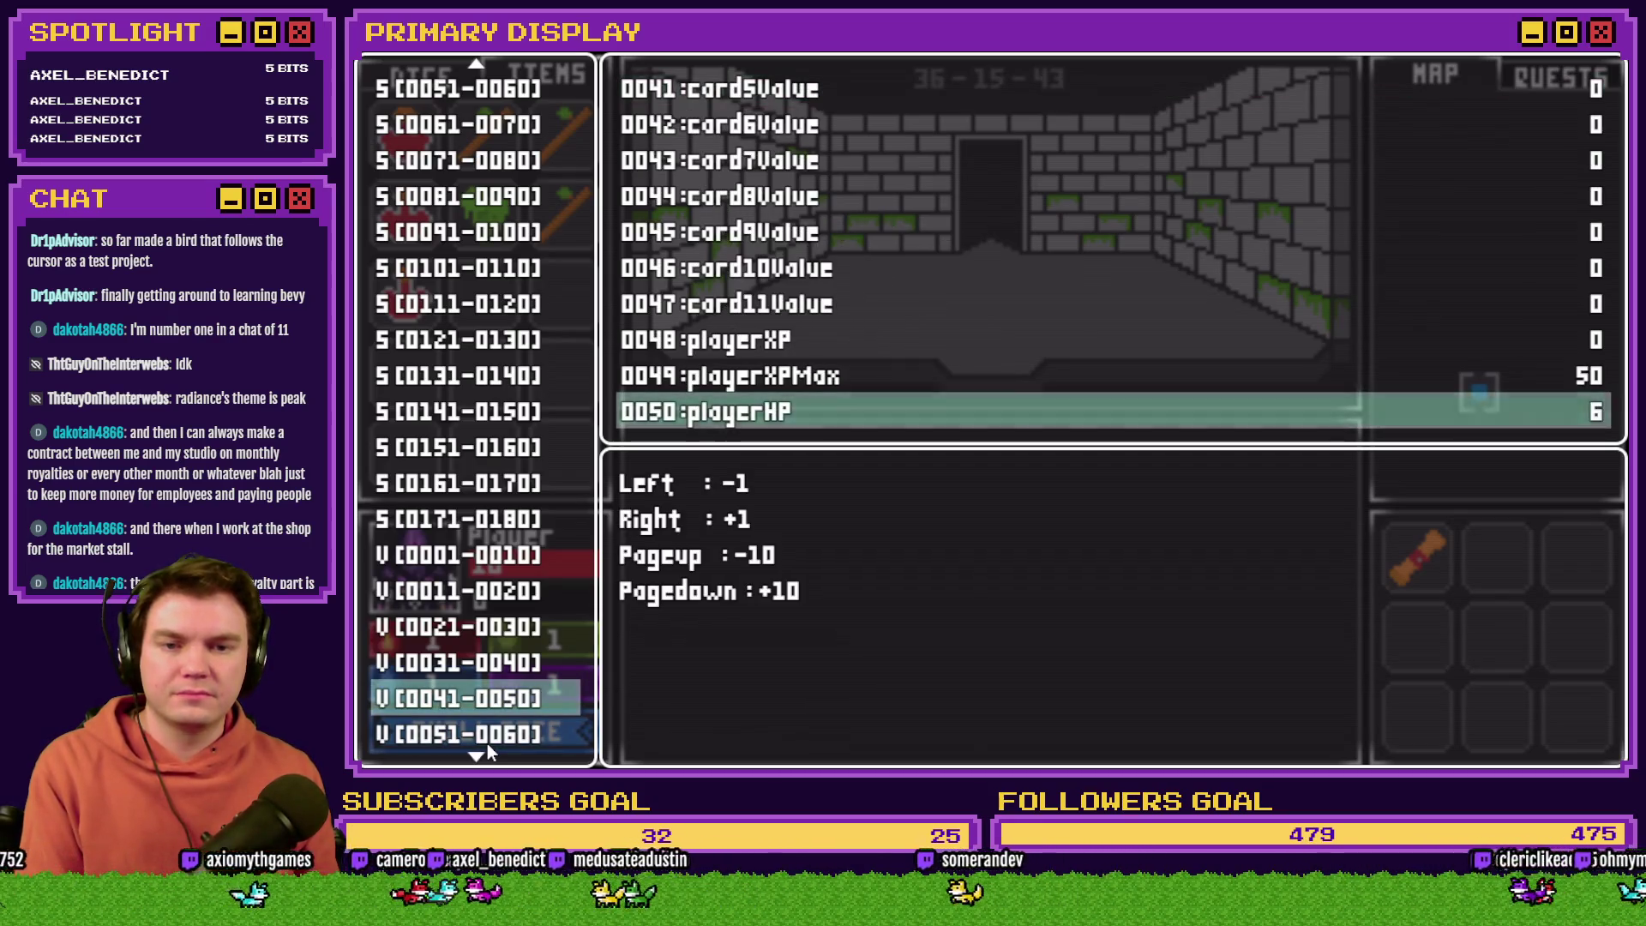
key(Escape)
key(Escape)
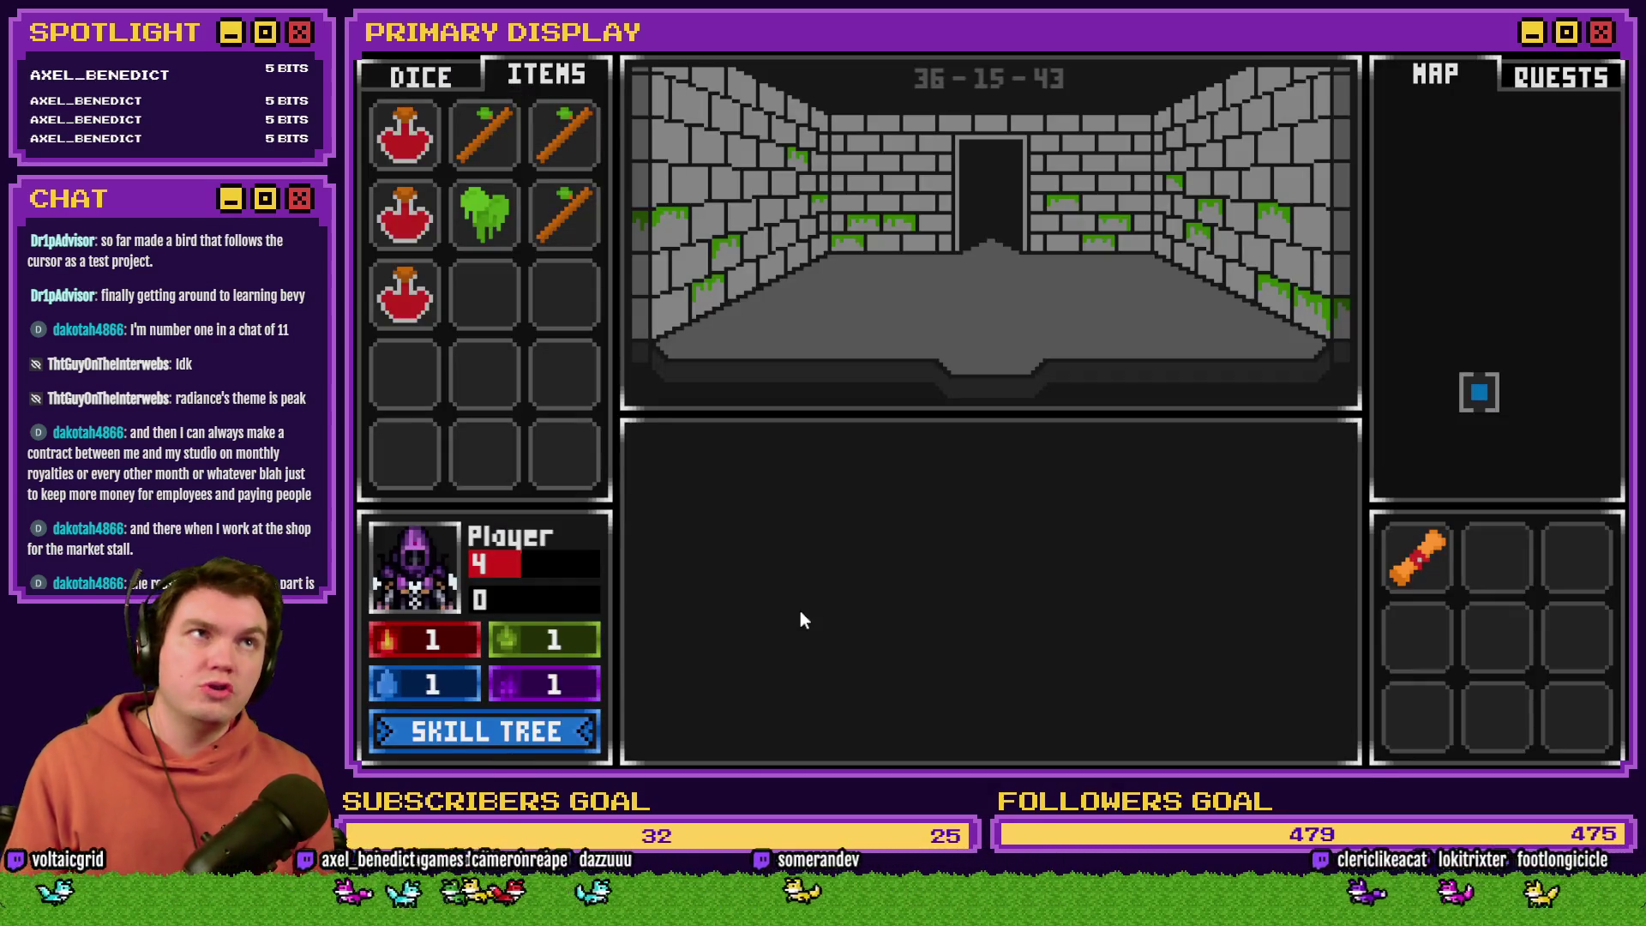
Step: Drink two red potions, drop playerHP again via debug, drink a third, then close the playtest
drag(404, 296, 420, 566)
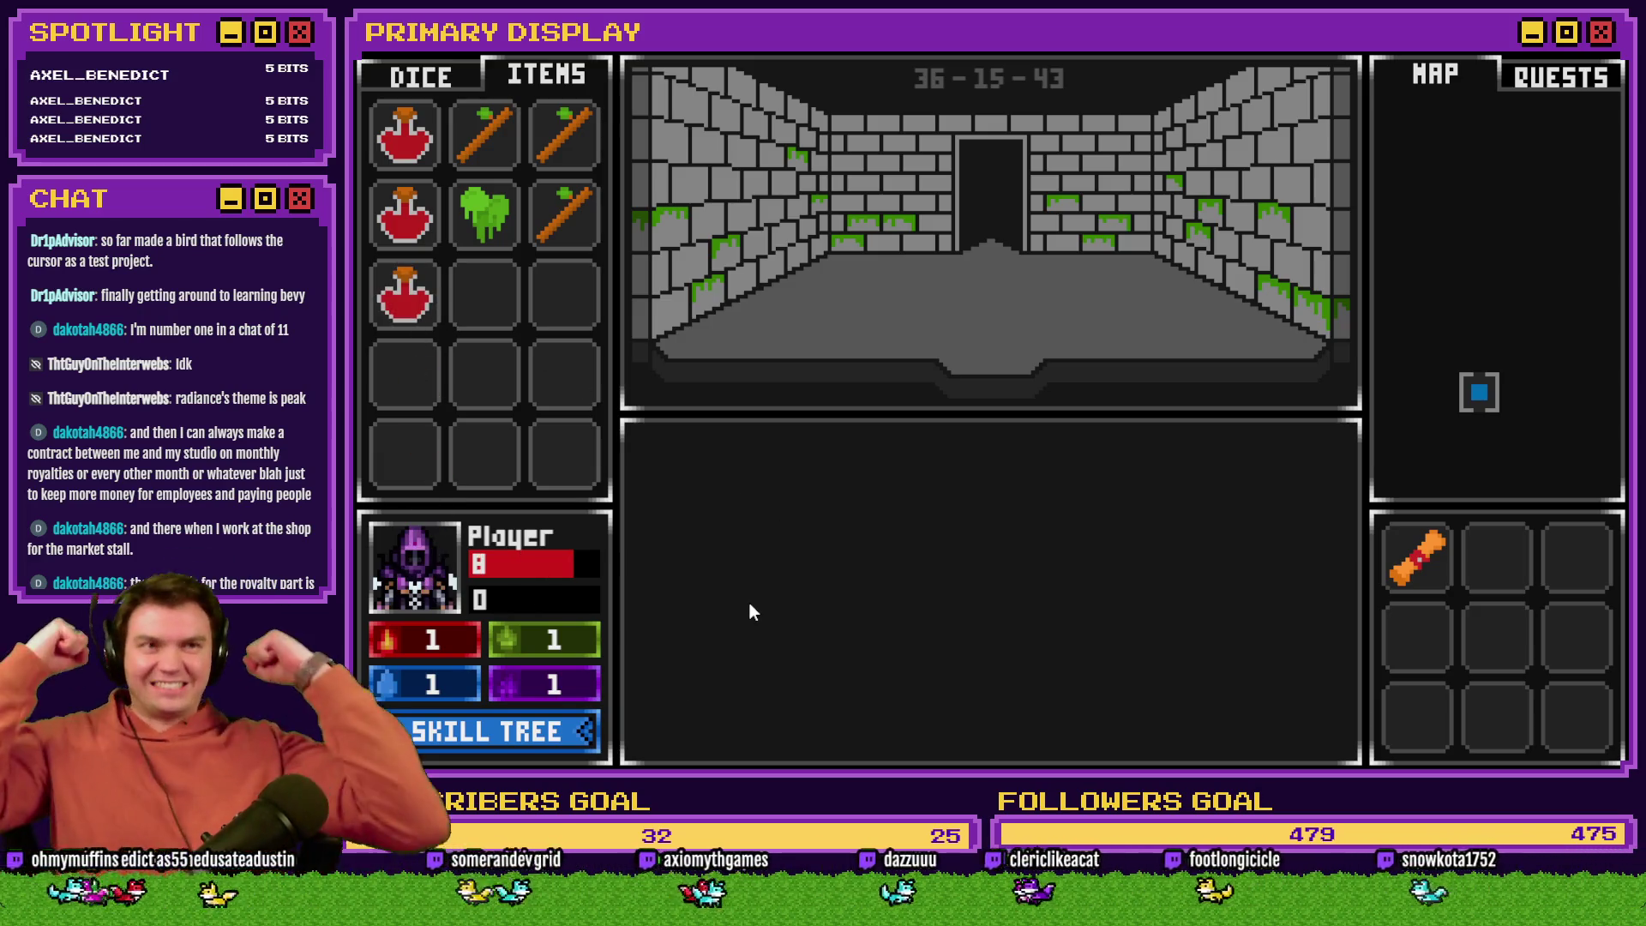
mouse_move(405, 225)
mouse_down()
mouse_move(474, 489)
mouse_move(415, 610)
mouse_move(420, 572)
mouse_up()
key(F1)
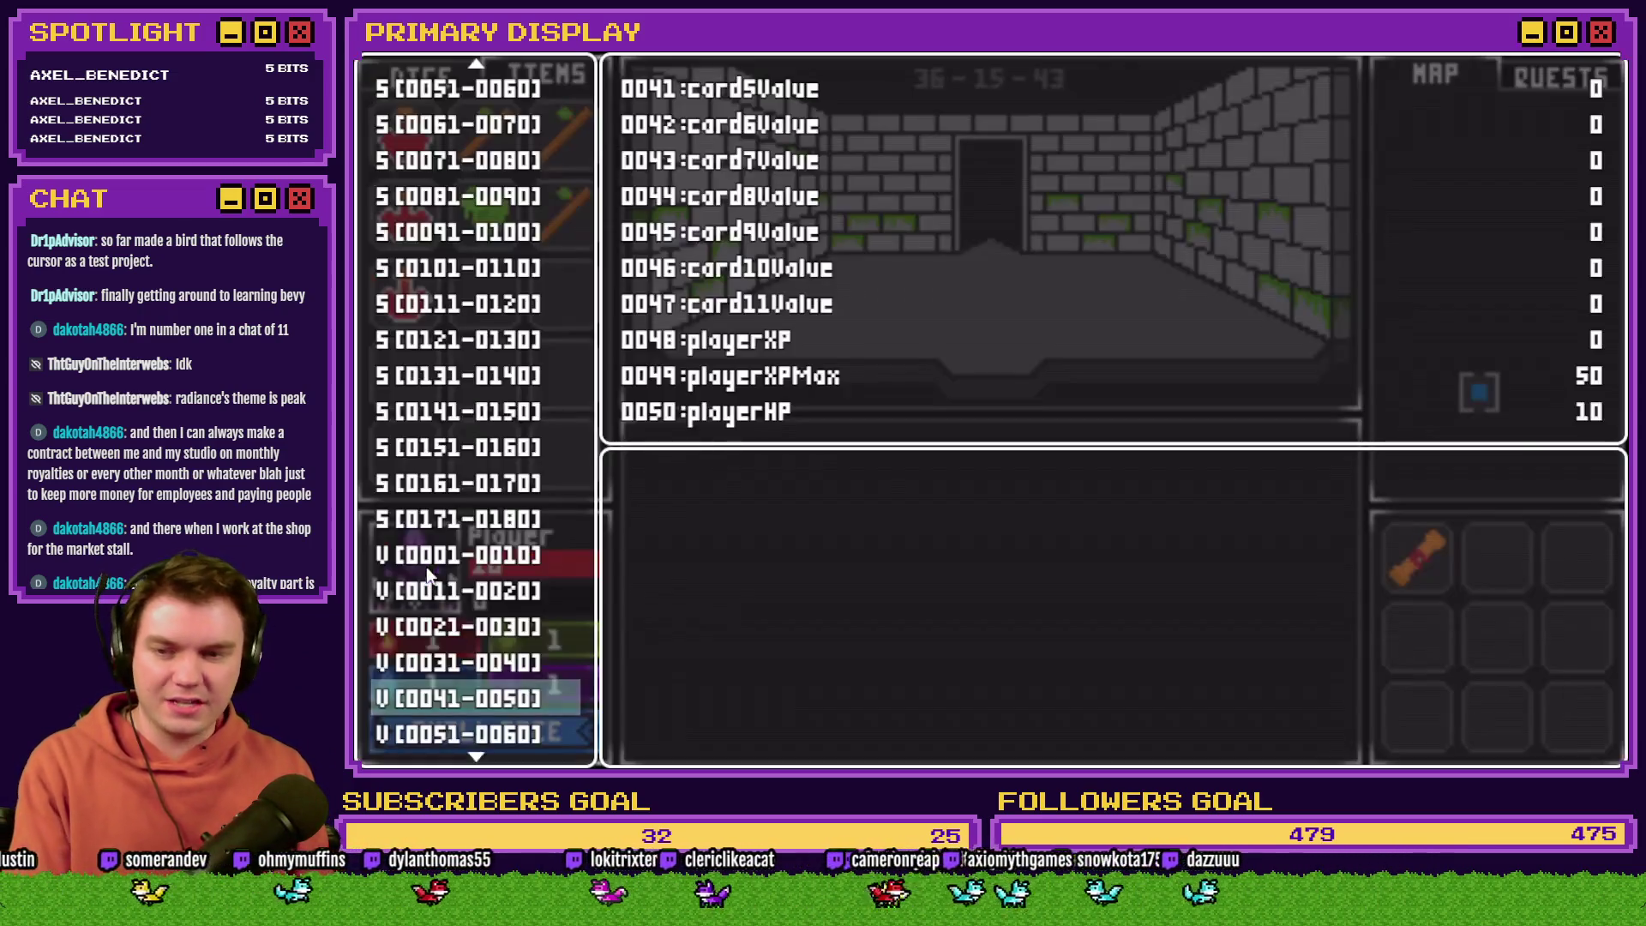
key(Right)
key(Up)
key(Left)
key(Left)
key(Left)
key(Left)
key(Left)
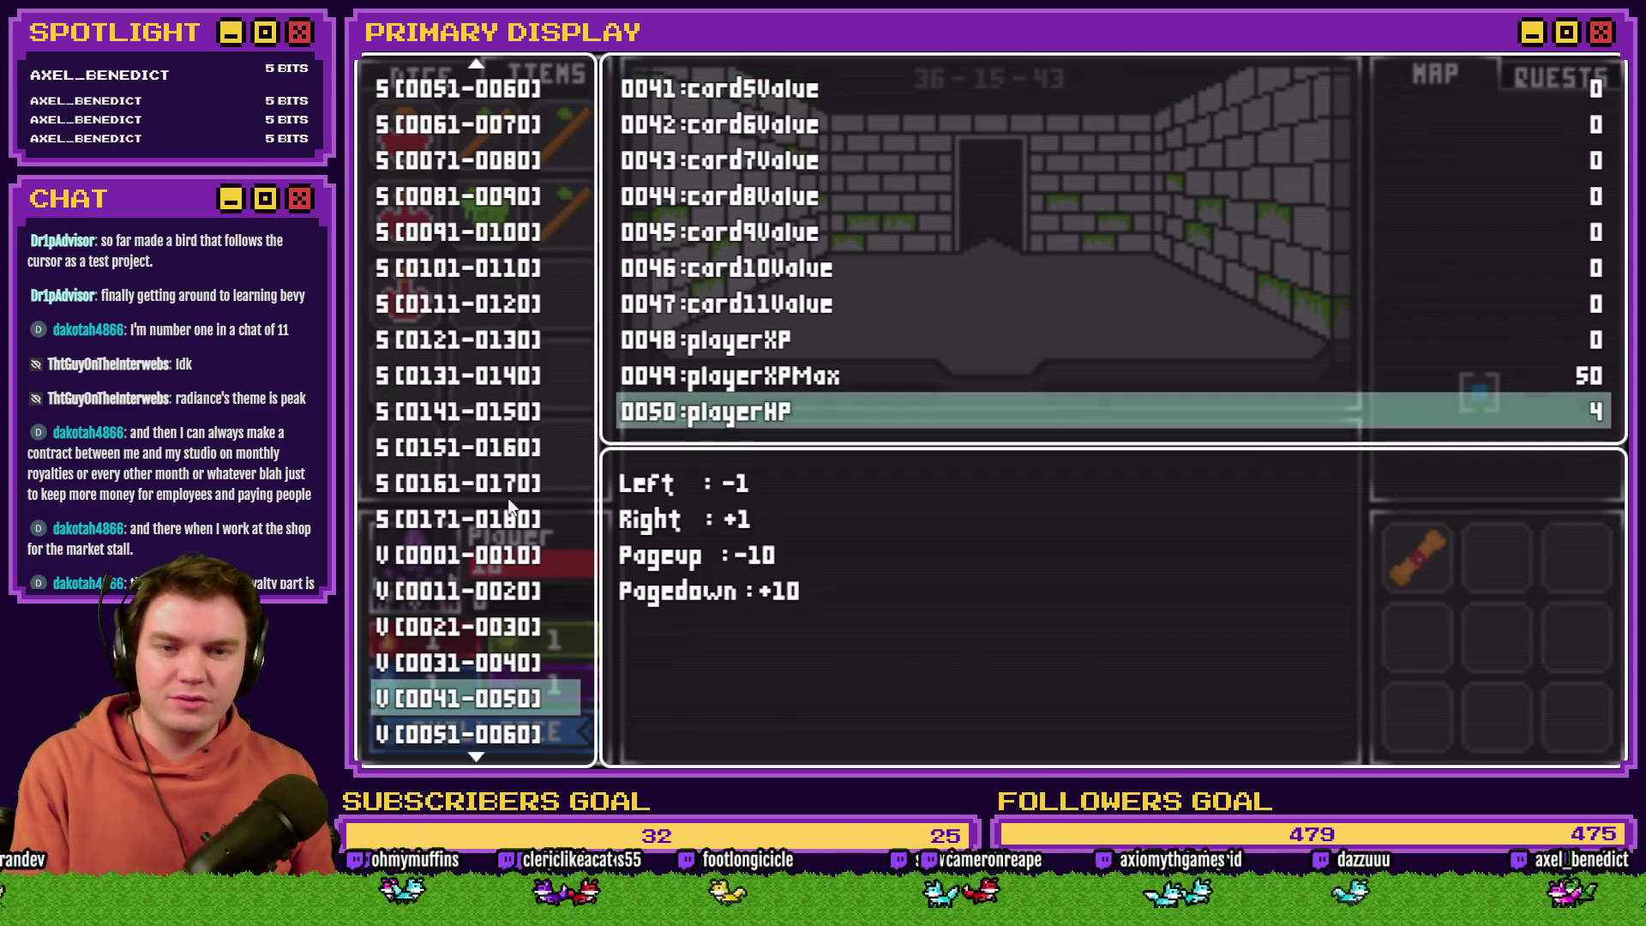
key(F1)
drag(408, 312, 410, 605)
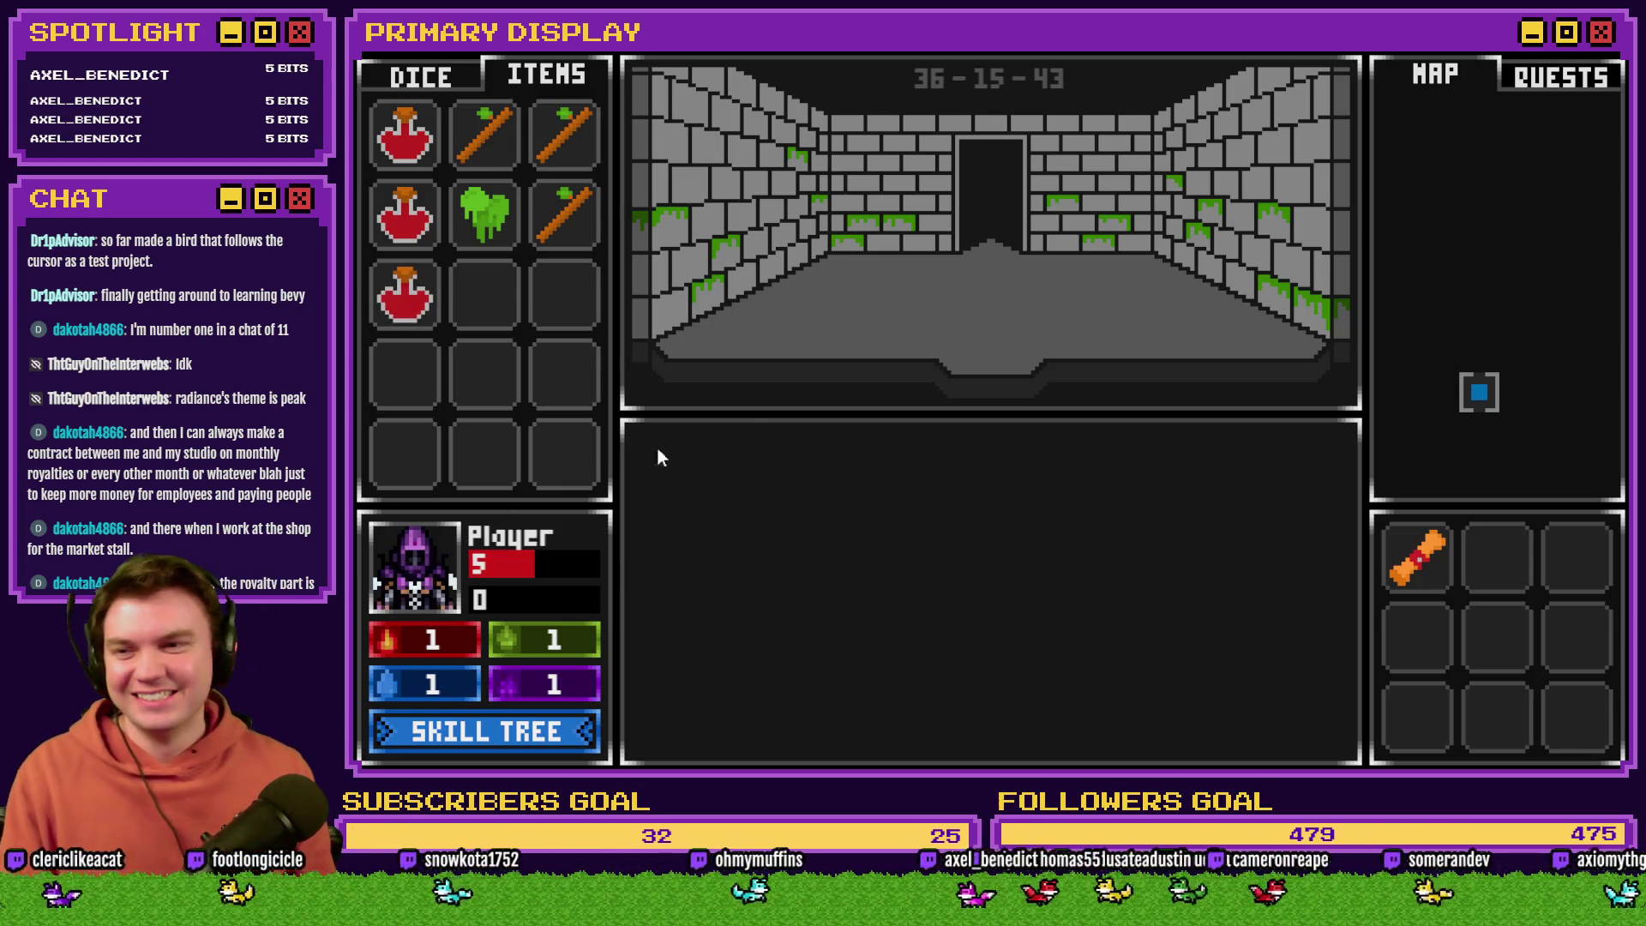
key(alt+F4)
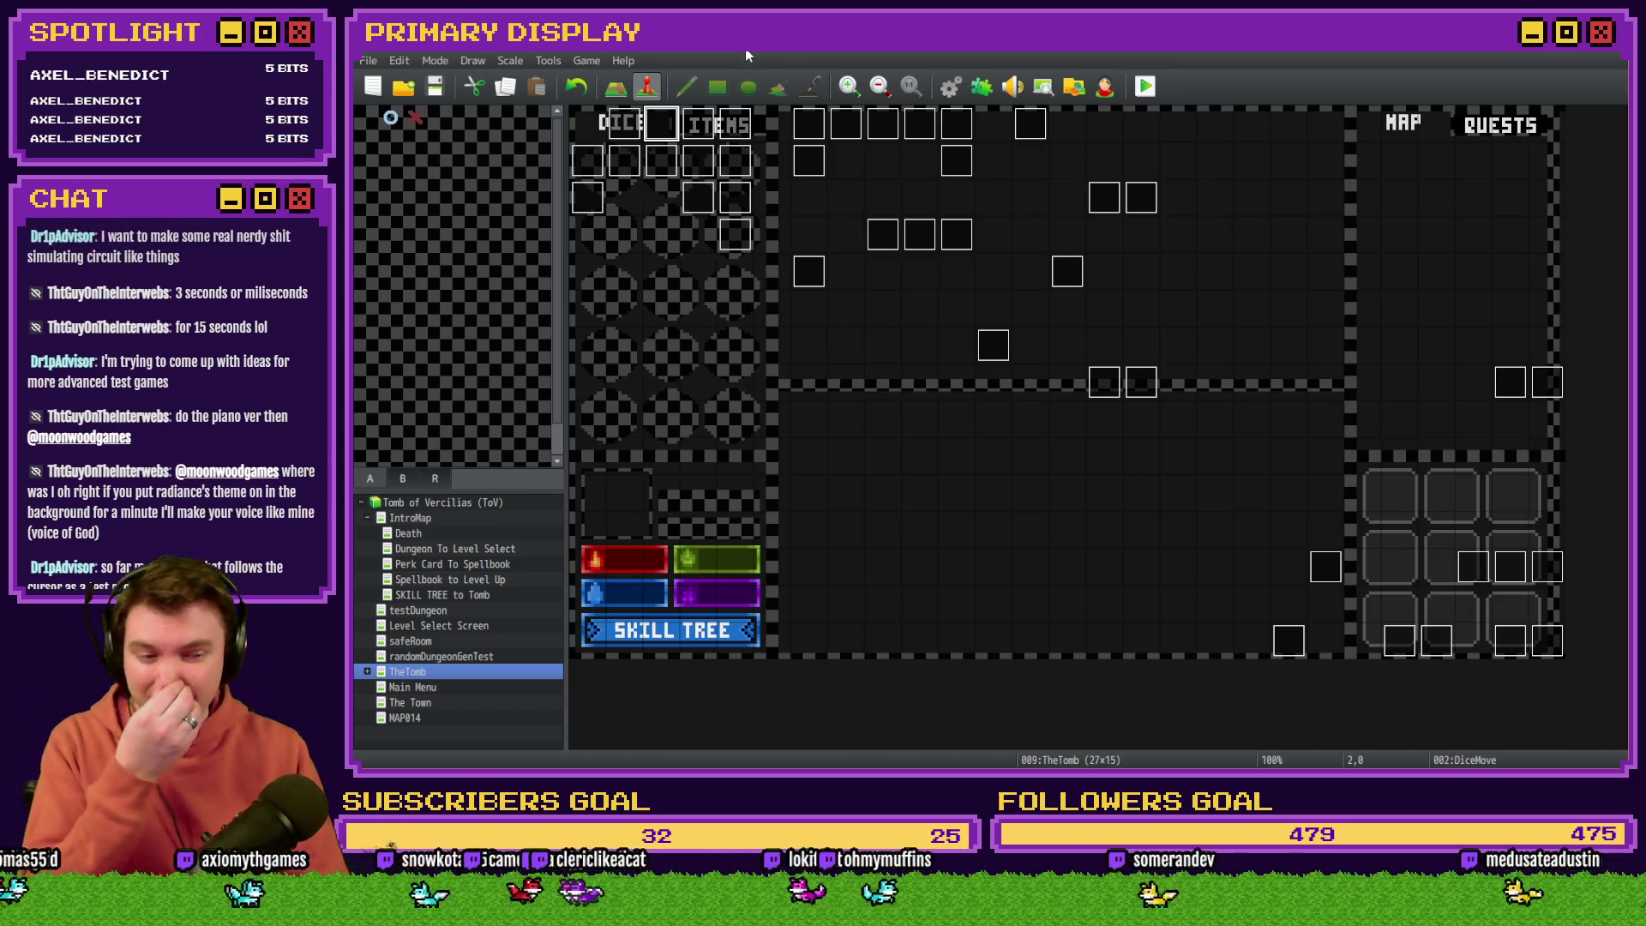
Step: Open the DiceMove event and go to page 6 with the item-use logic
double_click(660, 137)
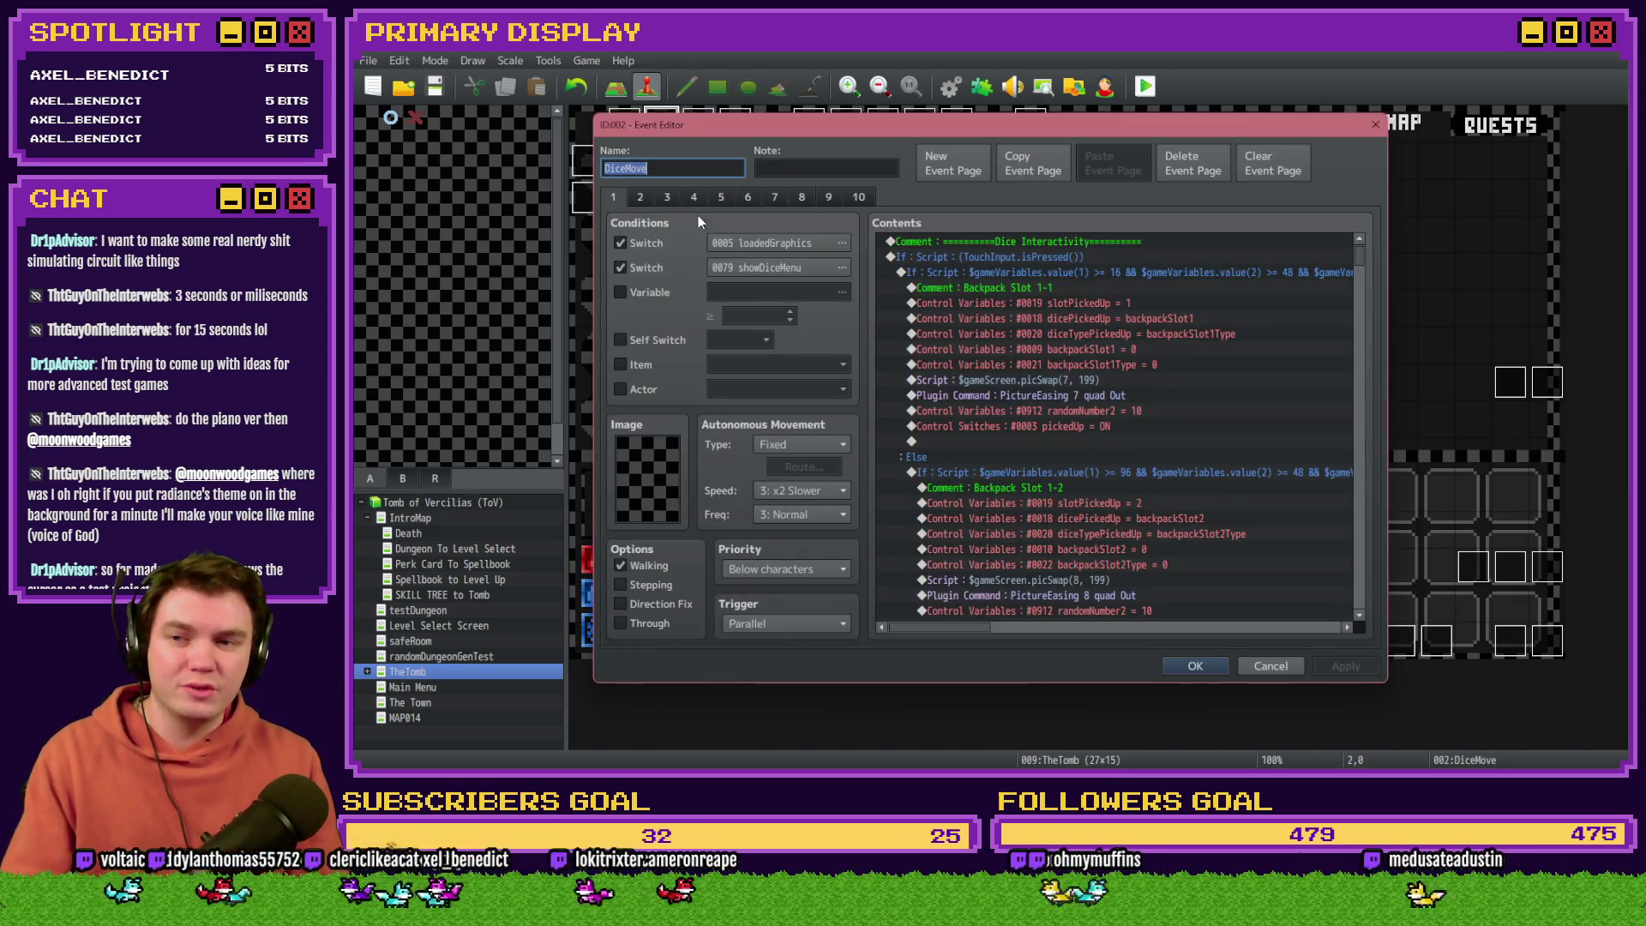
click(801, 198)
click(820, 199)
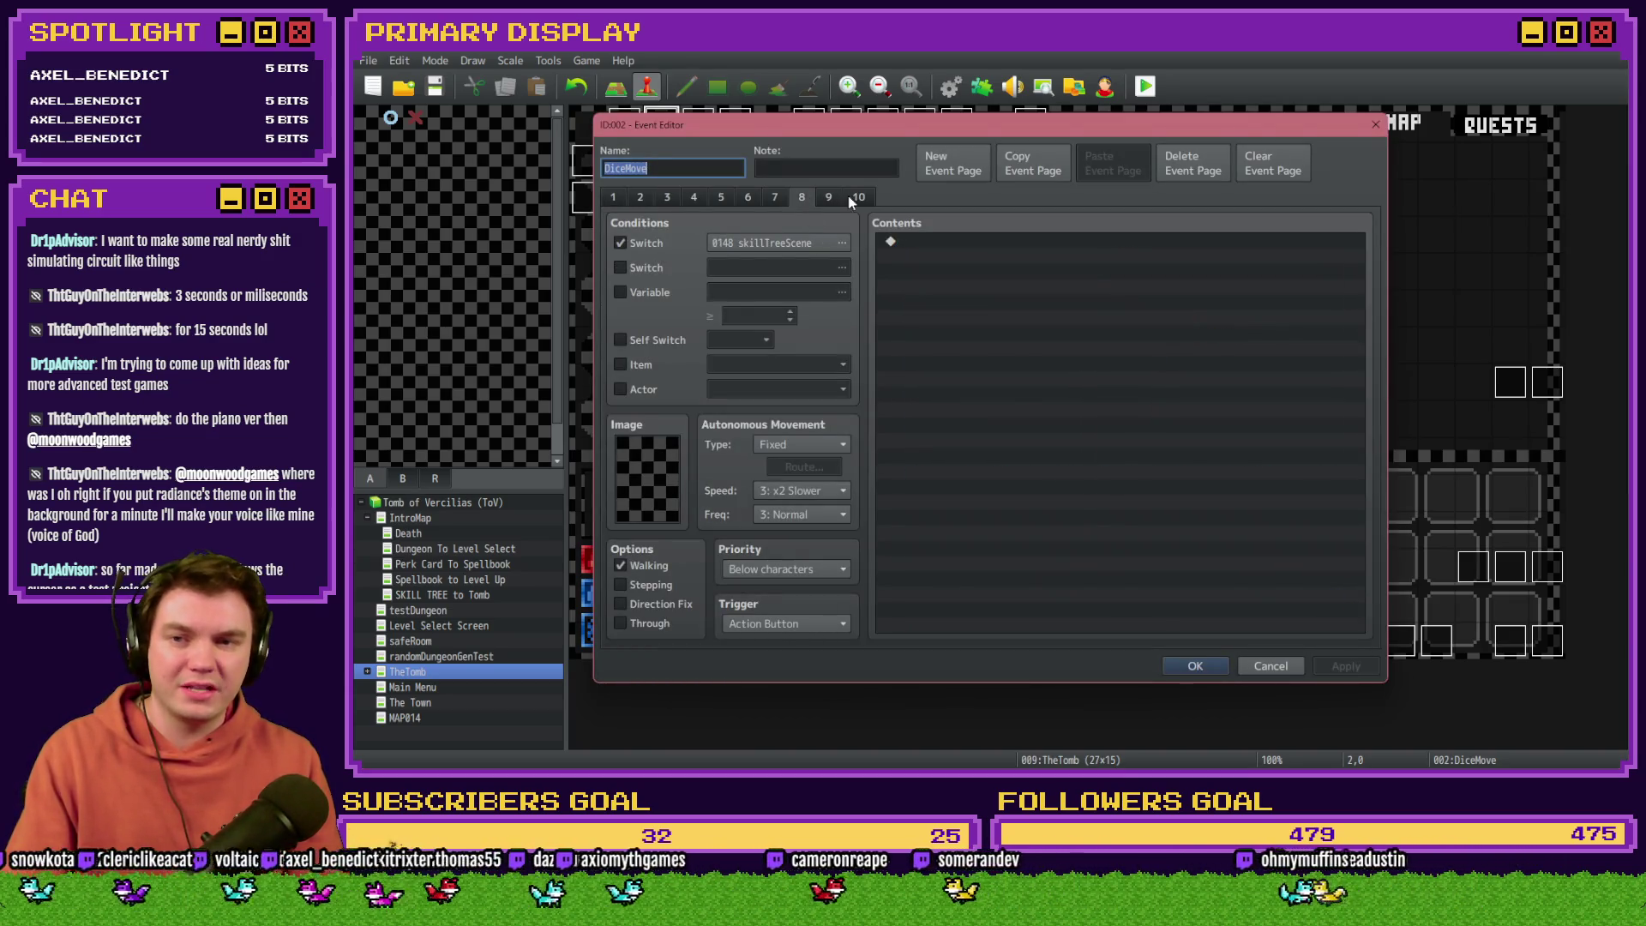
click(775, 198)
click(742, 198)
click(859, 197)
click(729, 198)
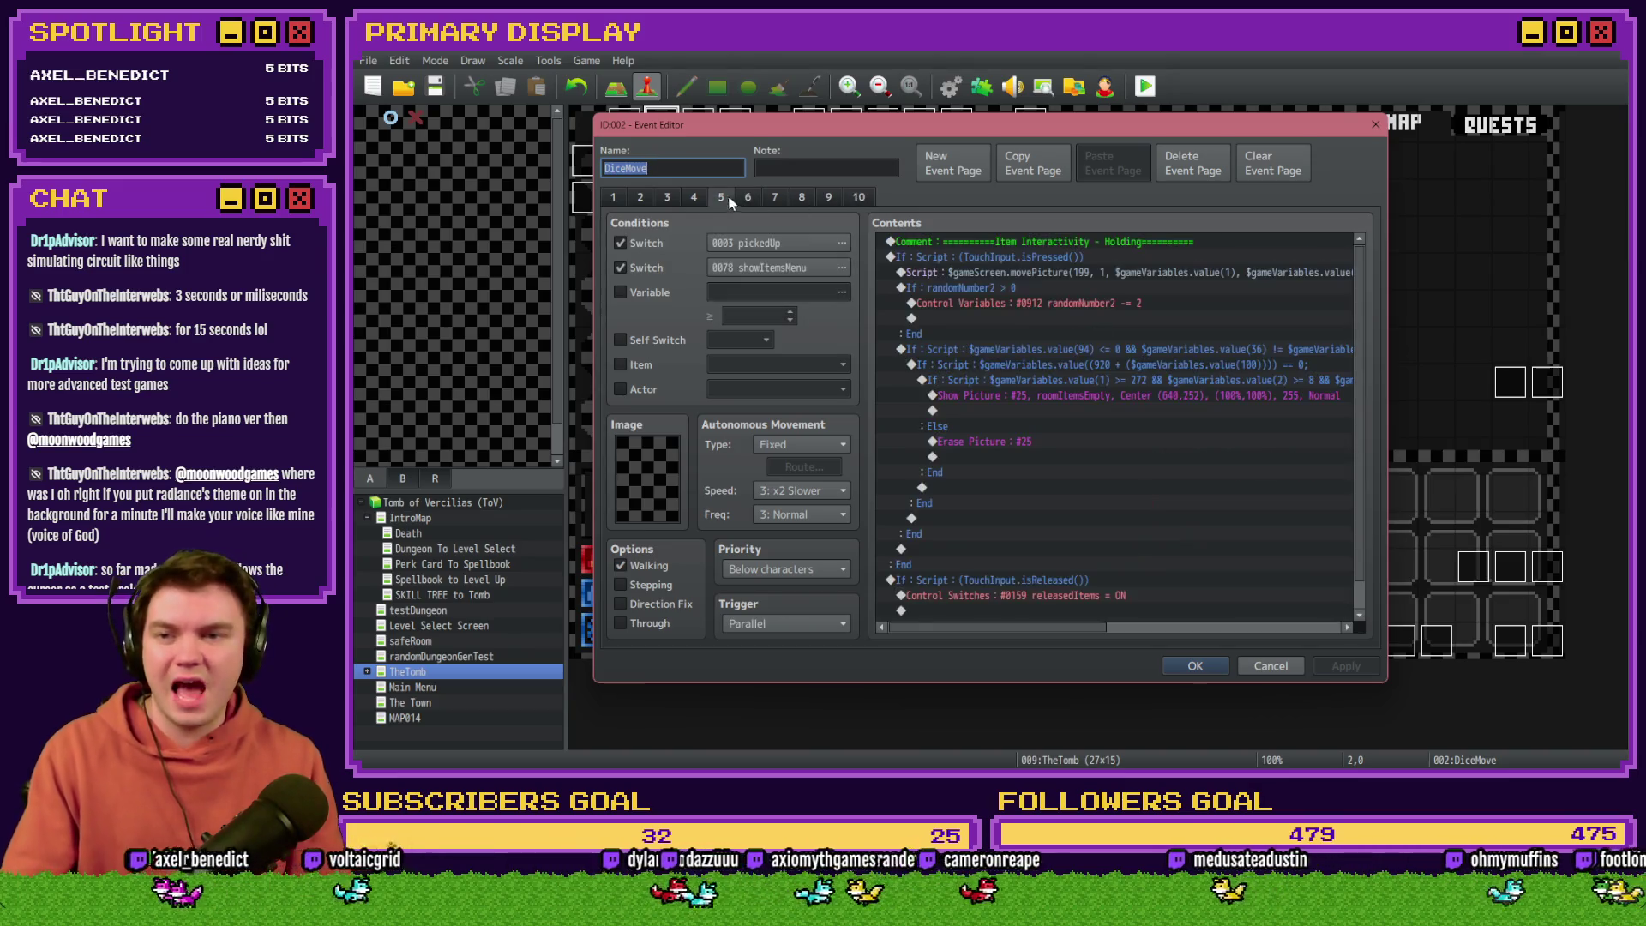
click(738, 197)
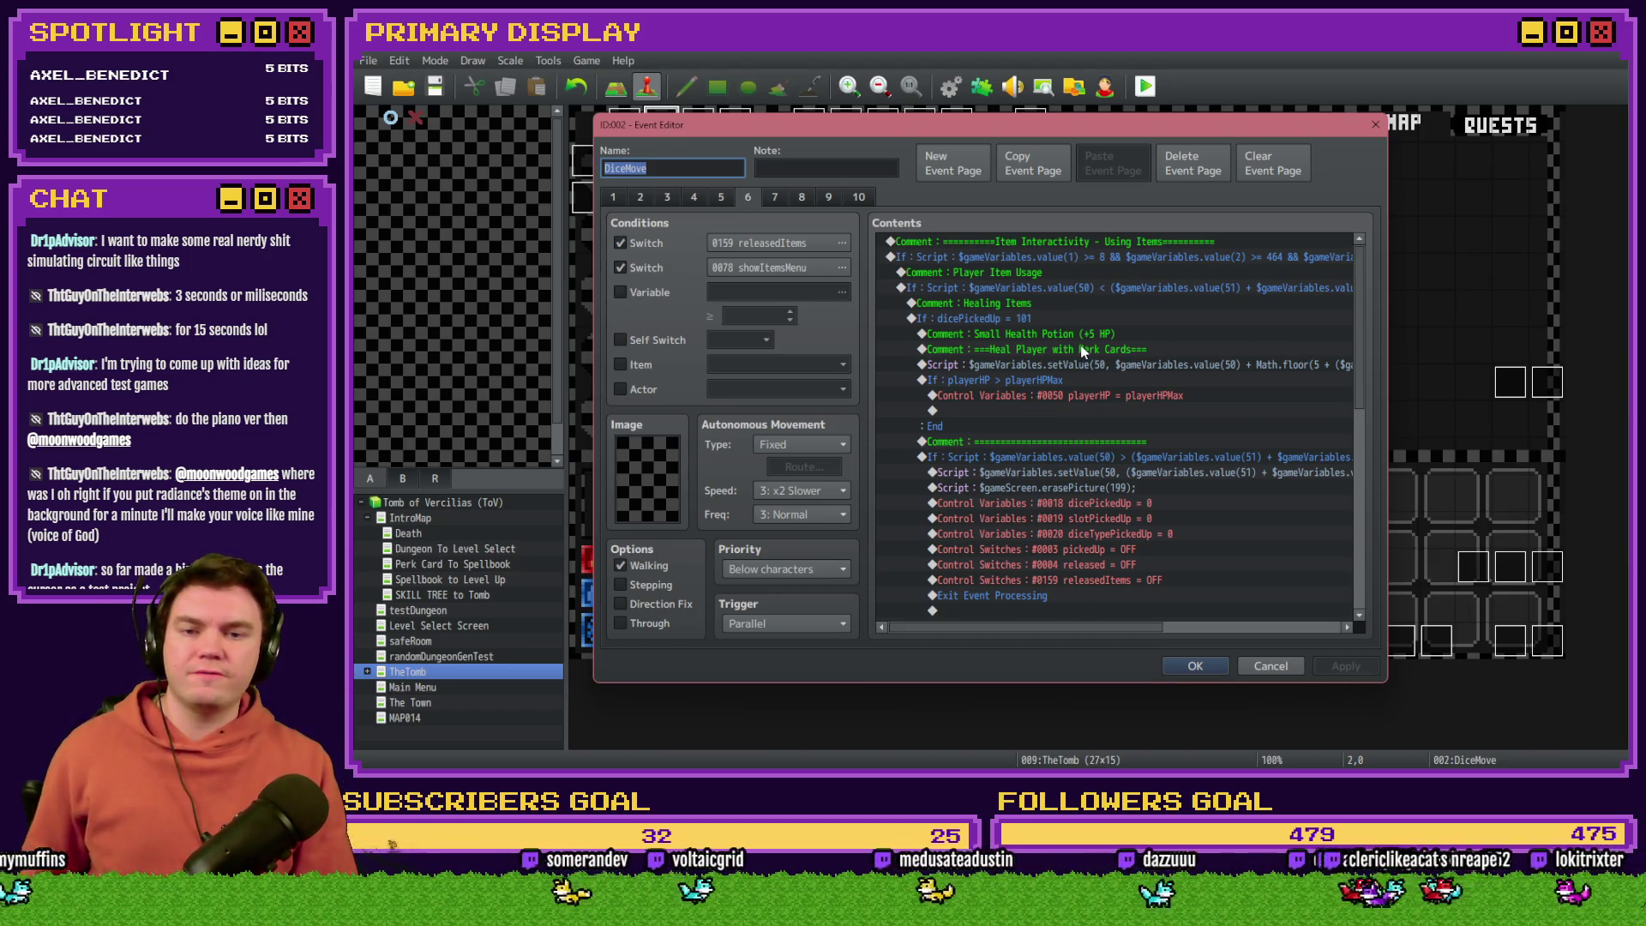
Step: Insert '+' after floor(5 in the heal script, save the event, and launch a playtest
click(1147, 366)
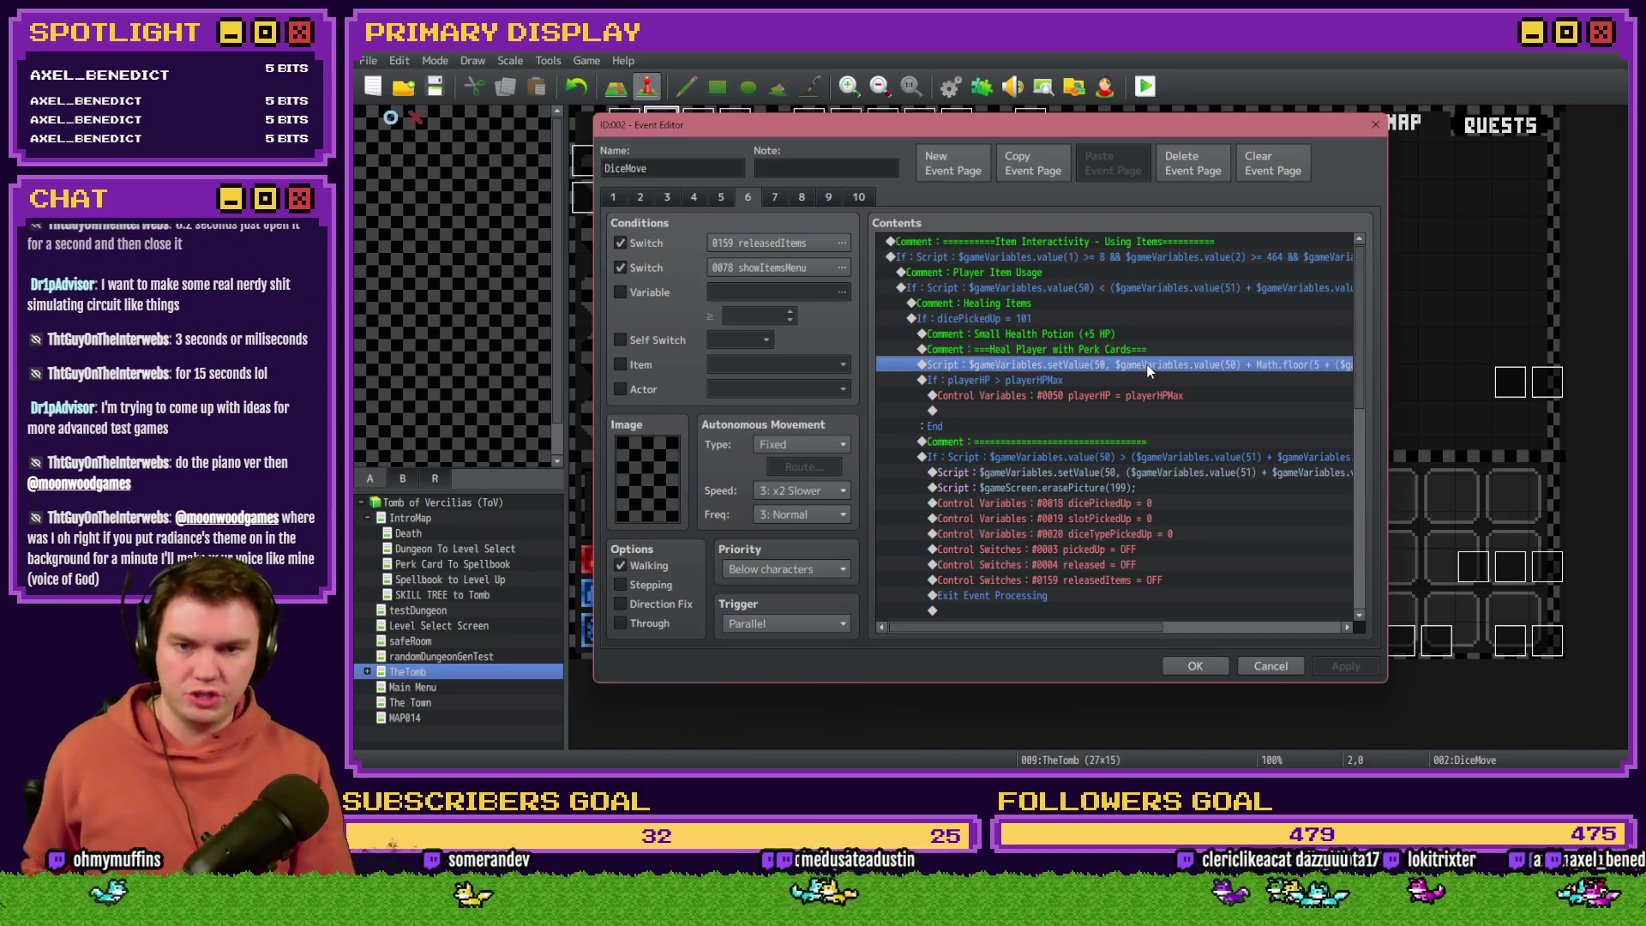
double_click(1148, 366)
click(1069, 330)
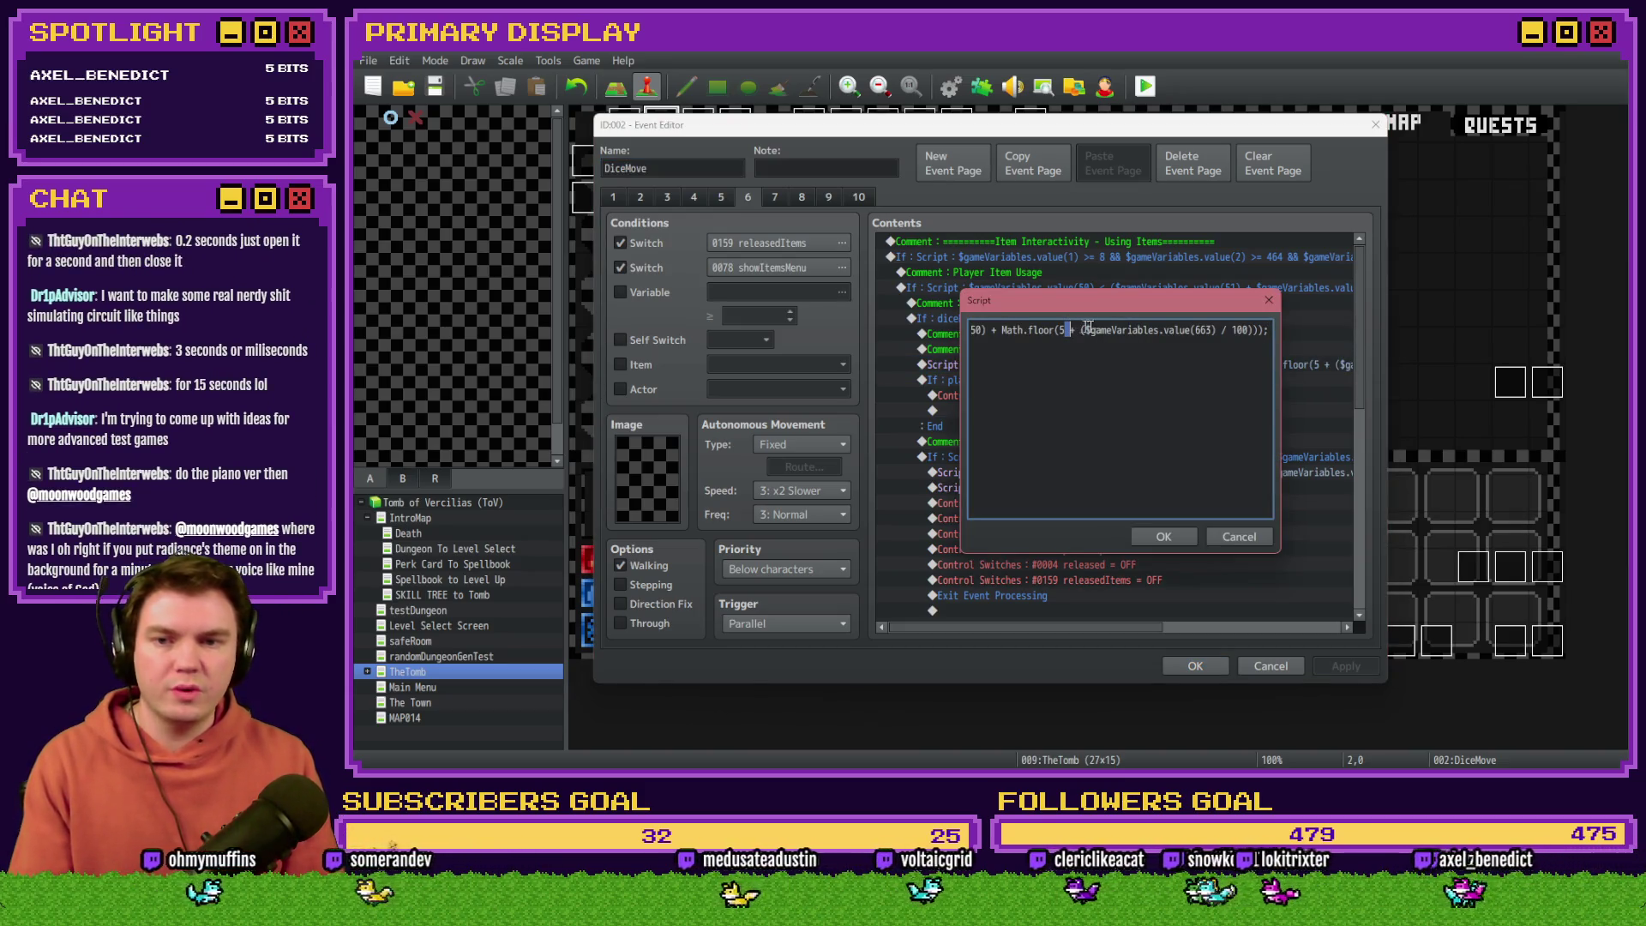
text(+)
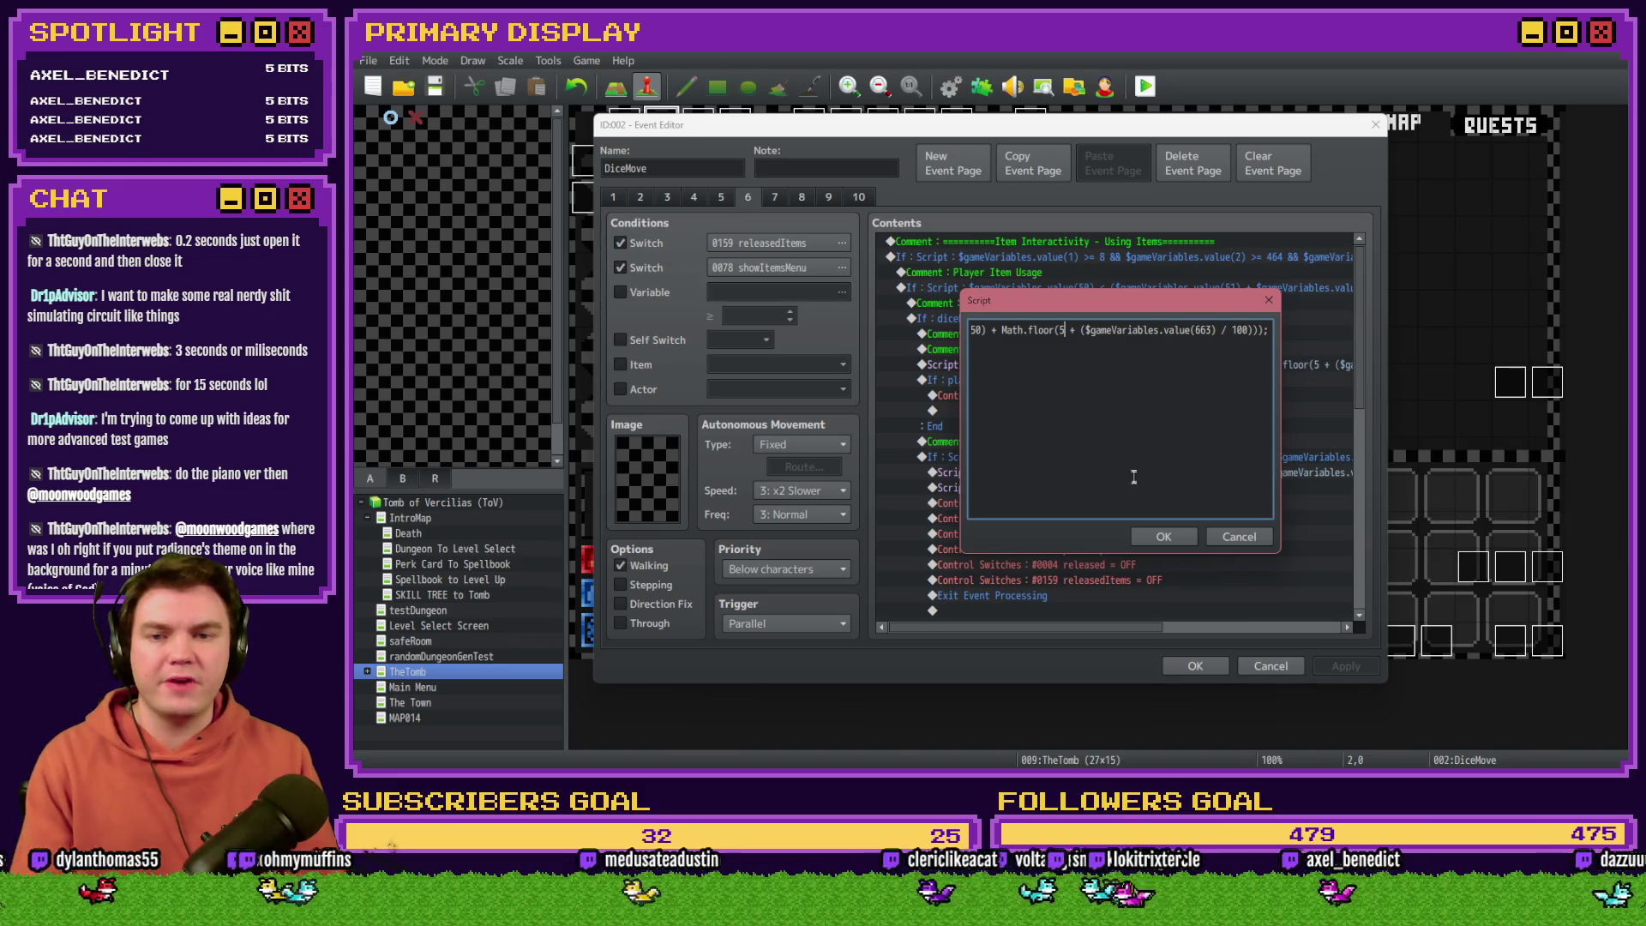
click(1163, 536)
click(1195, 666)
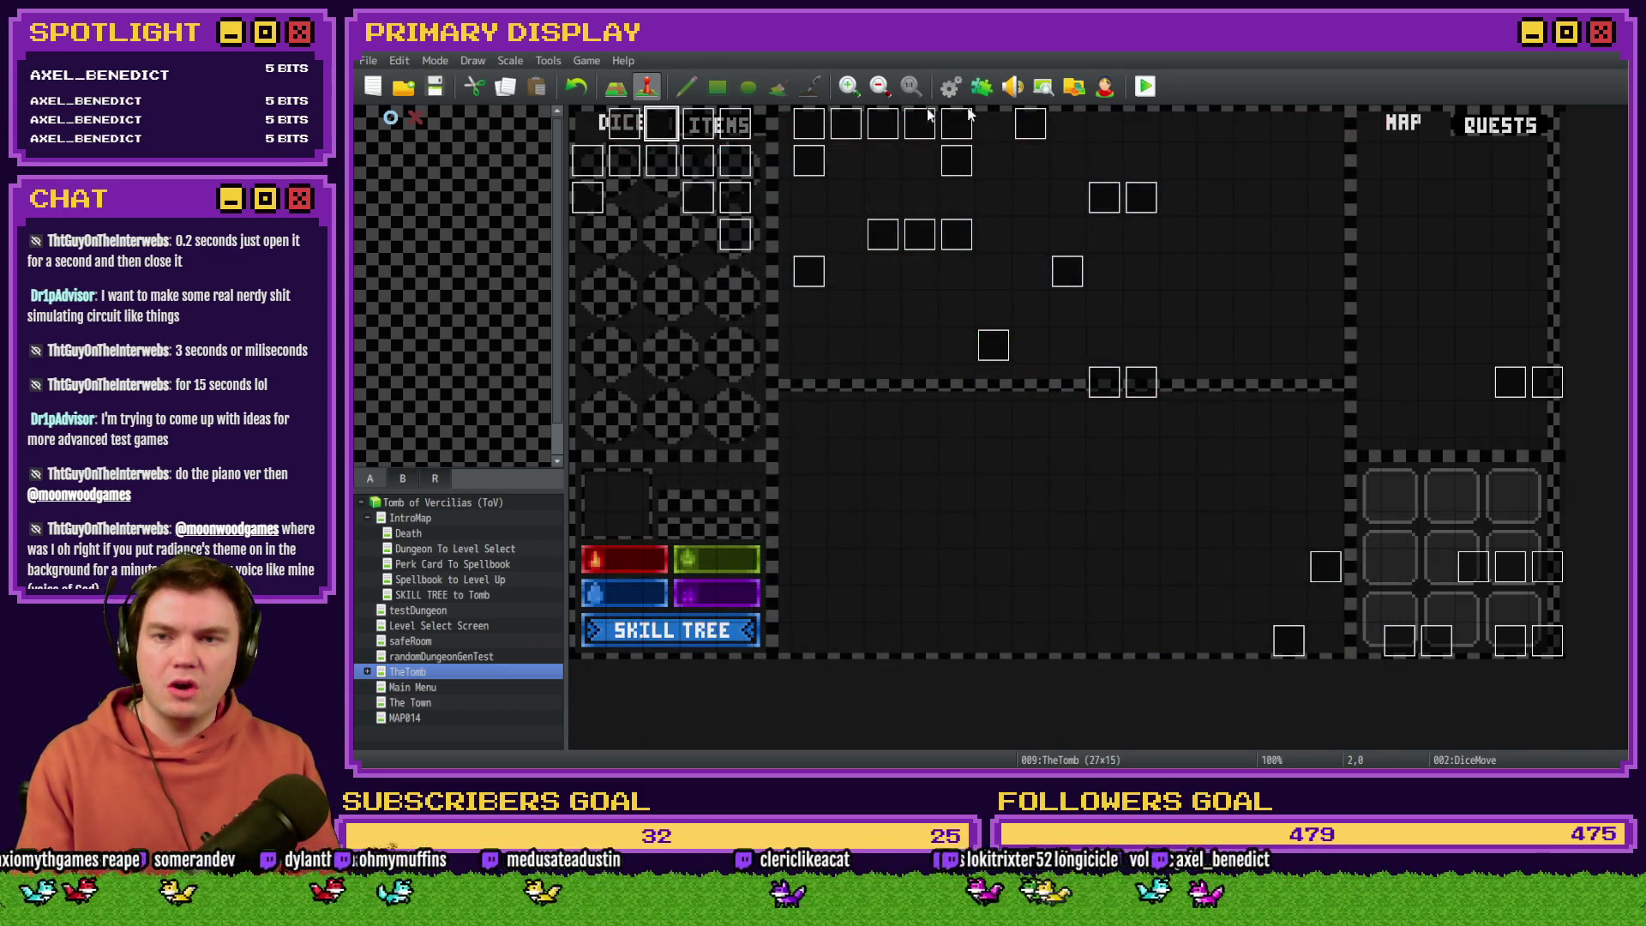
click(1146, 87)
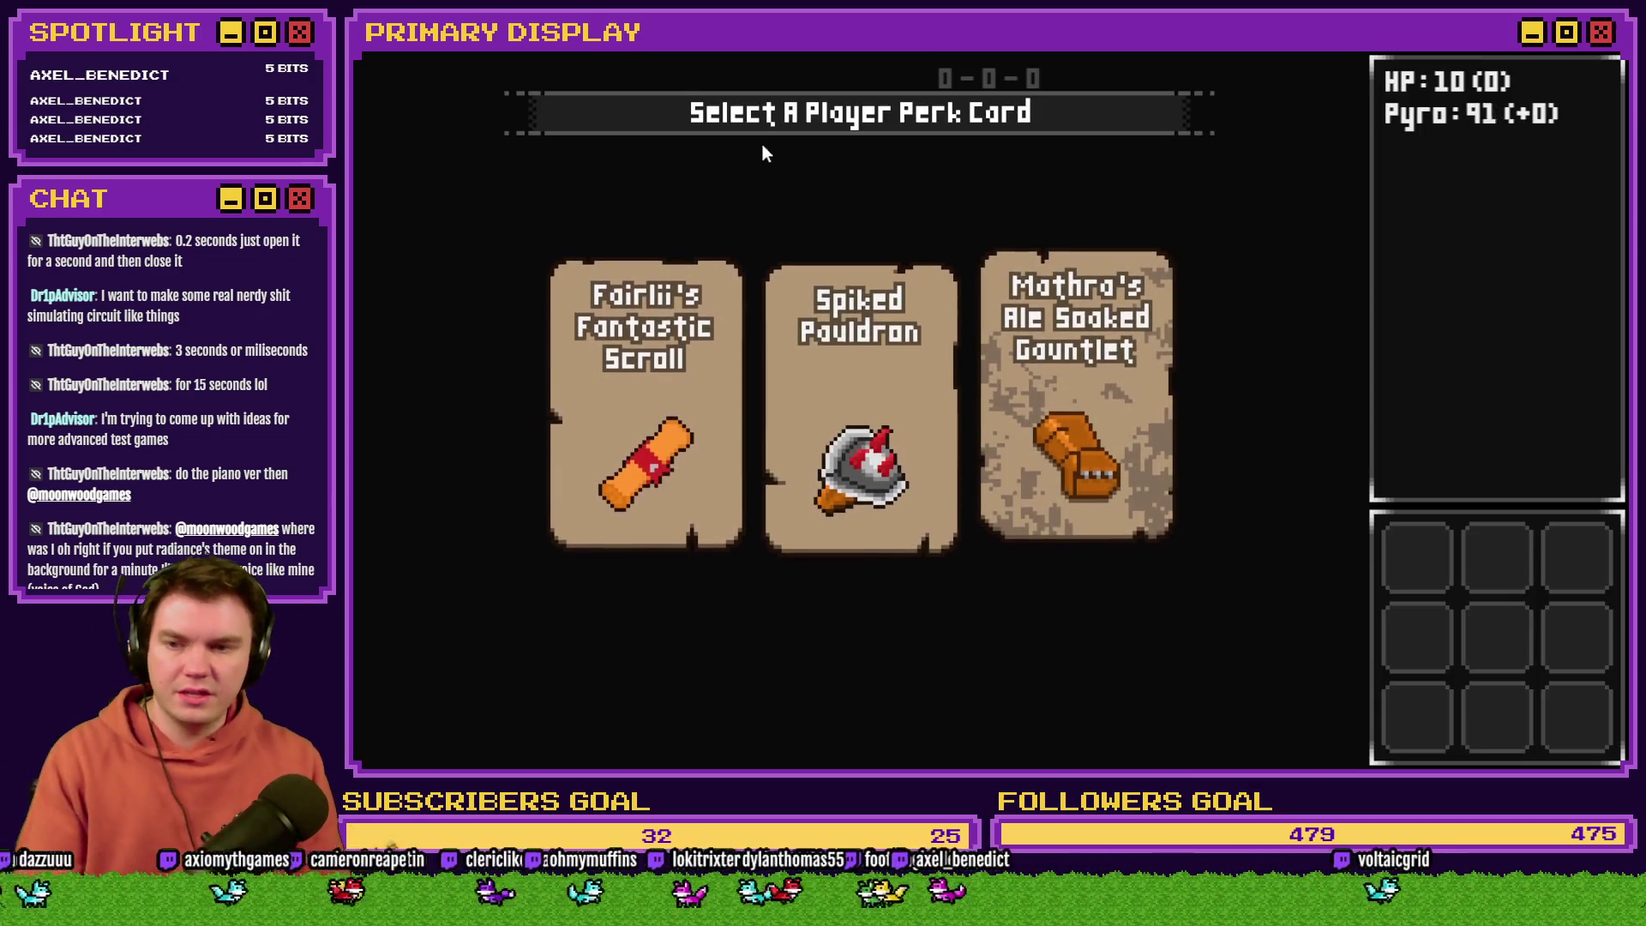
Step: View the Fairlii's Fantastic Scroll card's tooltip, then close the playtest window
mouse_move(705, 406)
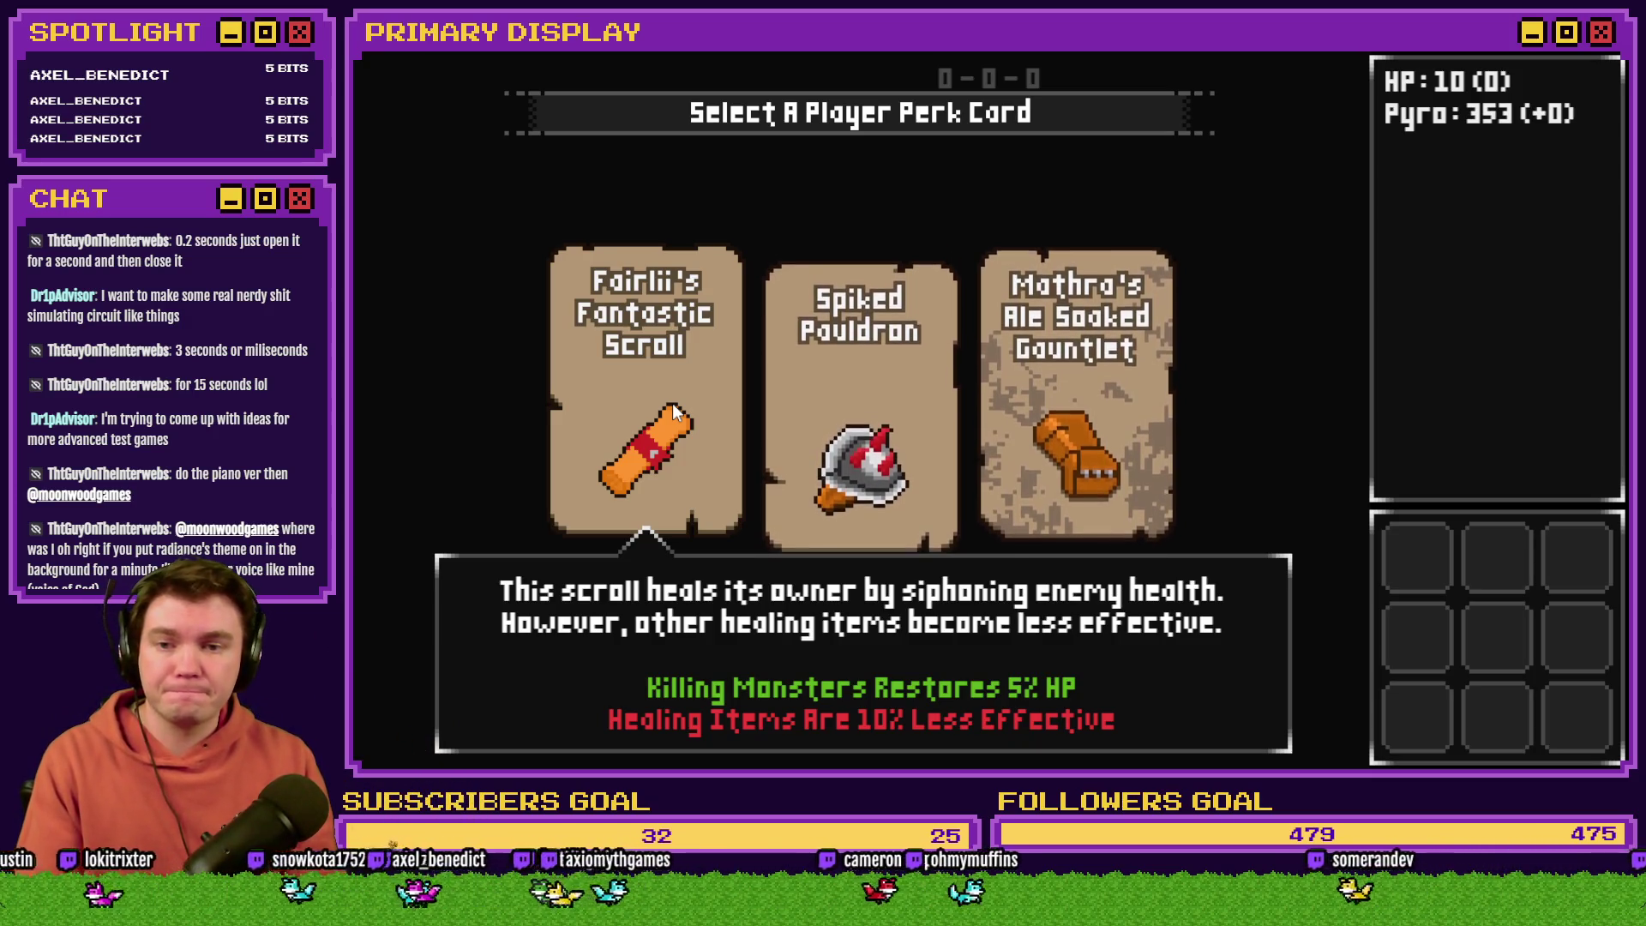
key(alt+F4)
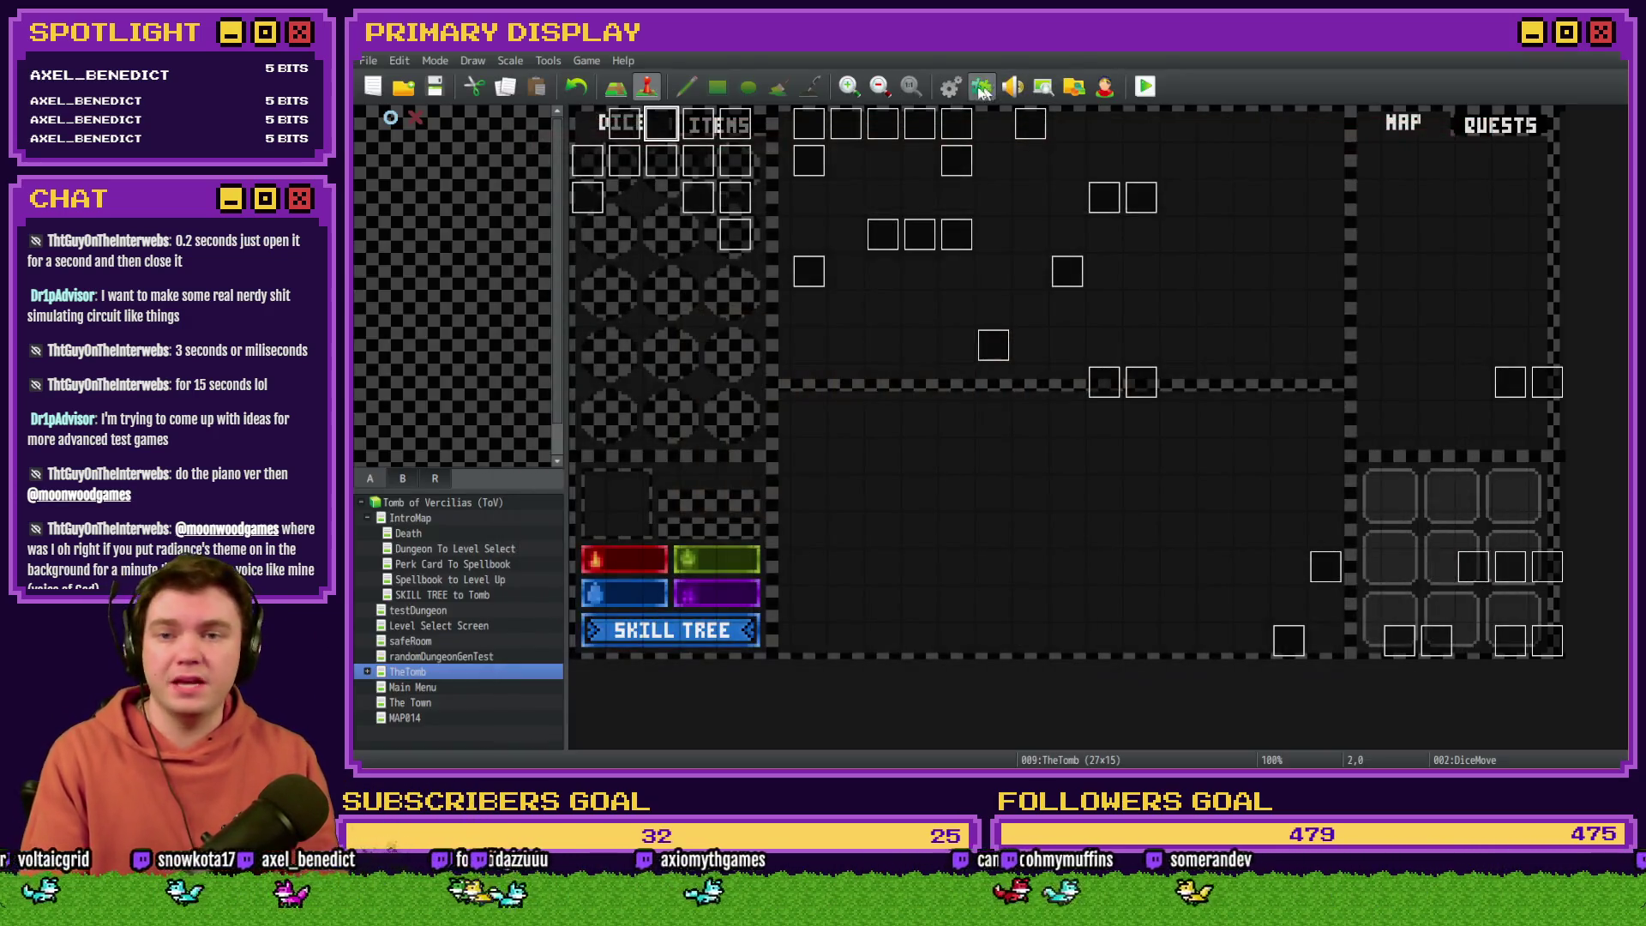
Step: Open the Database's Common Events and select 0017 tooltips to see the perk card descriptions
click(957, 87)
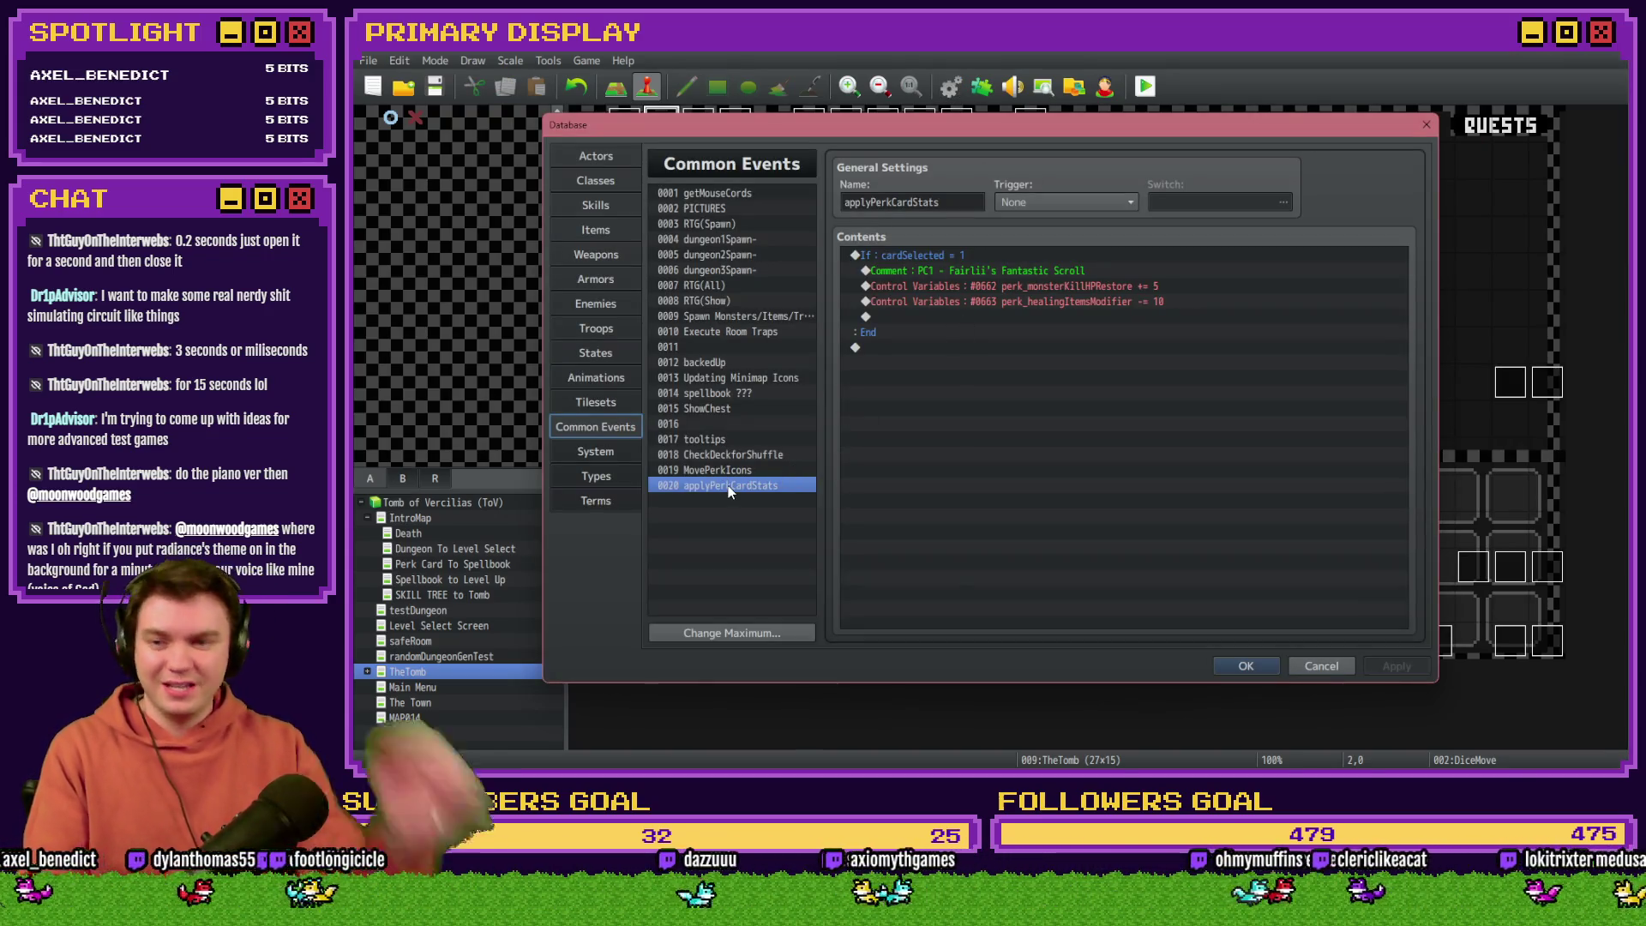
click(699, 439)
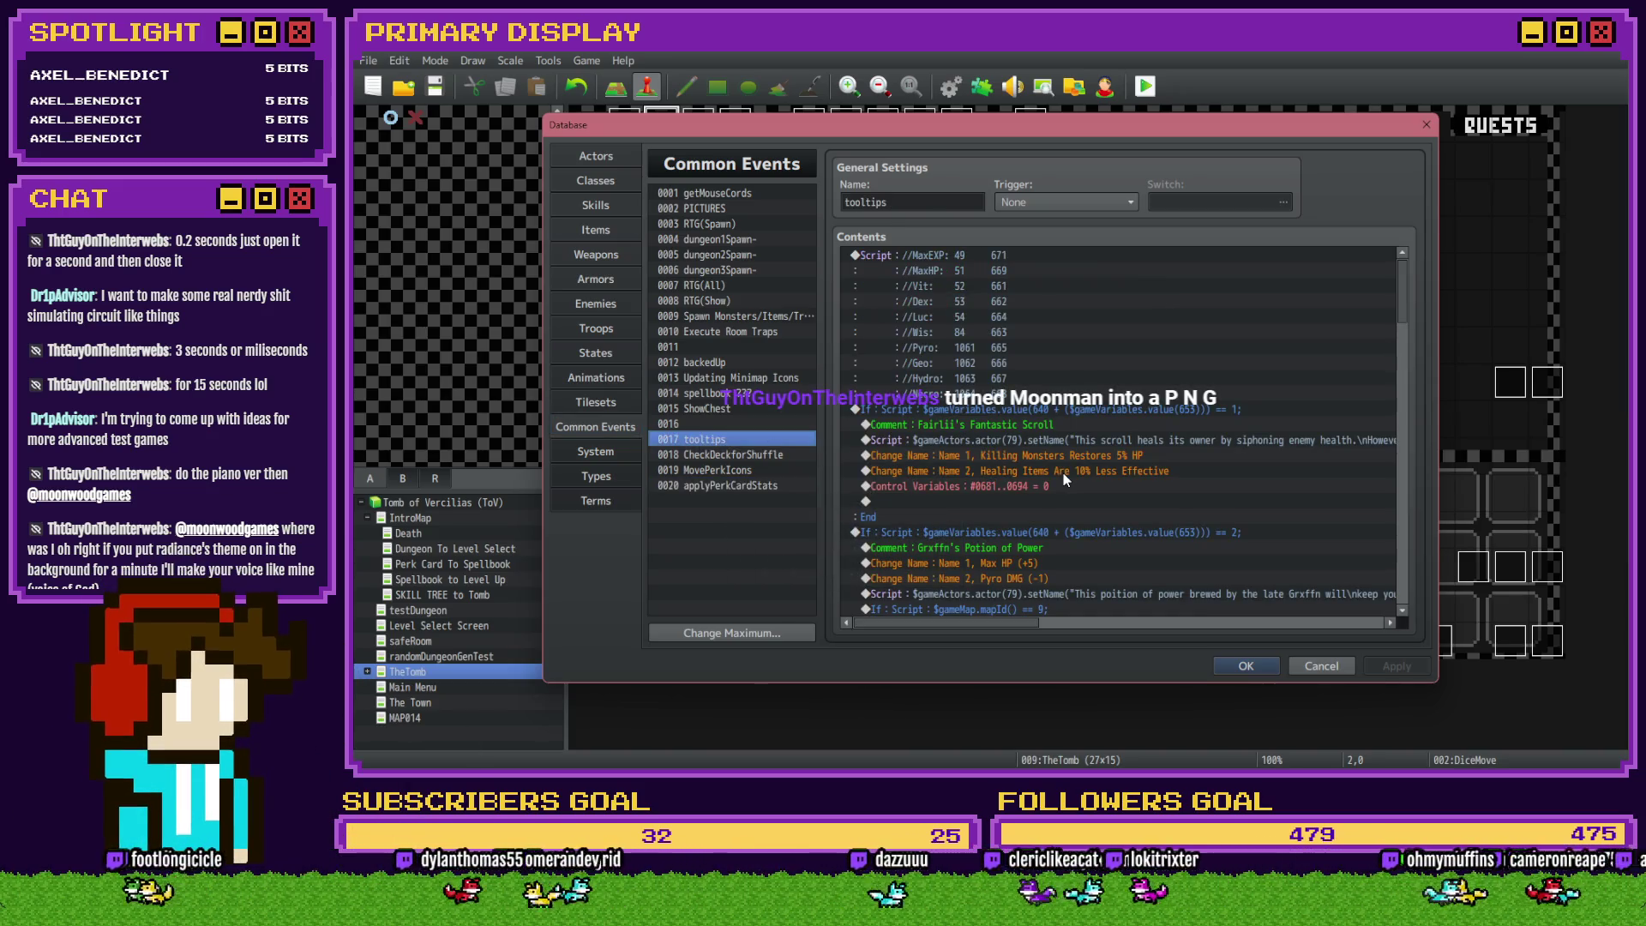
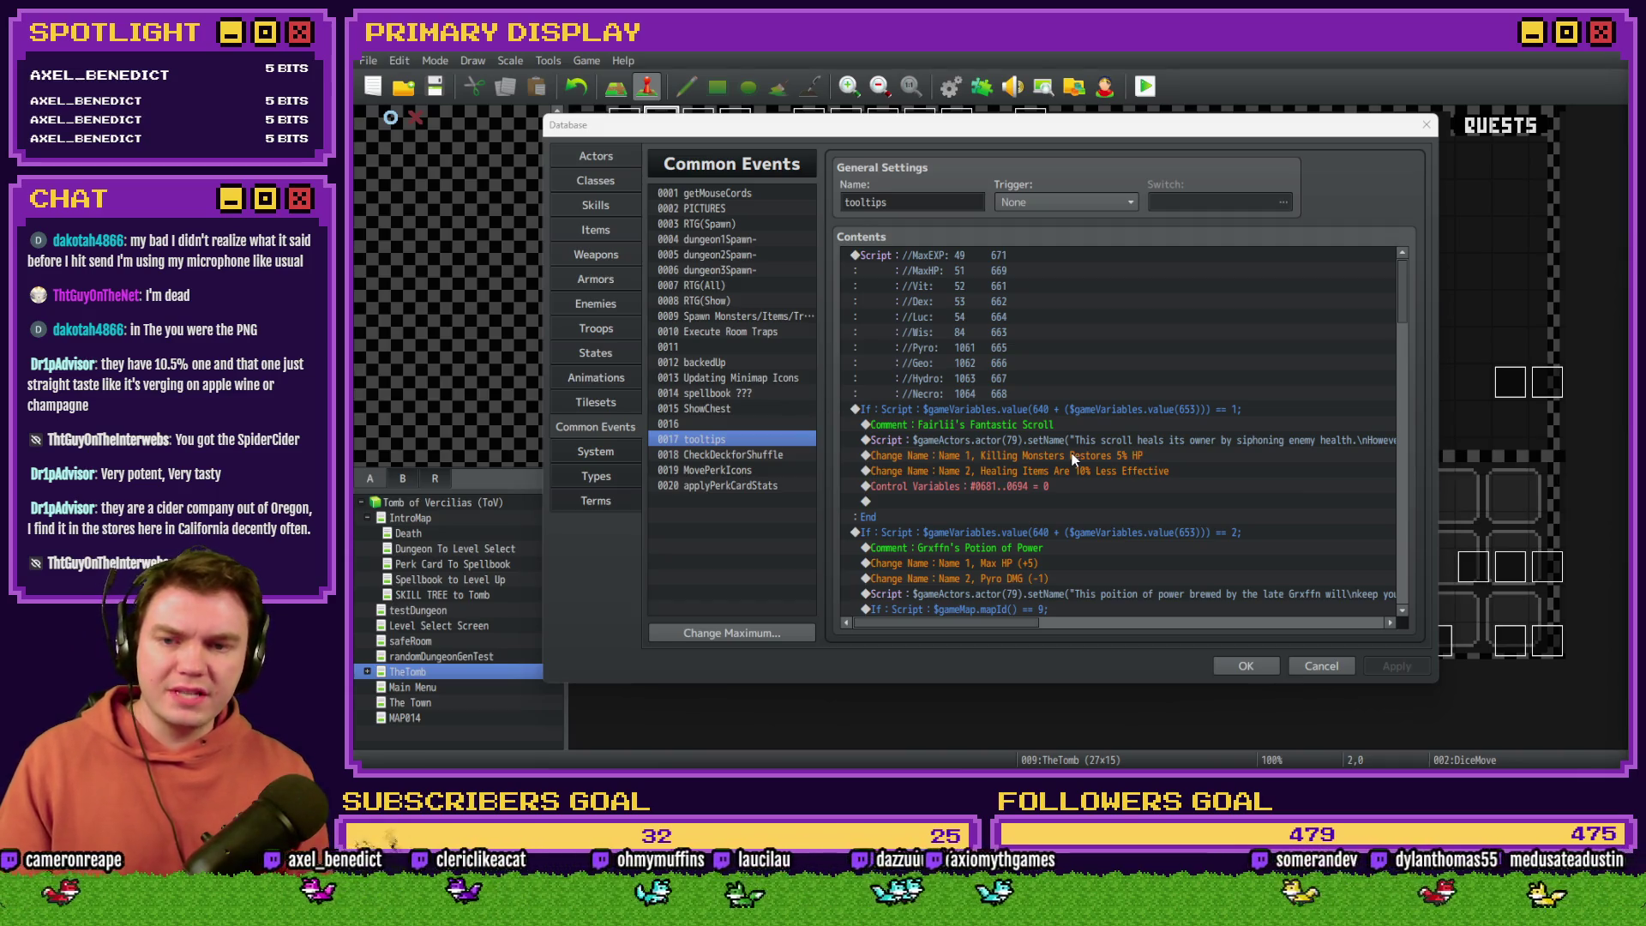
Step: Delete the If $gameMap.mapId() block (map 9) under Grxffn's Potion of Power
scroll(1071, 460, down, 2)
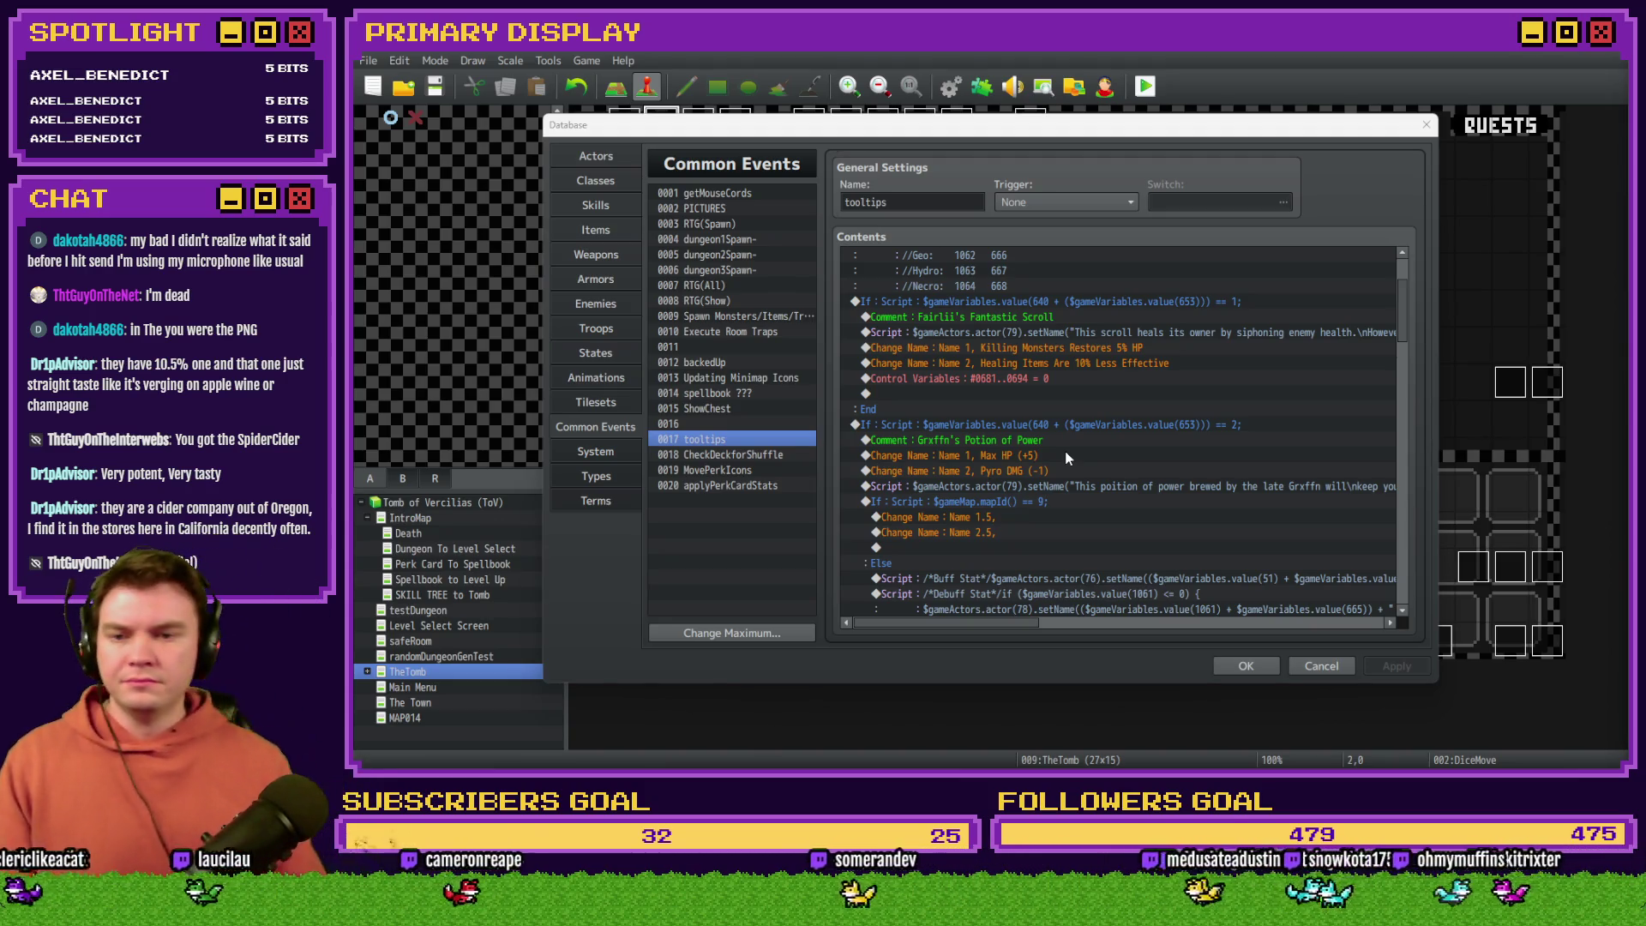
click(1044, 455)
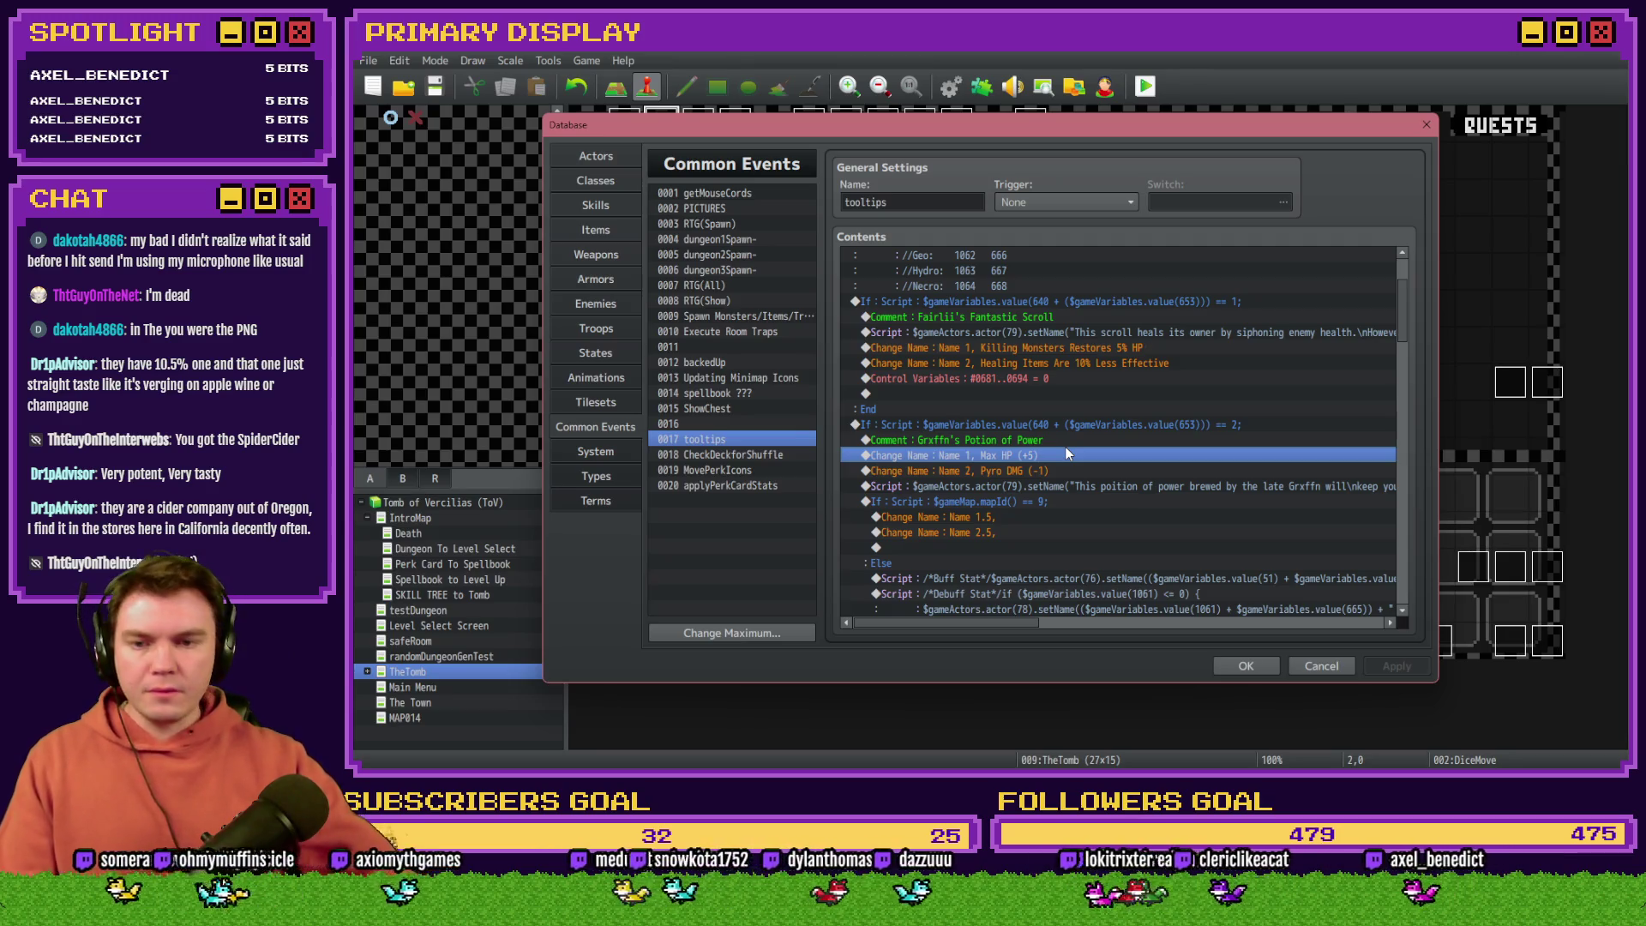
mouse_move(1020, 623)
mouse_down()
mouse_move(1073, 629)
mouse_move(1022, 626)
mouse_up()
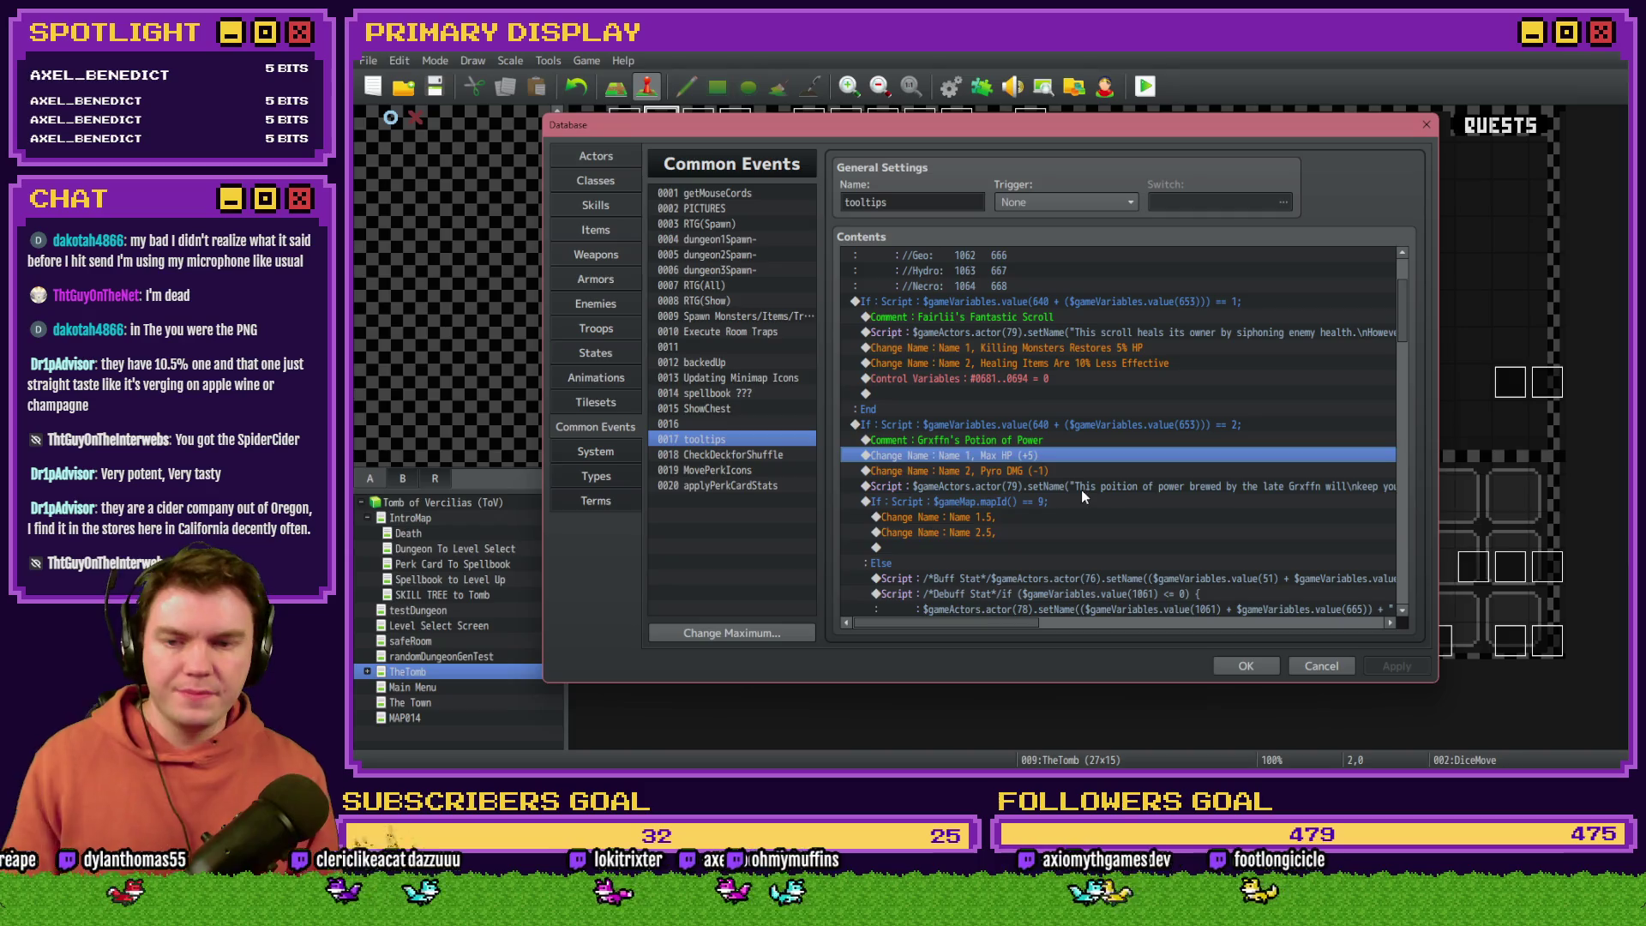
scroll(1082, 492, down, 2)
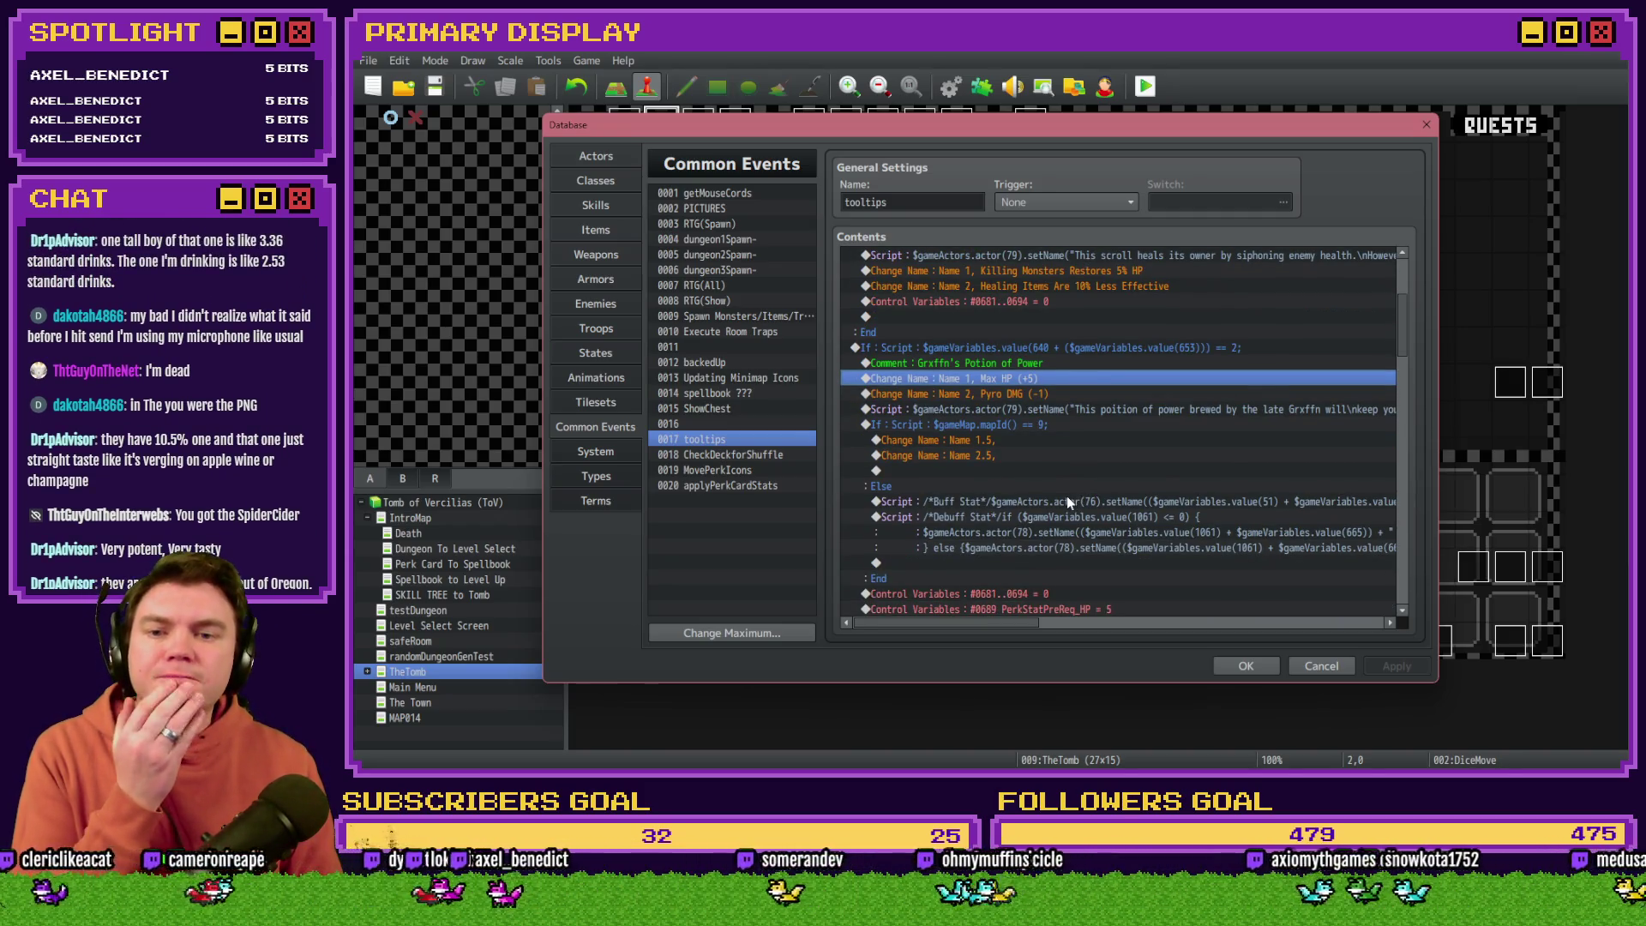
click(1017, 425)
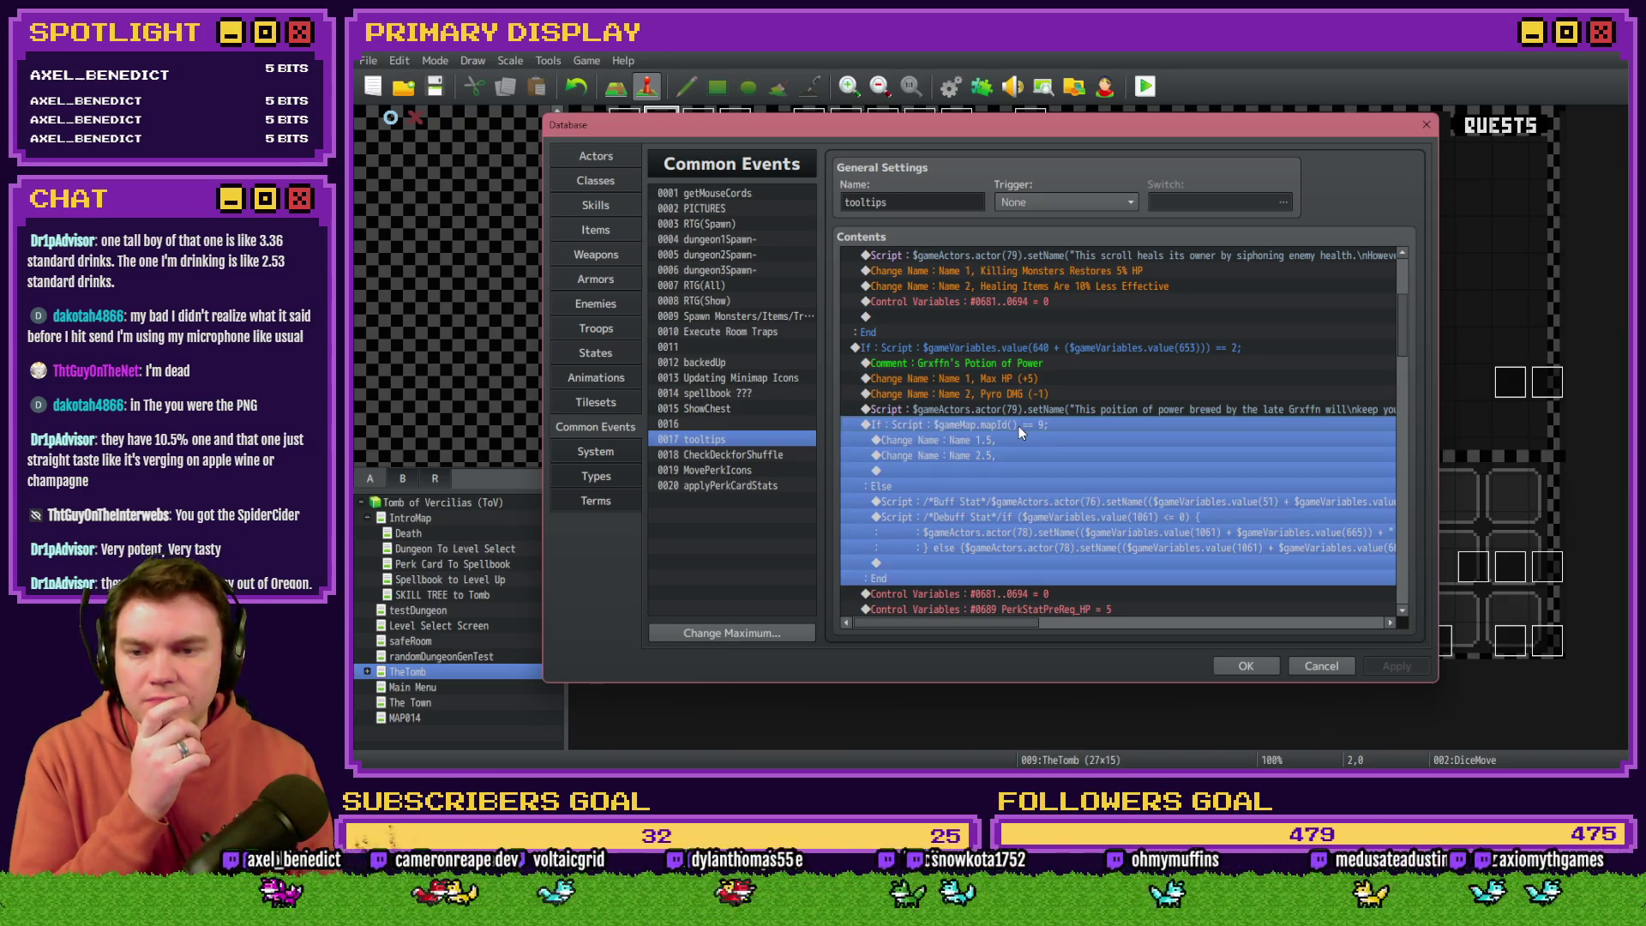
scroll(1008, 452, down, 2)
scroll(1008, 461, up, 1)
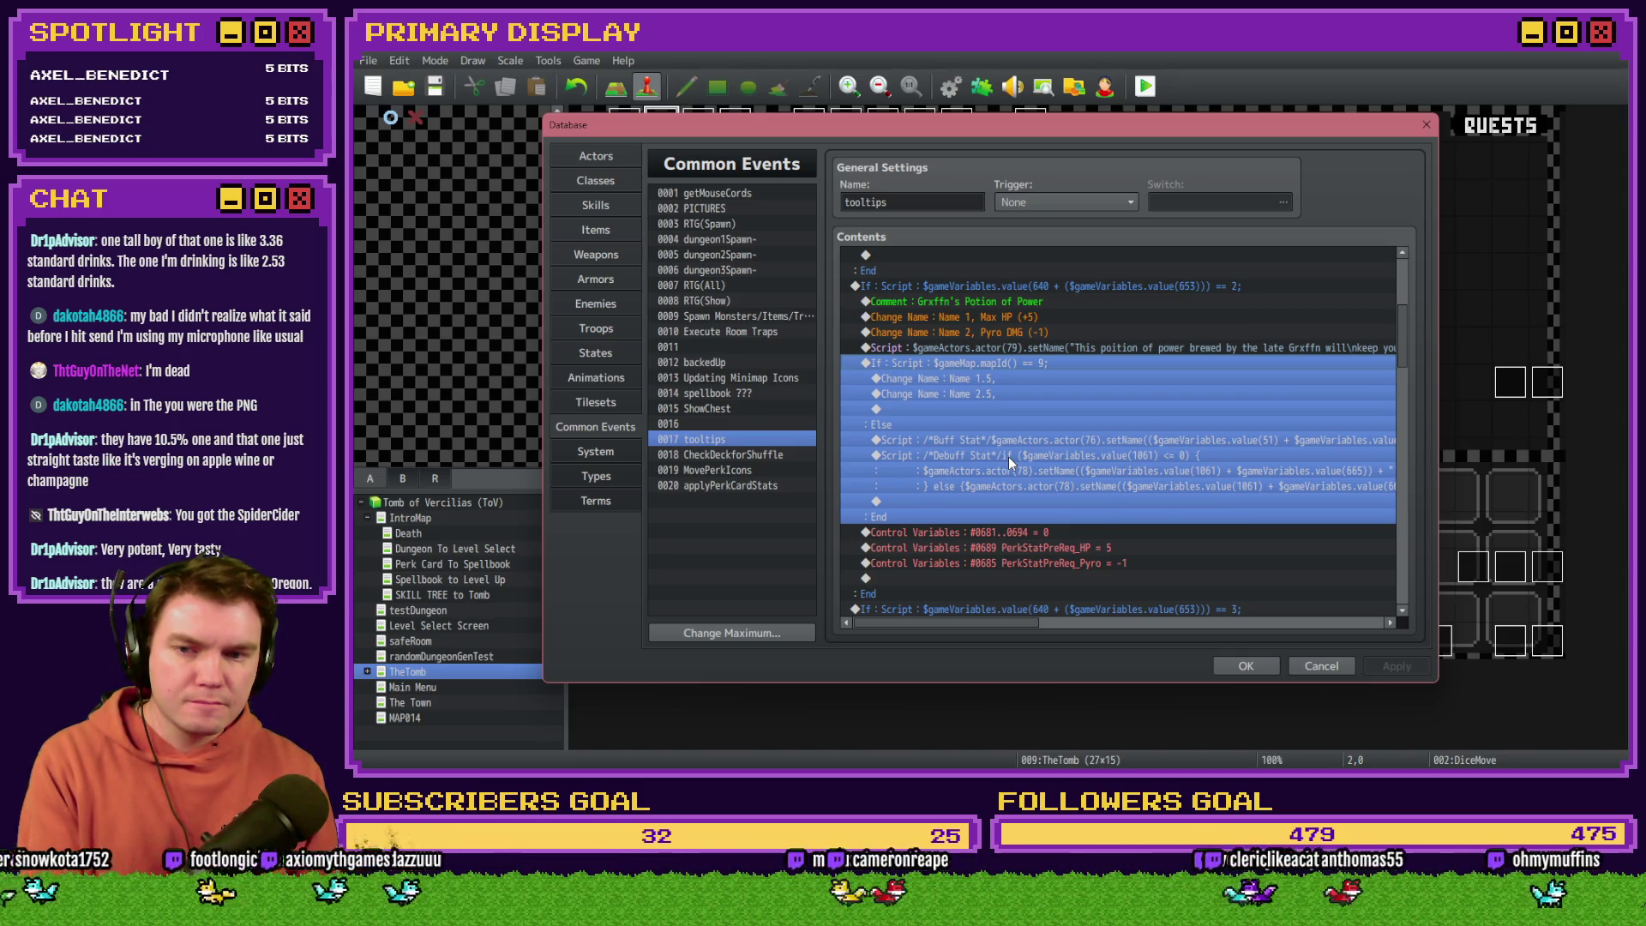
mouse_move(999, 622)
mouse_down()
mouse_move(1032, 624)
mouse_move(975, 628)
mouse_up()
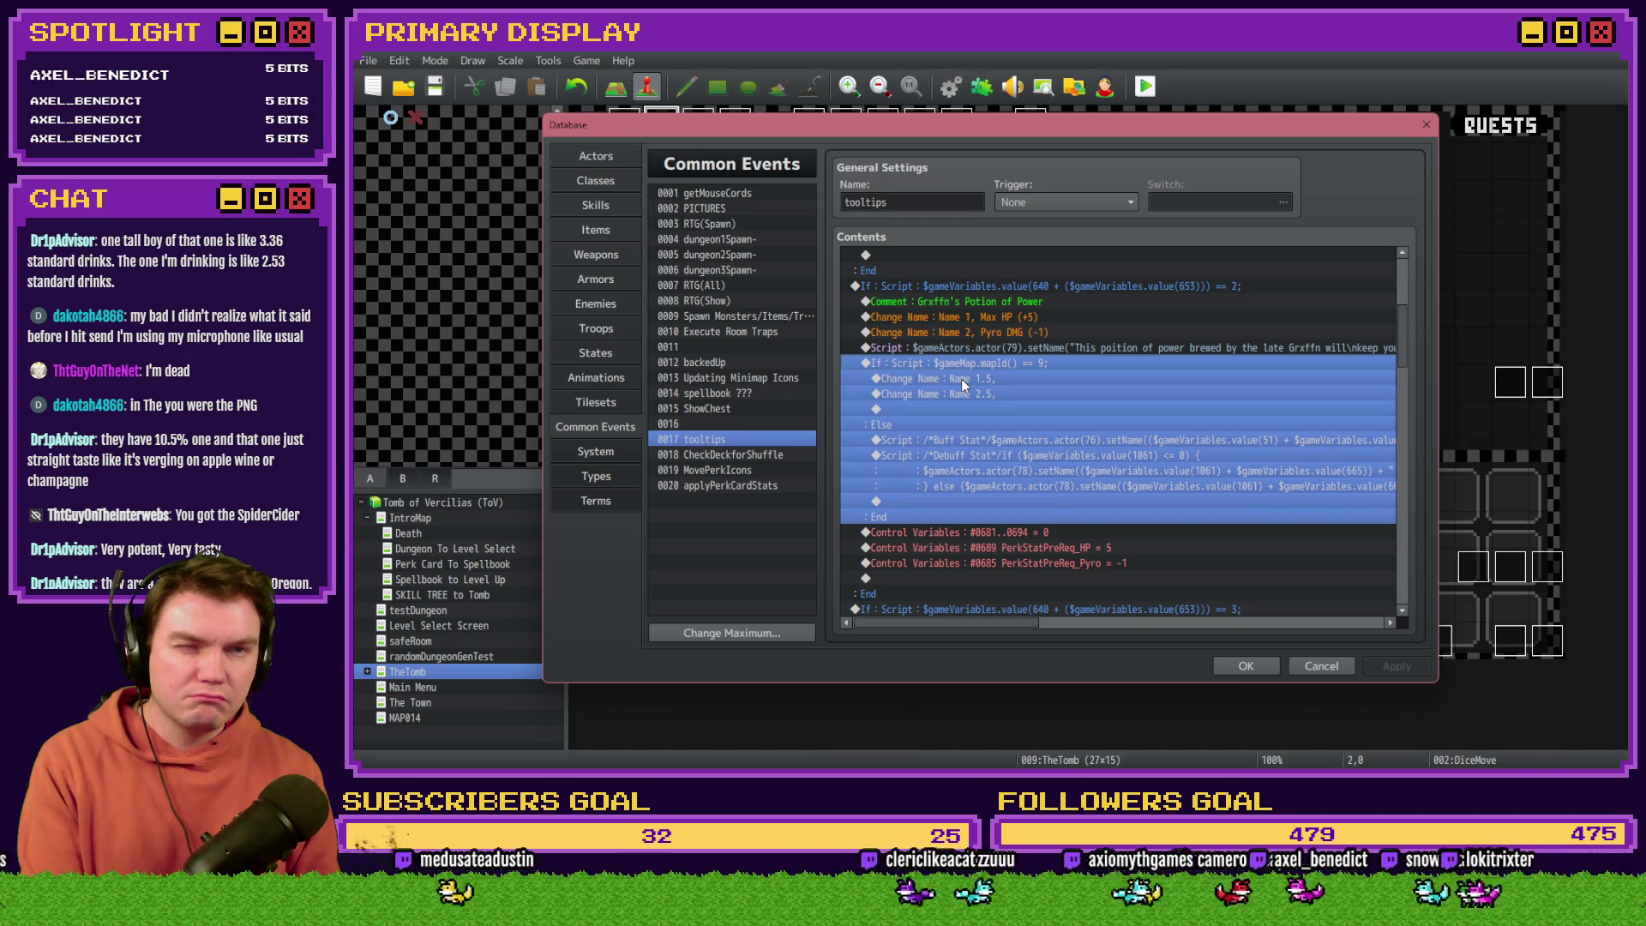
key(Delete)
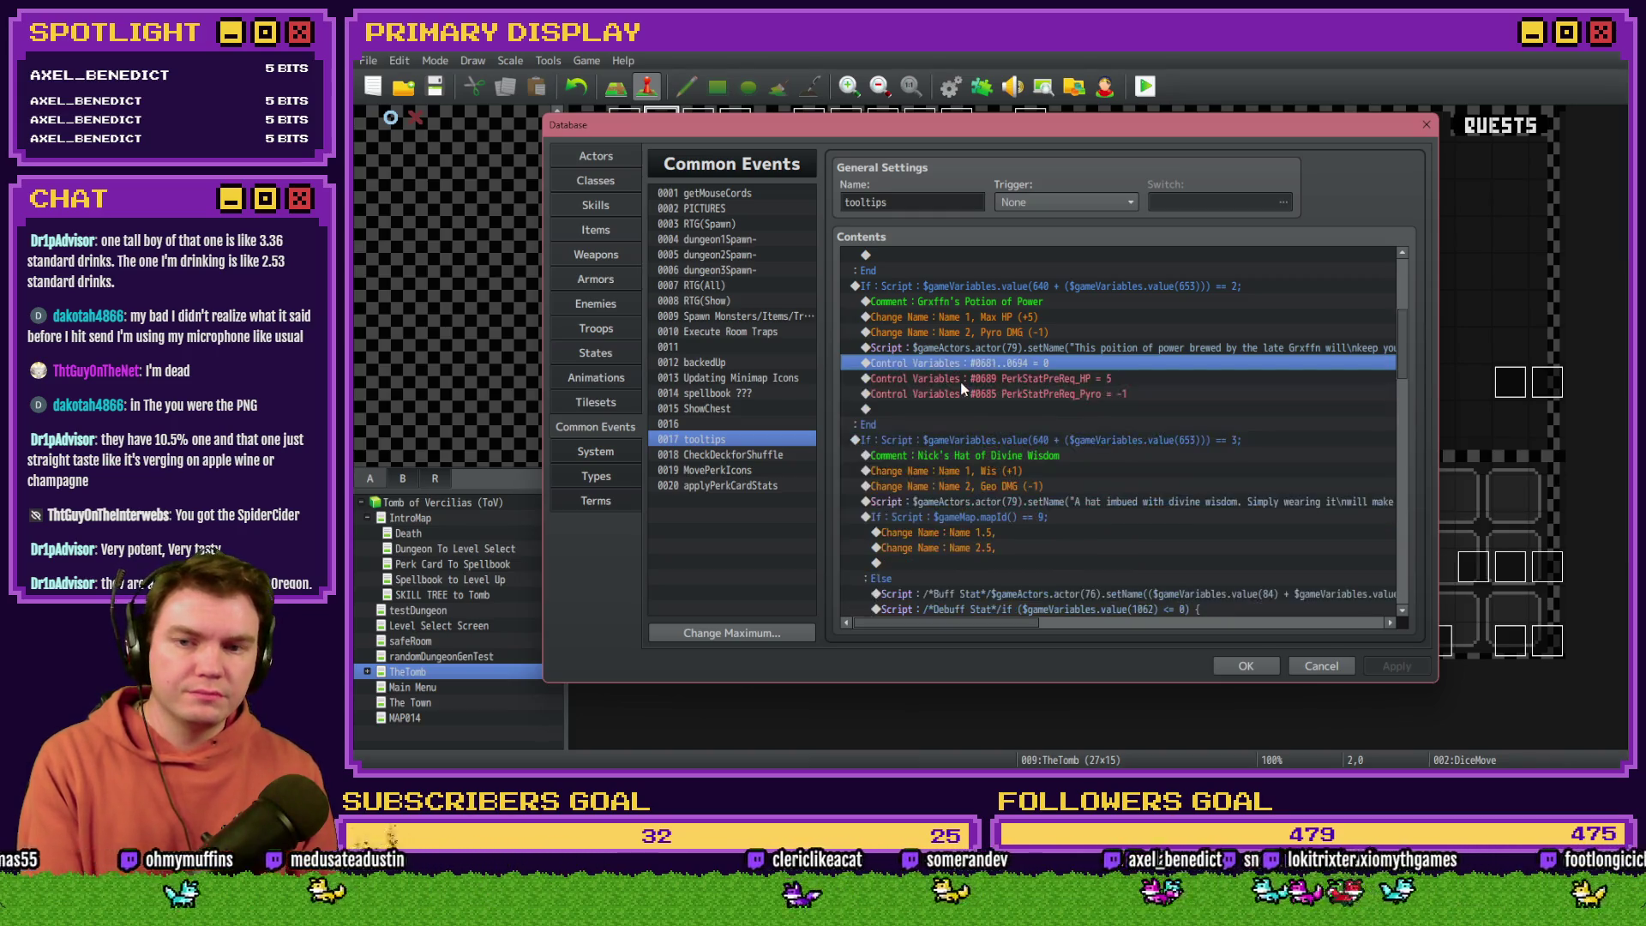
Step: Cut and paste the potion's setName script above its two Change Name lines, then open it for editing
scroll(964, 410, up, 2)
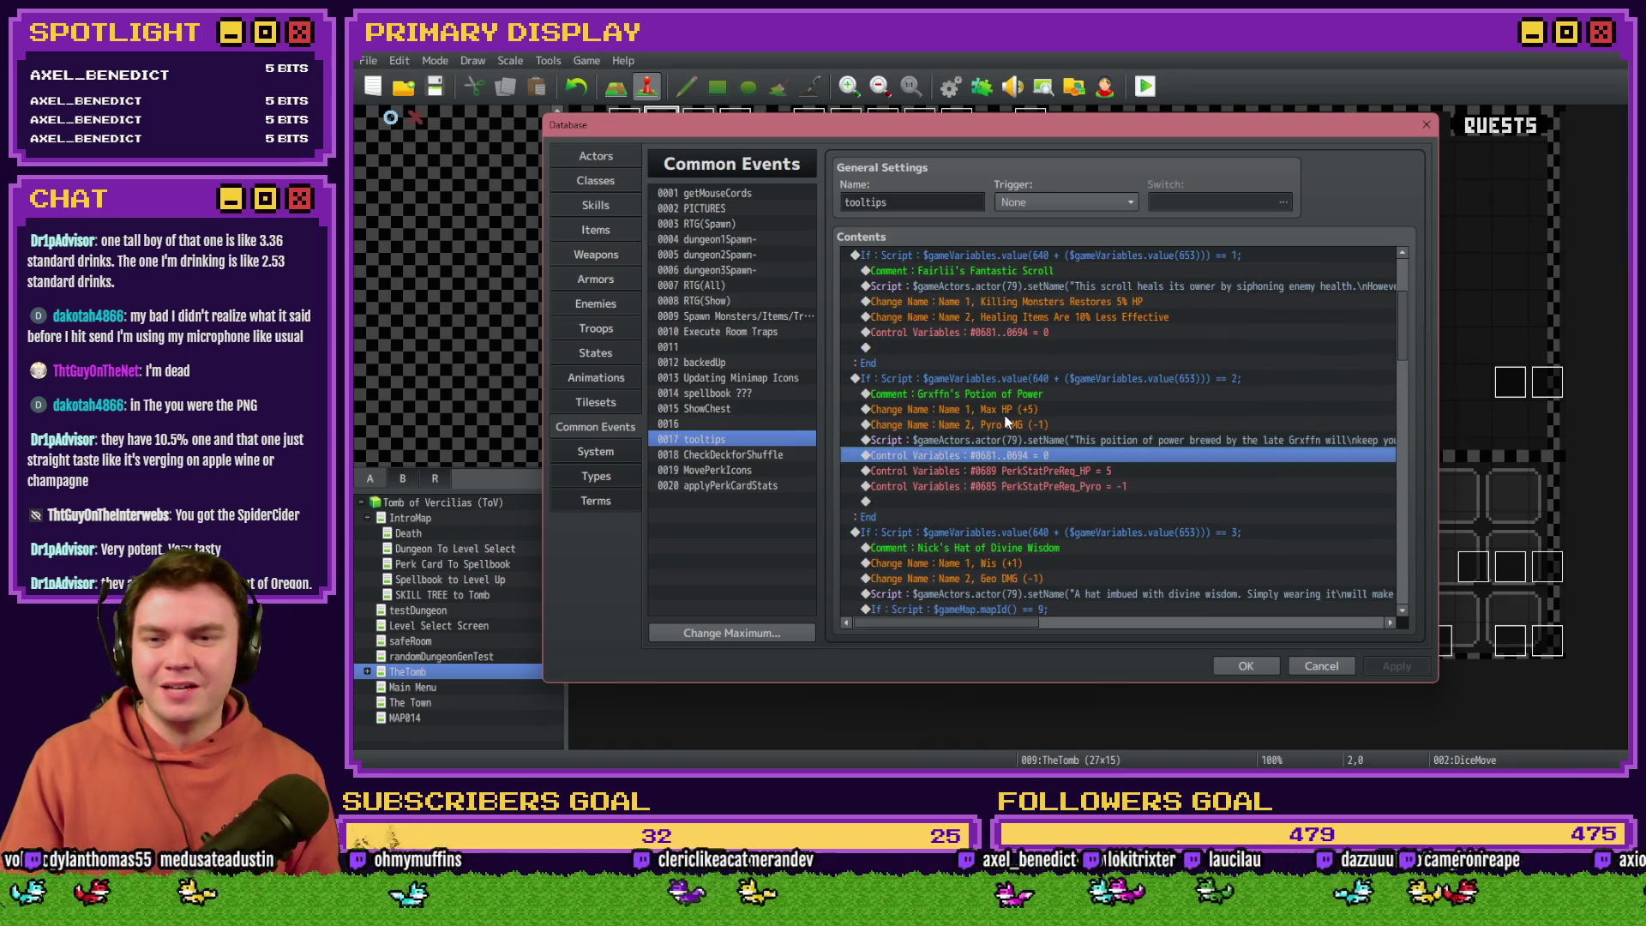
click(964, 414)
click(1011, 392)
scroll(1016, 420, up, 1)
click(1031, 457)
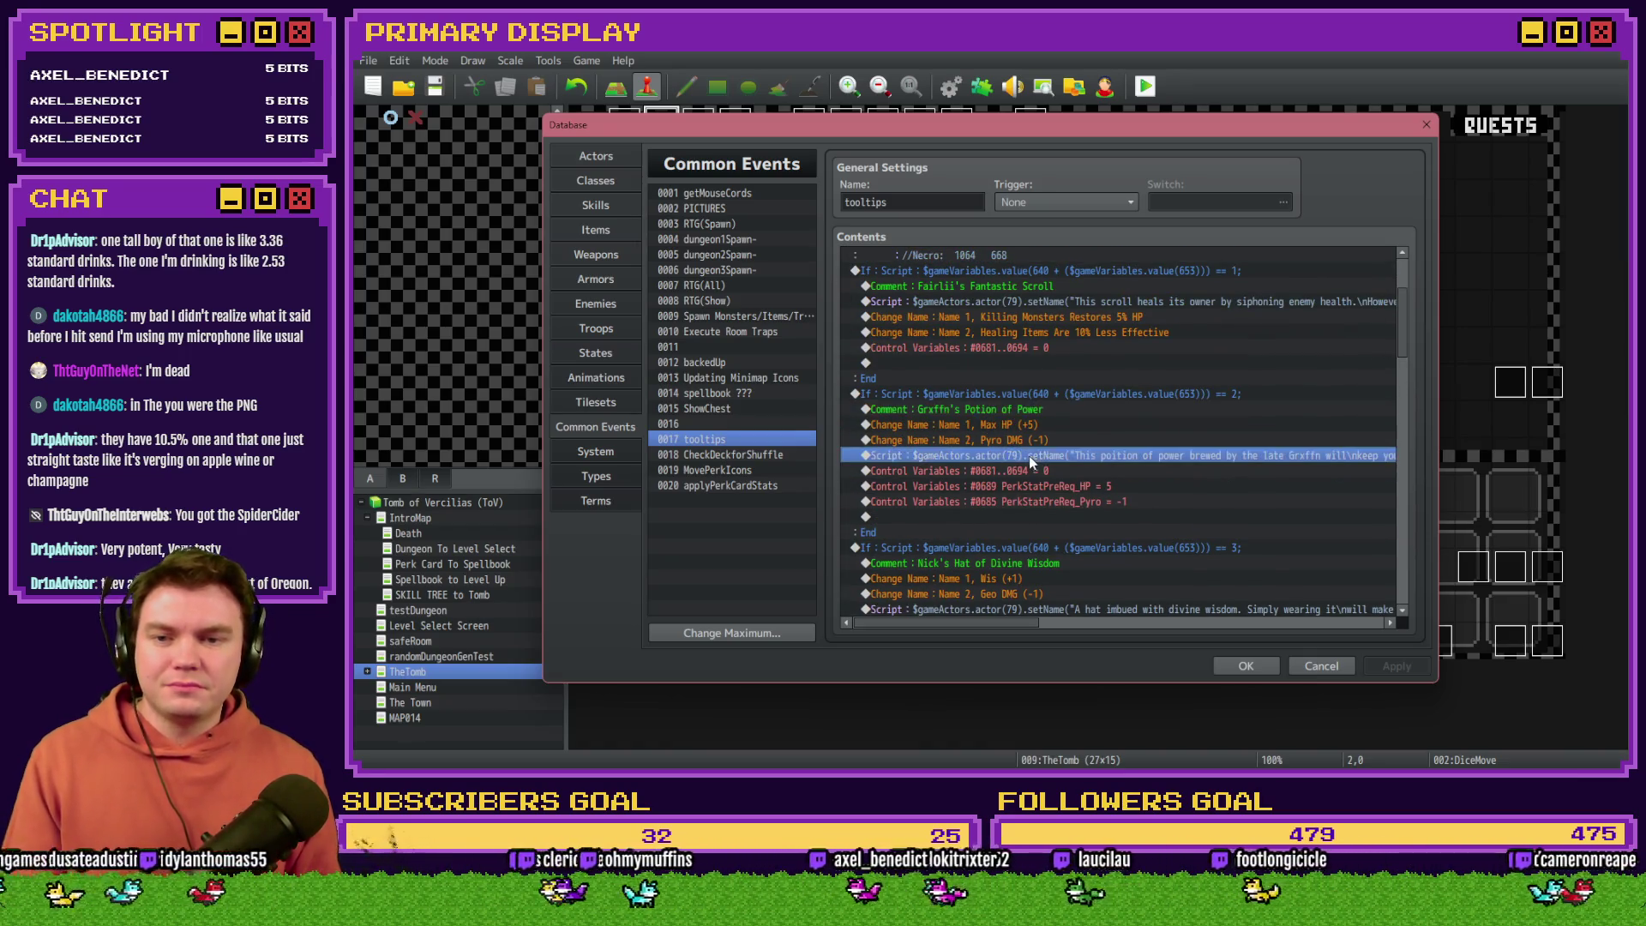
key(ctrl+x)
click(1037, 427)
key(ctrl+v)
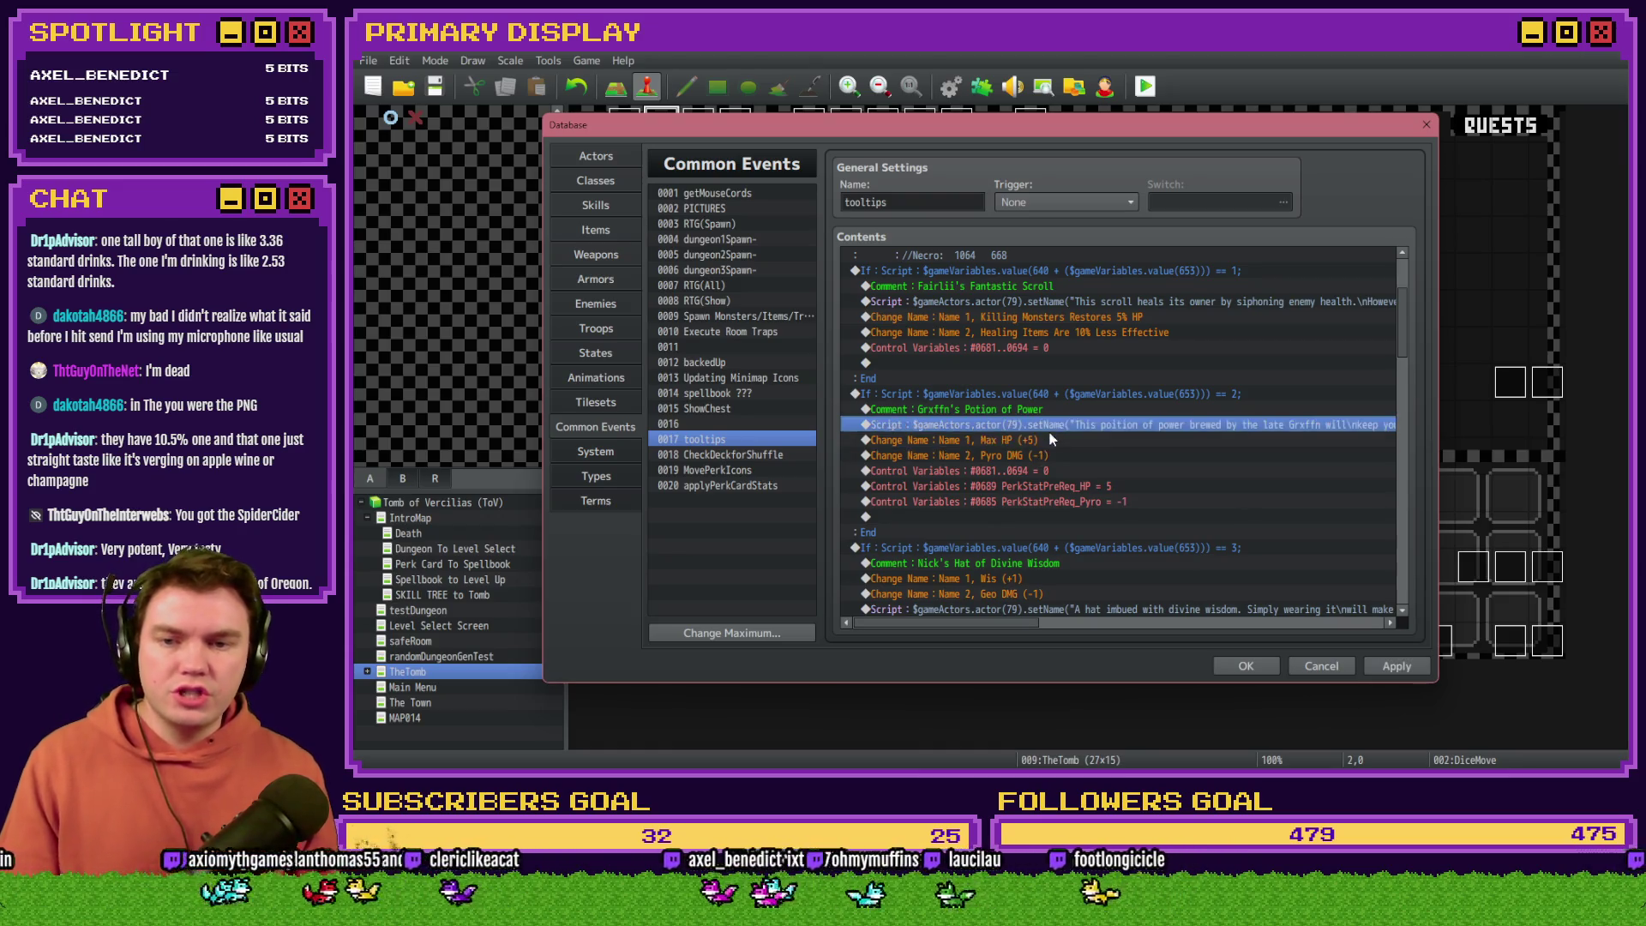
double_click(1063, 424)
mouse_move(1144, 313)
mouse_down()
mouse_move(1201, 478)
mouse_move(1200, 448)
mouse_up()
Step: Delete the old potion description in the setName script and begin typing 'This potion will'
key(Home)
click(1195, 469)
key(Delete)
key(Delete)
key(Delete)
key(Delete)
key(Delete)
key(Delete)
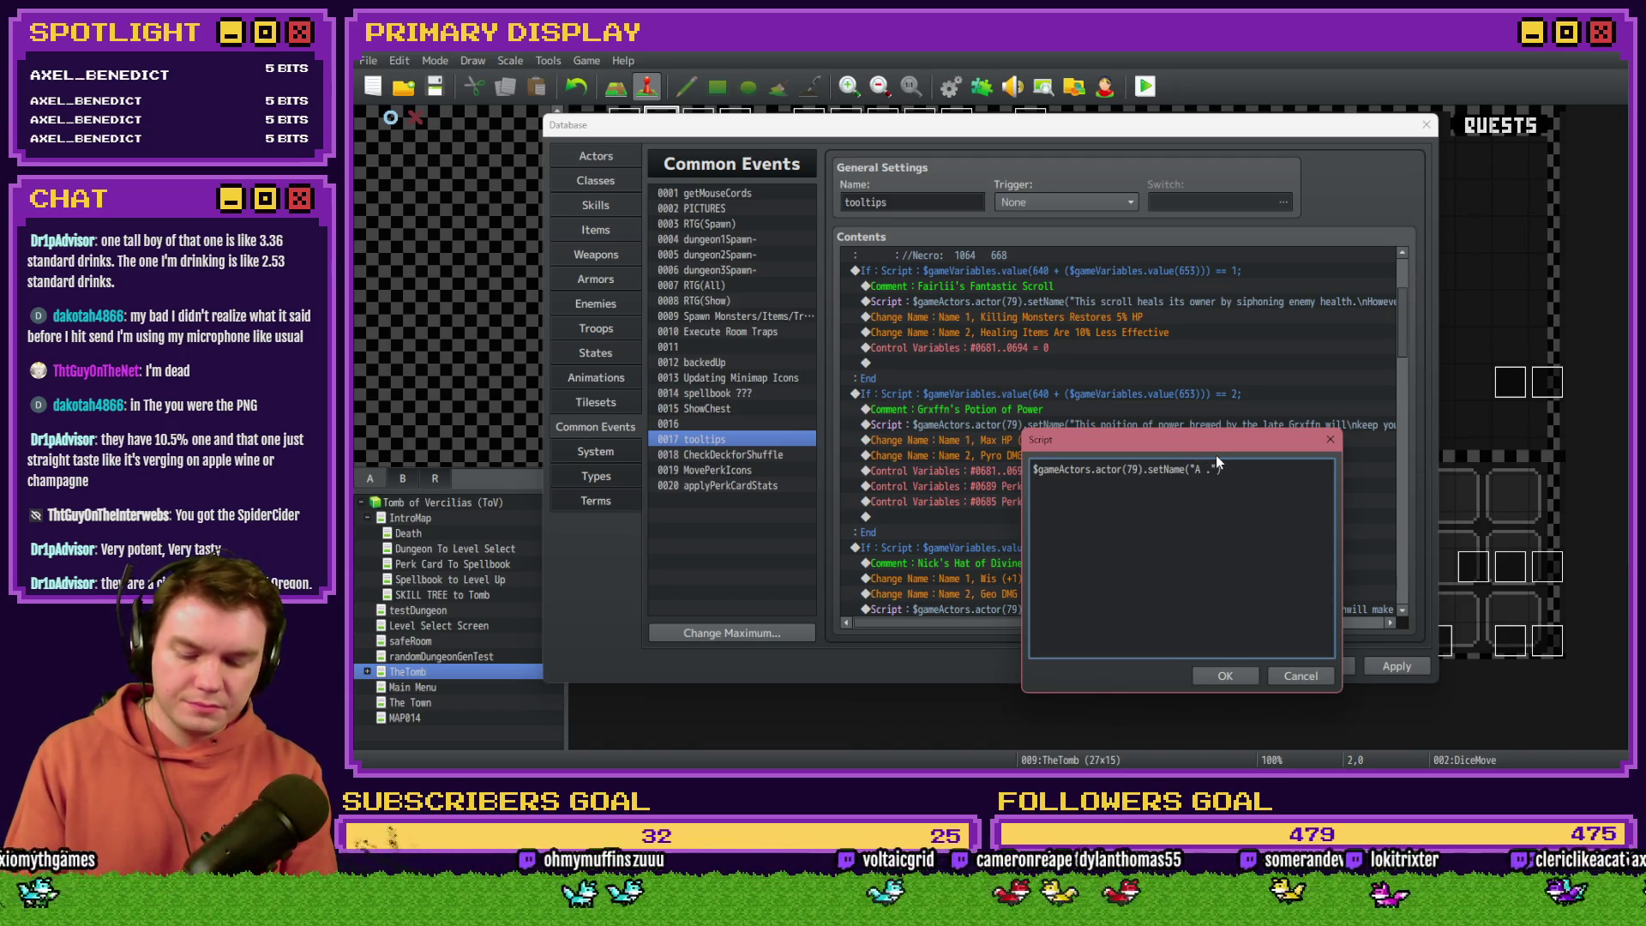
text(potion that)
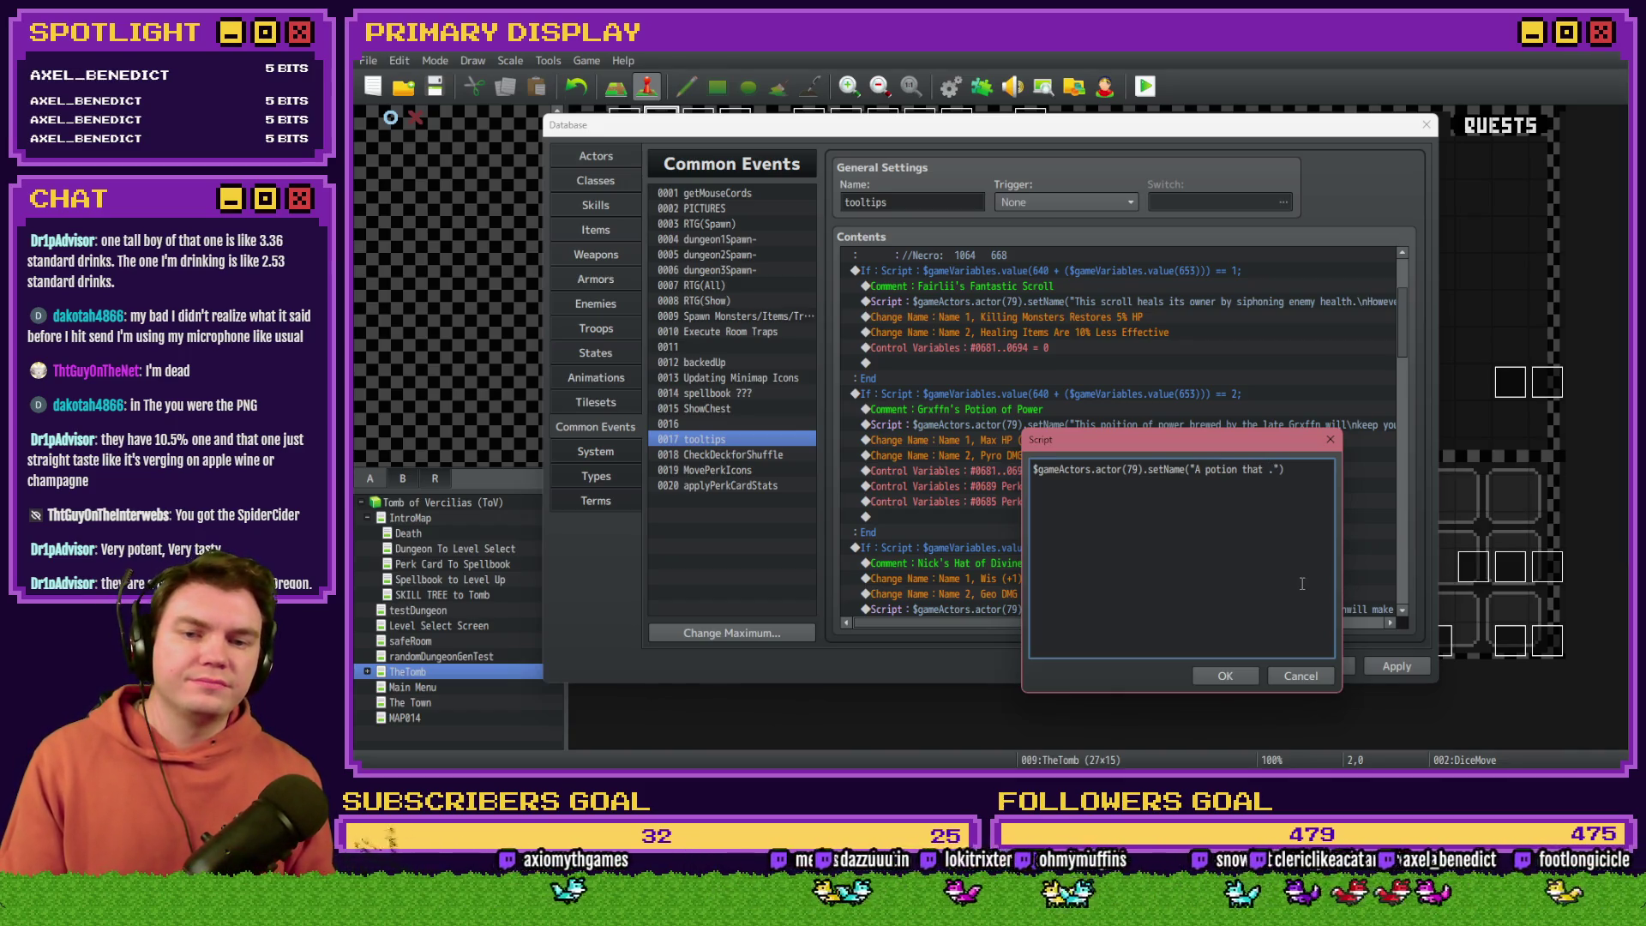
key(BackSpace)
key(BackSpace)
key(BackSpace)
key(BackSpace)
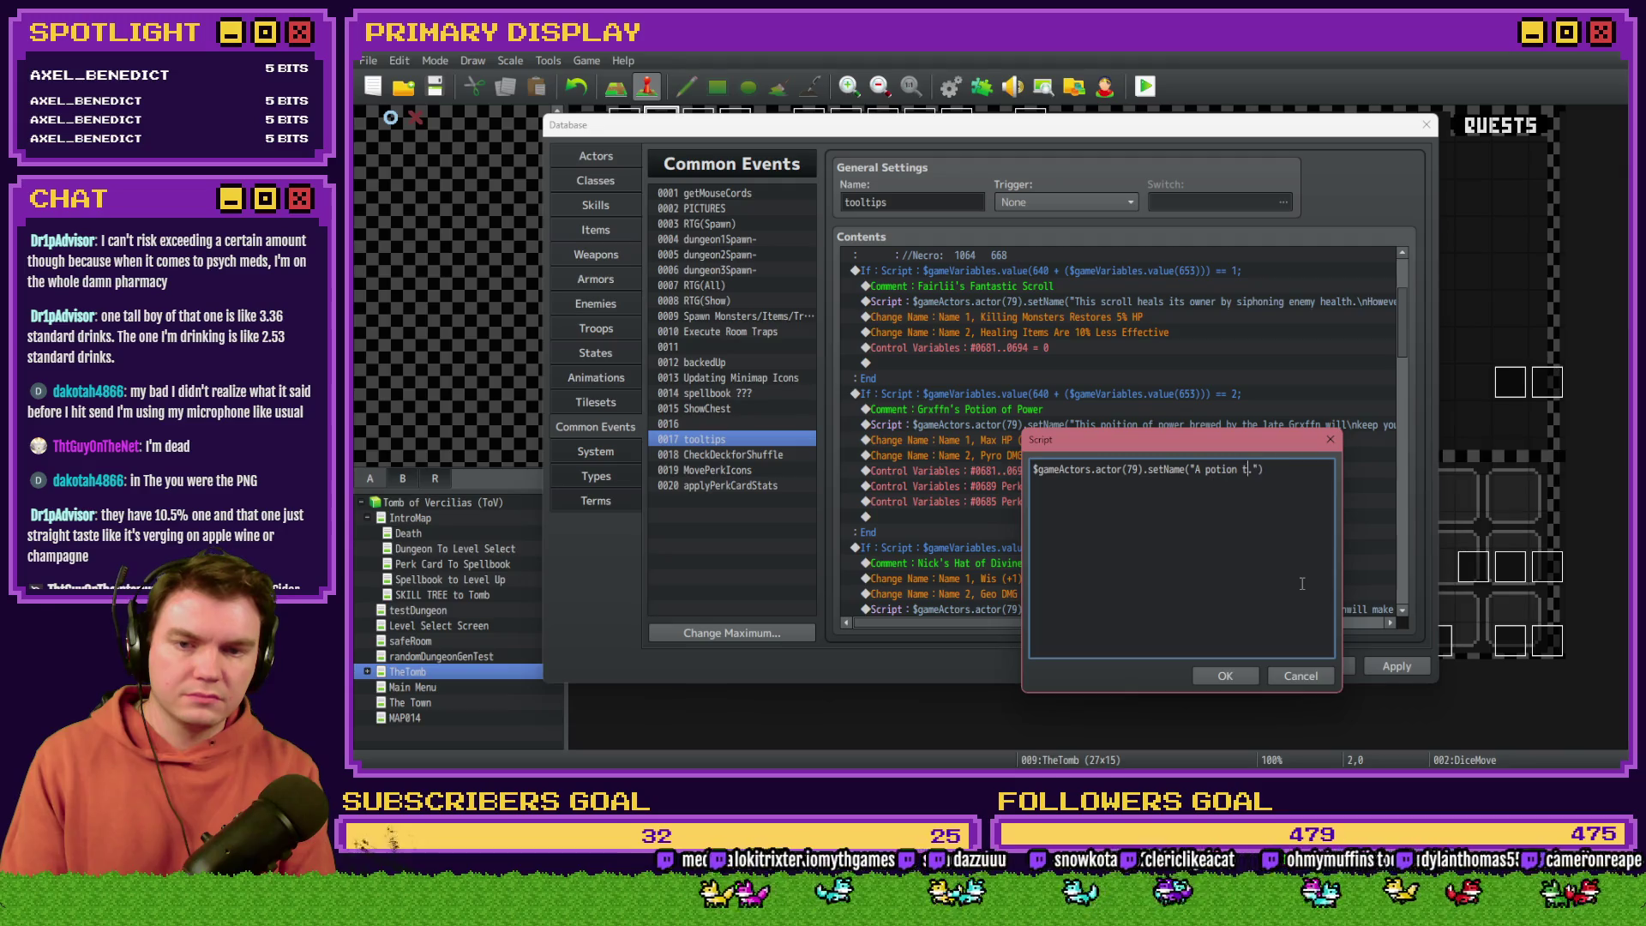
text(This potion  wi)
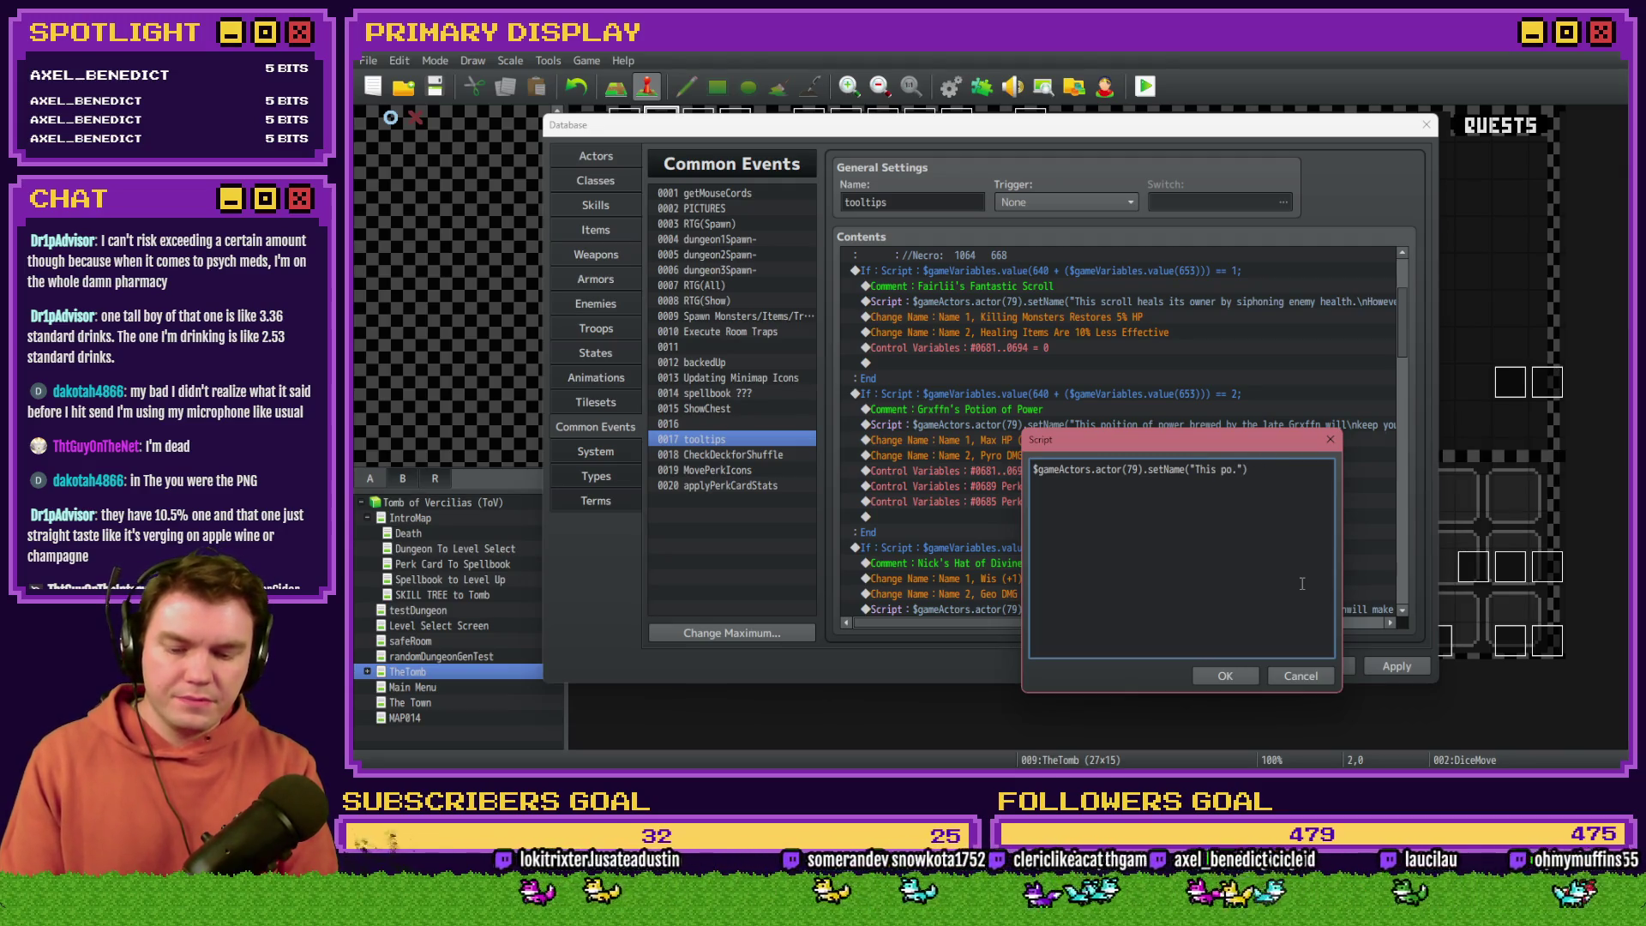
key(BackSpace)
key(BackSpace)
key(BackSpace)
text(wiull)
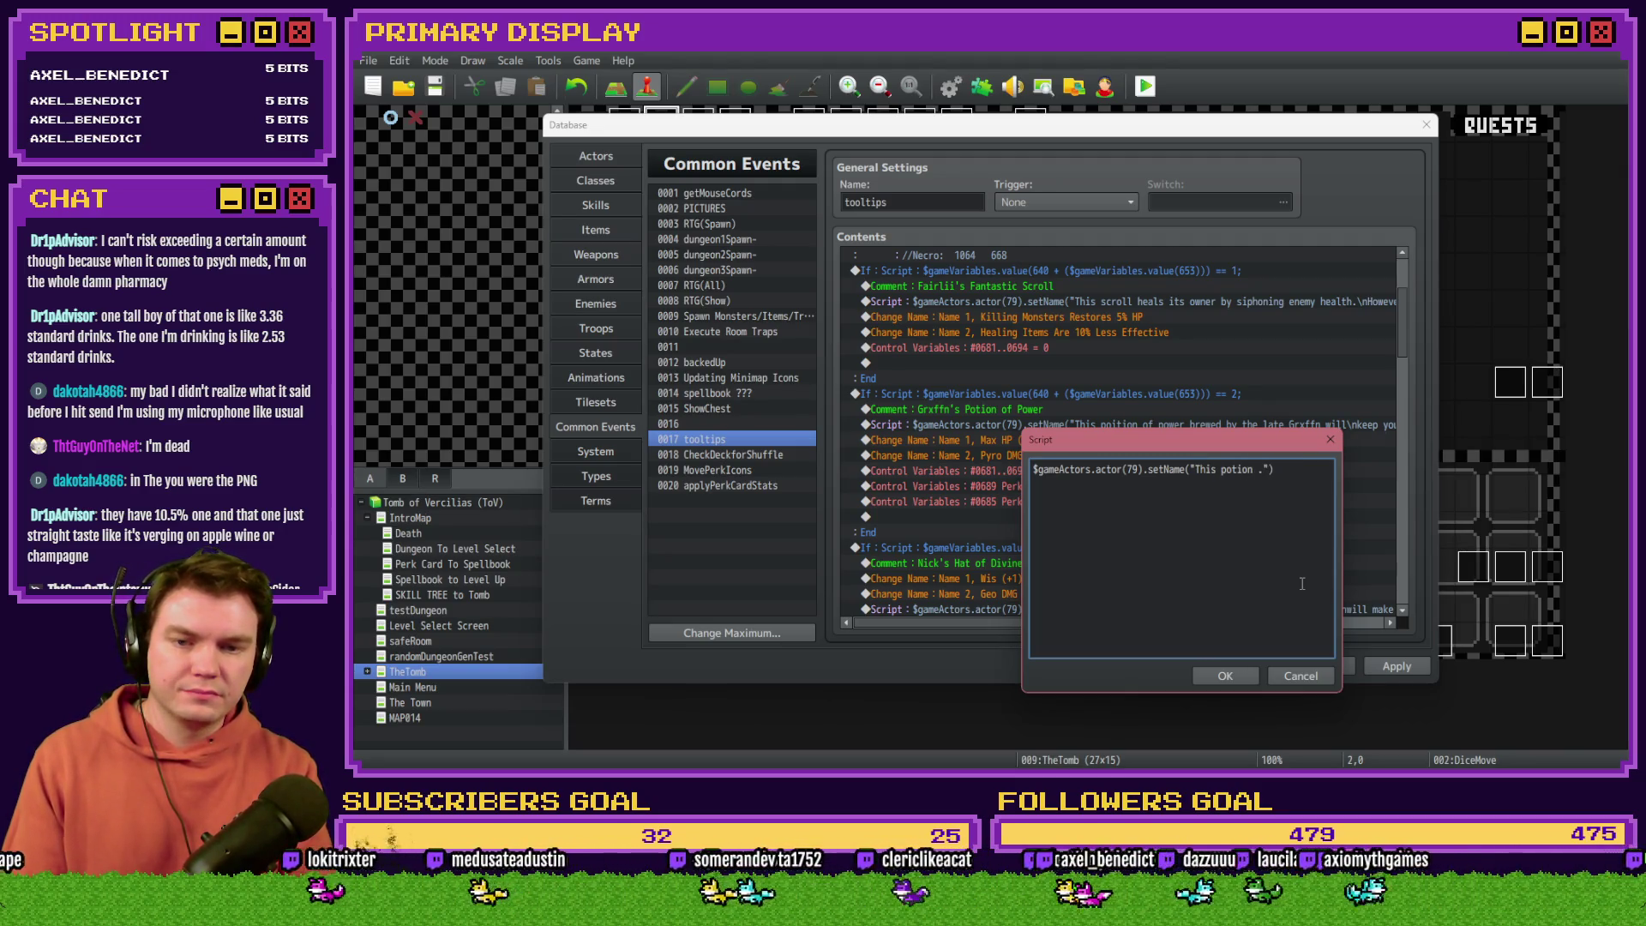
key(BackSpace)
key(BackSpace)
key(BackSpace)
text(ll increase)
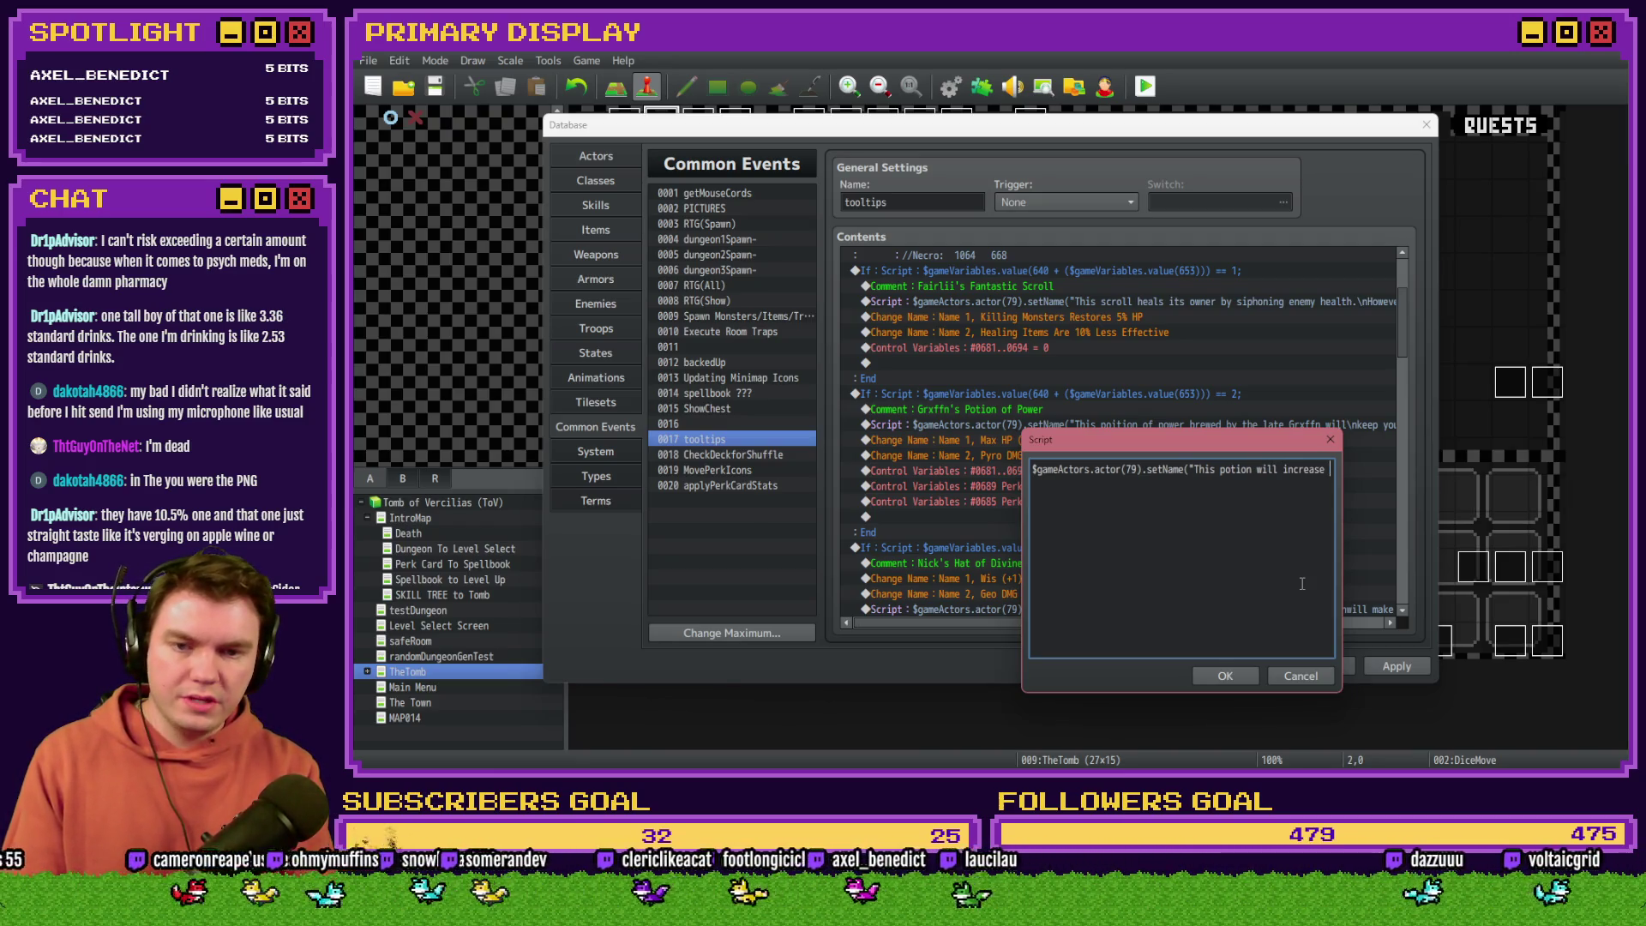
key(BackSpace)
key(BackSpace)
key(BackSpace)
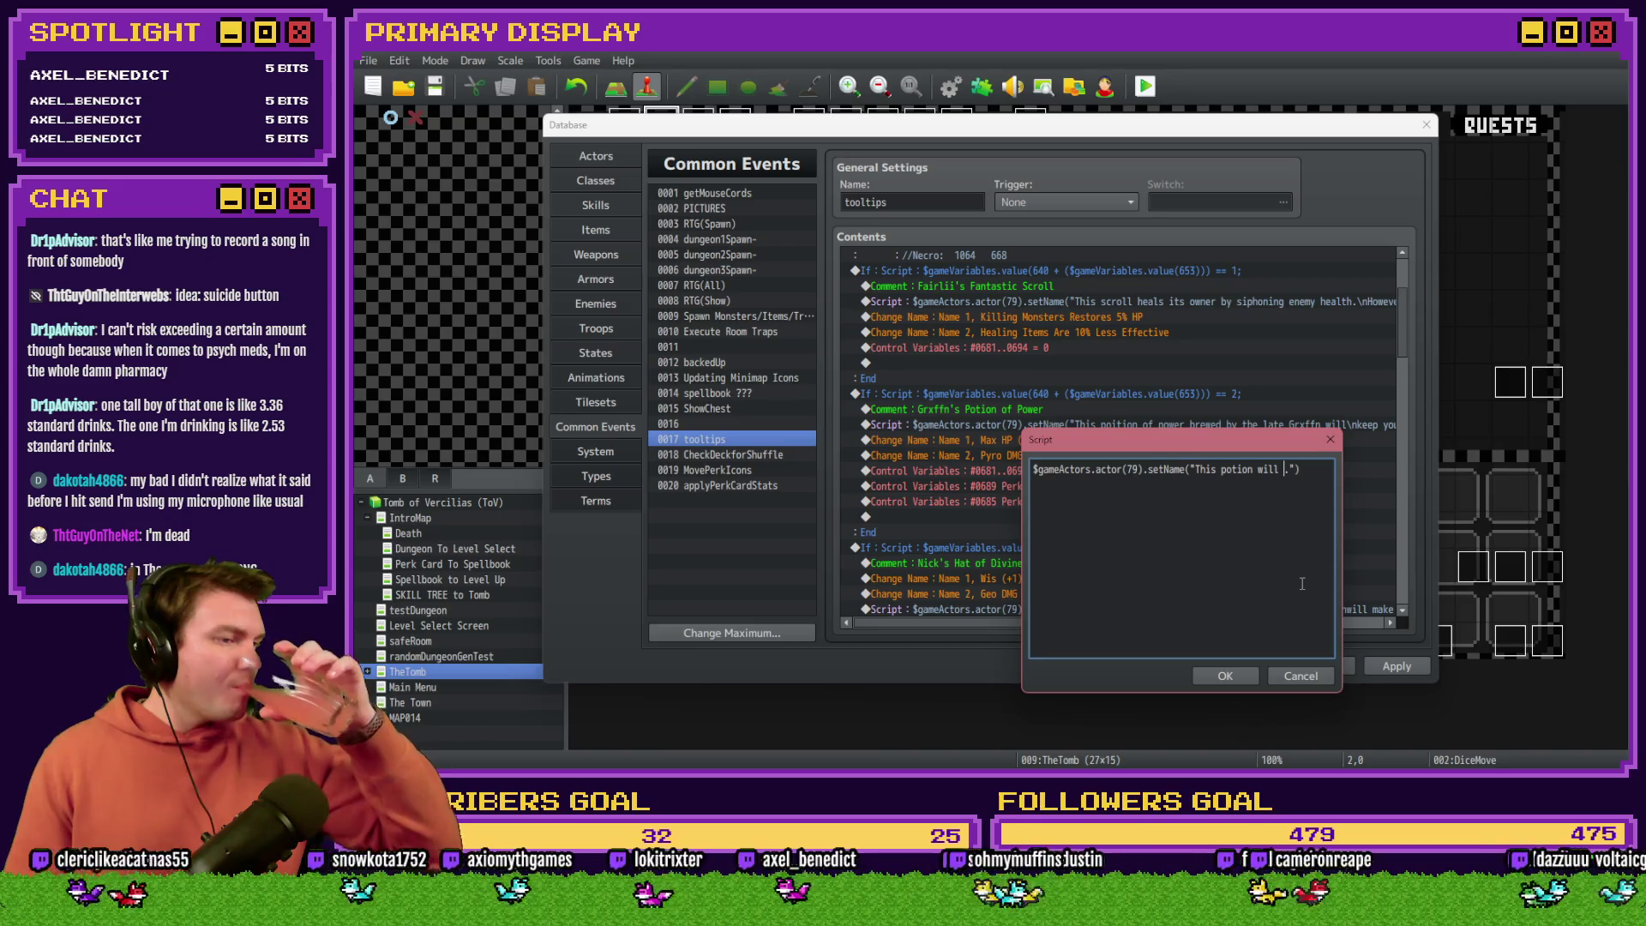
Step: Rewrite the description as 'A magical potion that increases the drinker's maximum health while somehow negatively impacting Pyro damage.'
key(BackSpace)
key(BackSpace)
key(BackSpace)
key(BackSpace)
key(BackSpace)
key(BackSpace)
text(A magical )
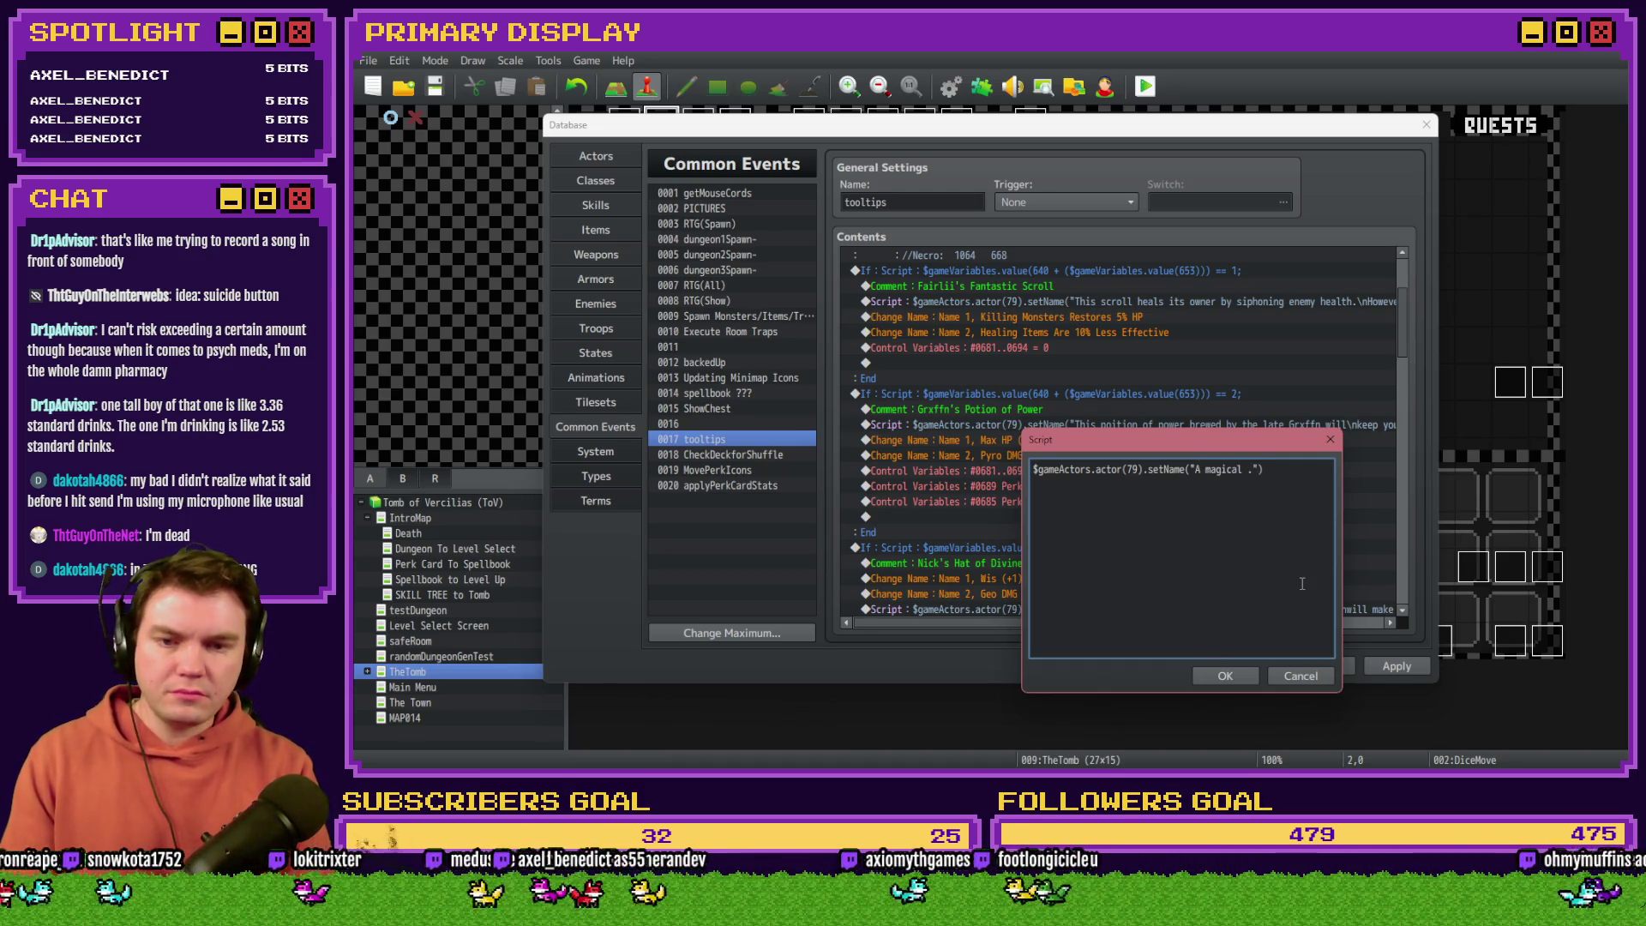
text(potion that inc)
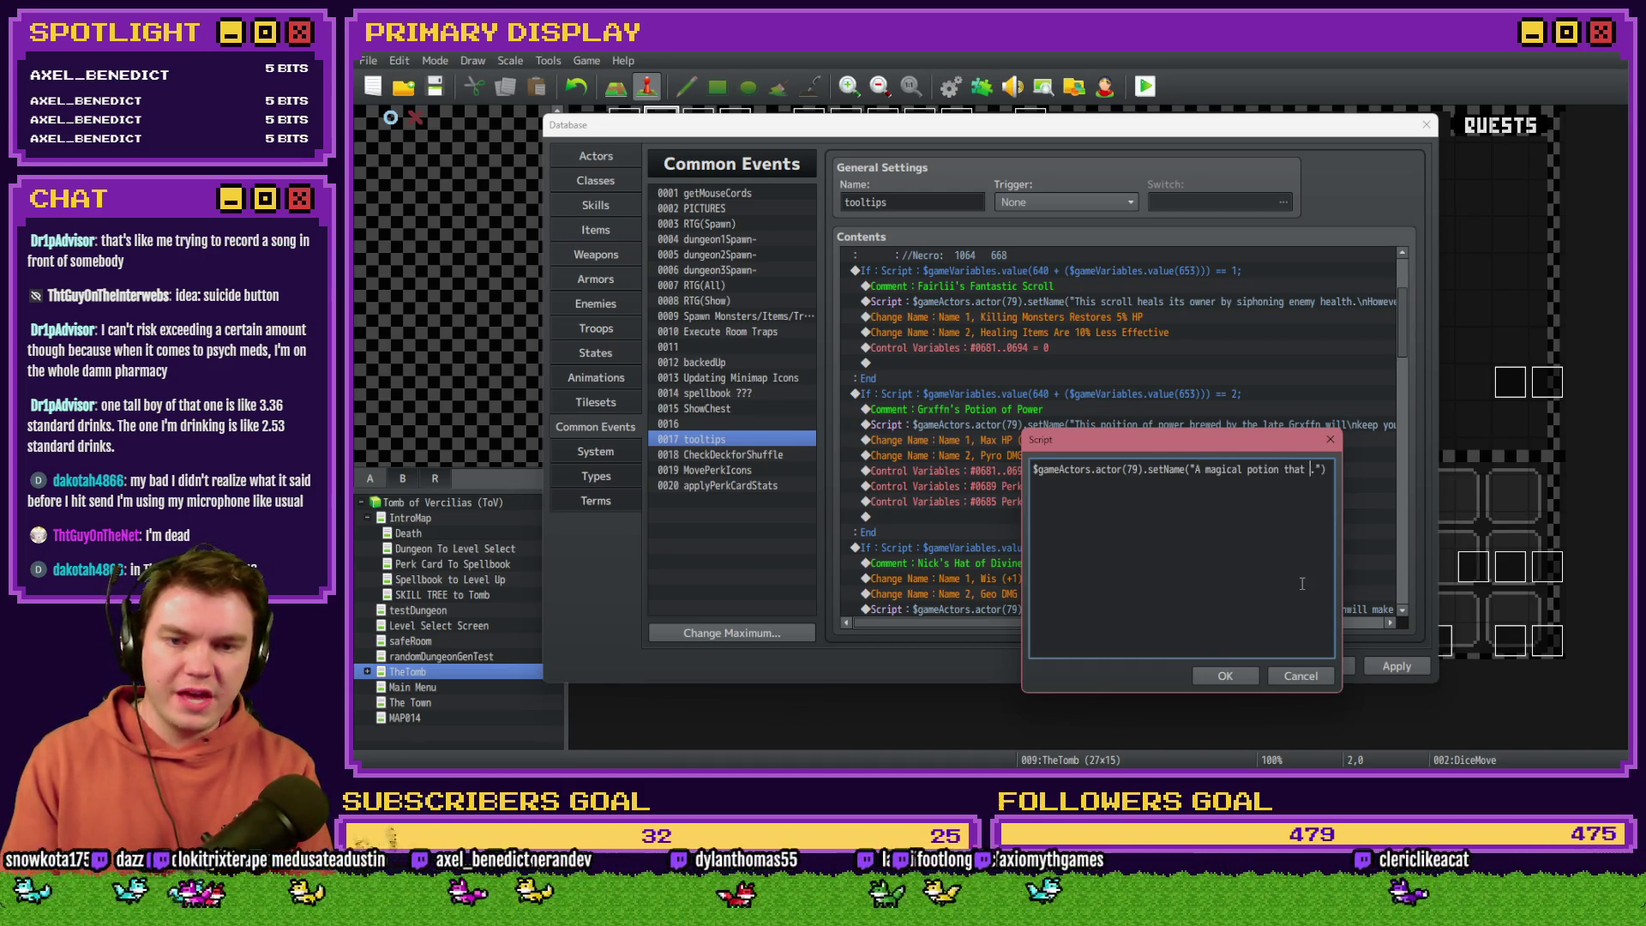
text(reases t)
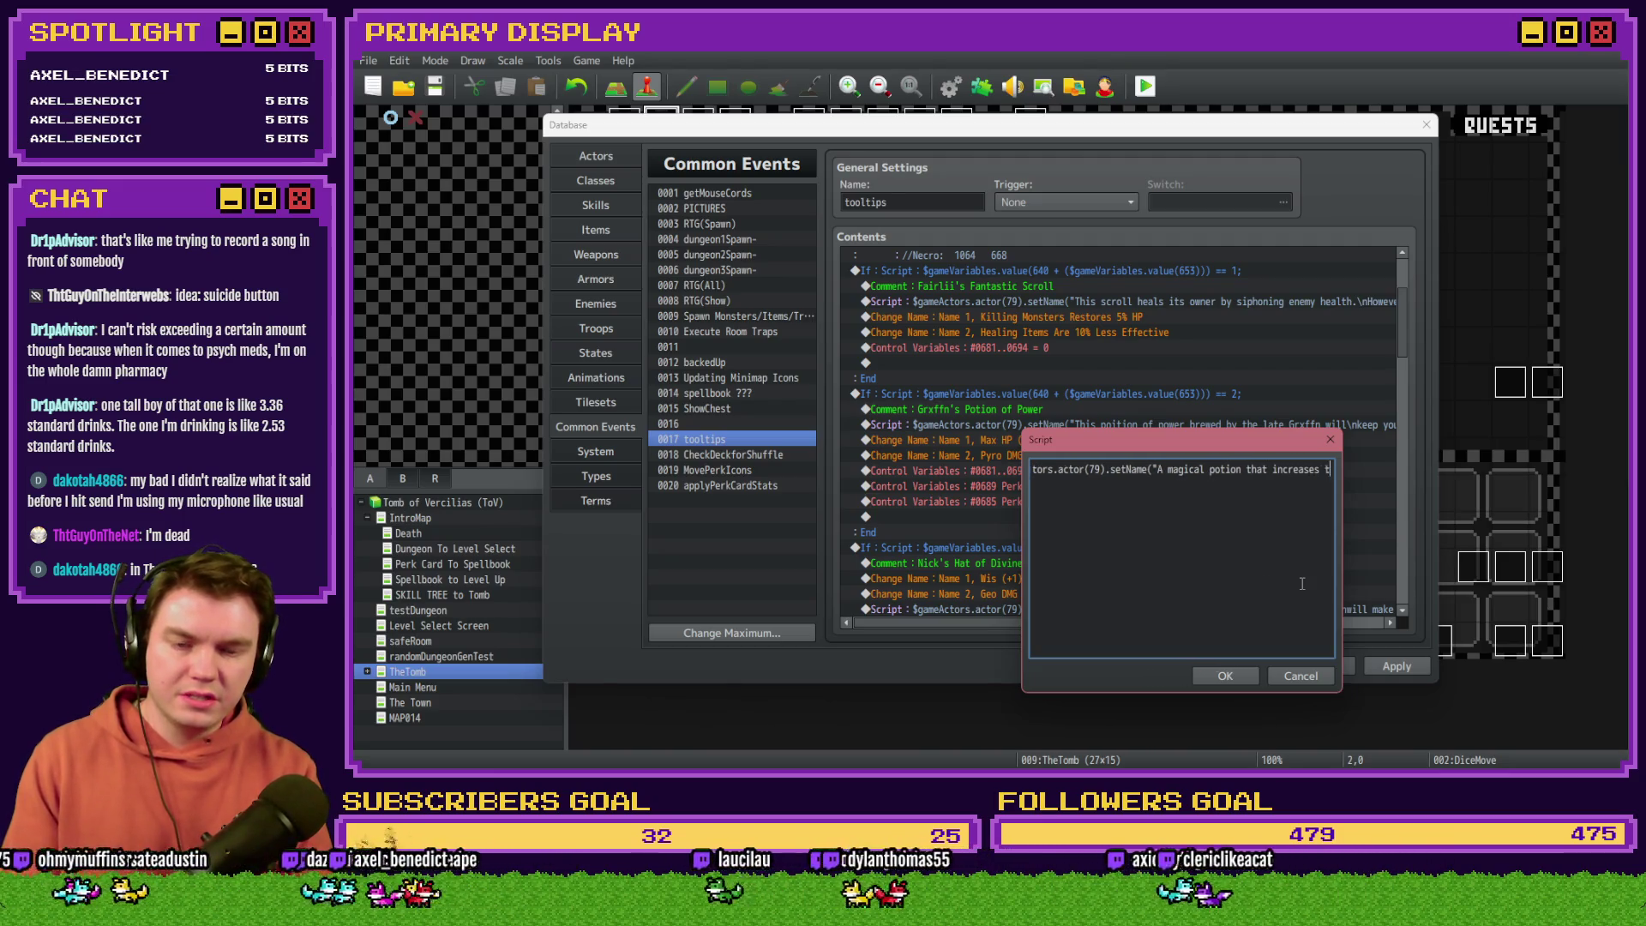
text(he drinker's )
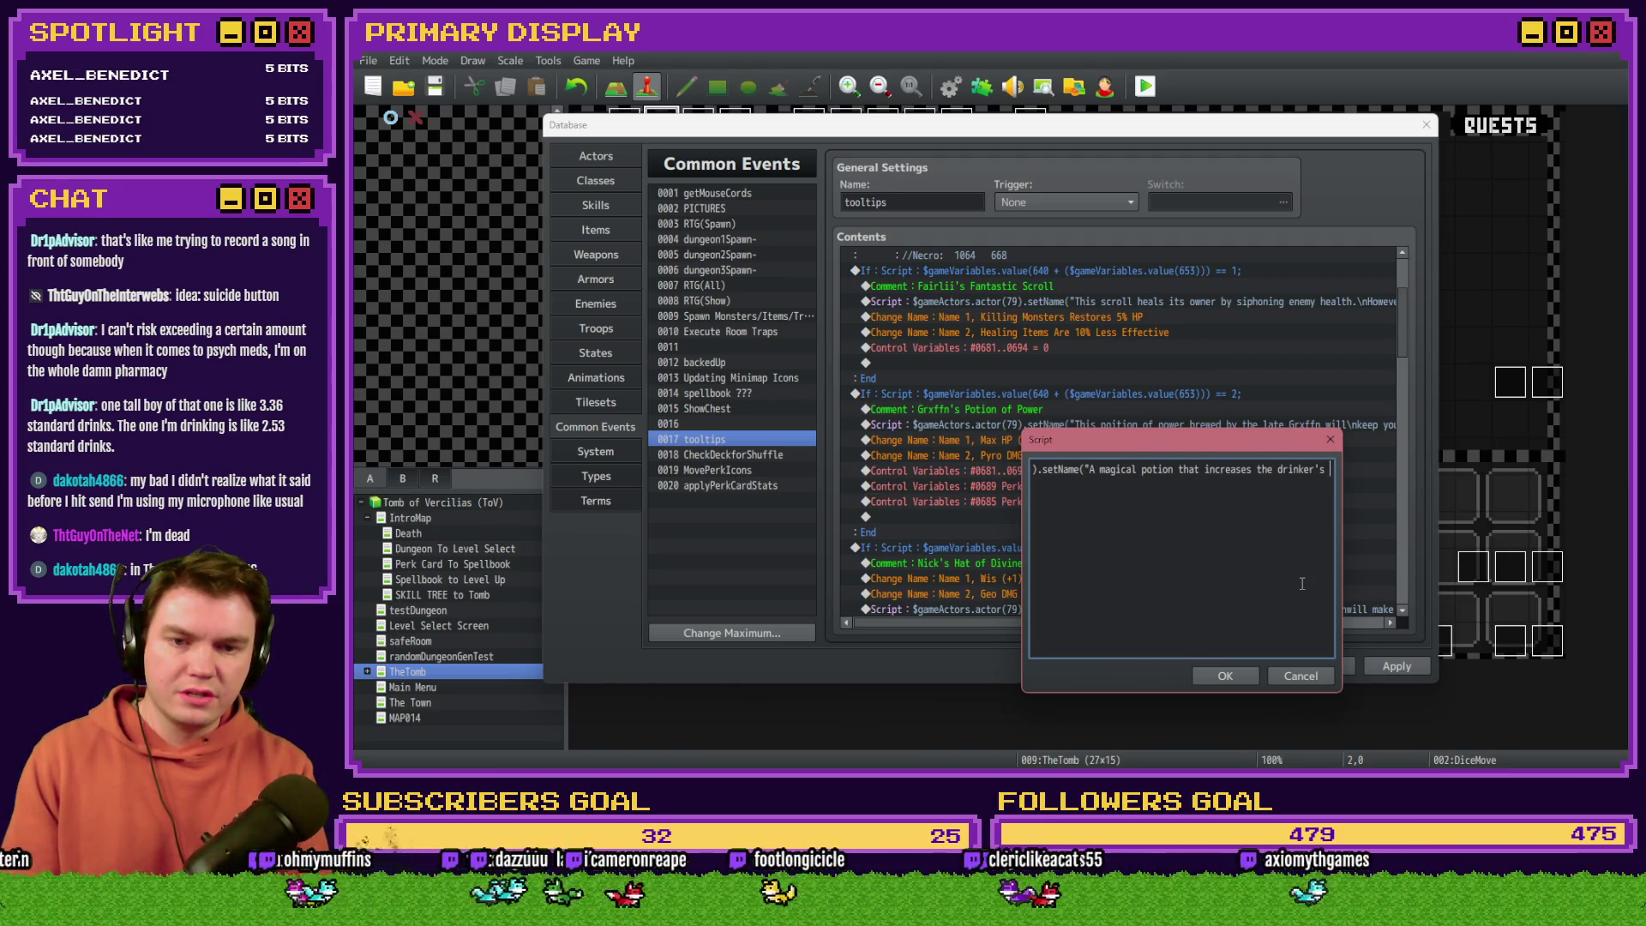
text(maxi)
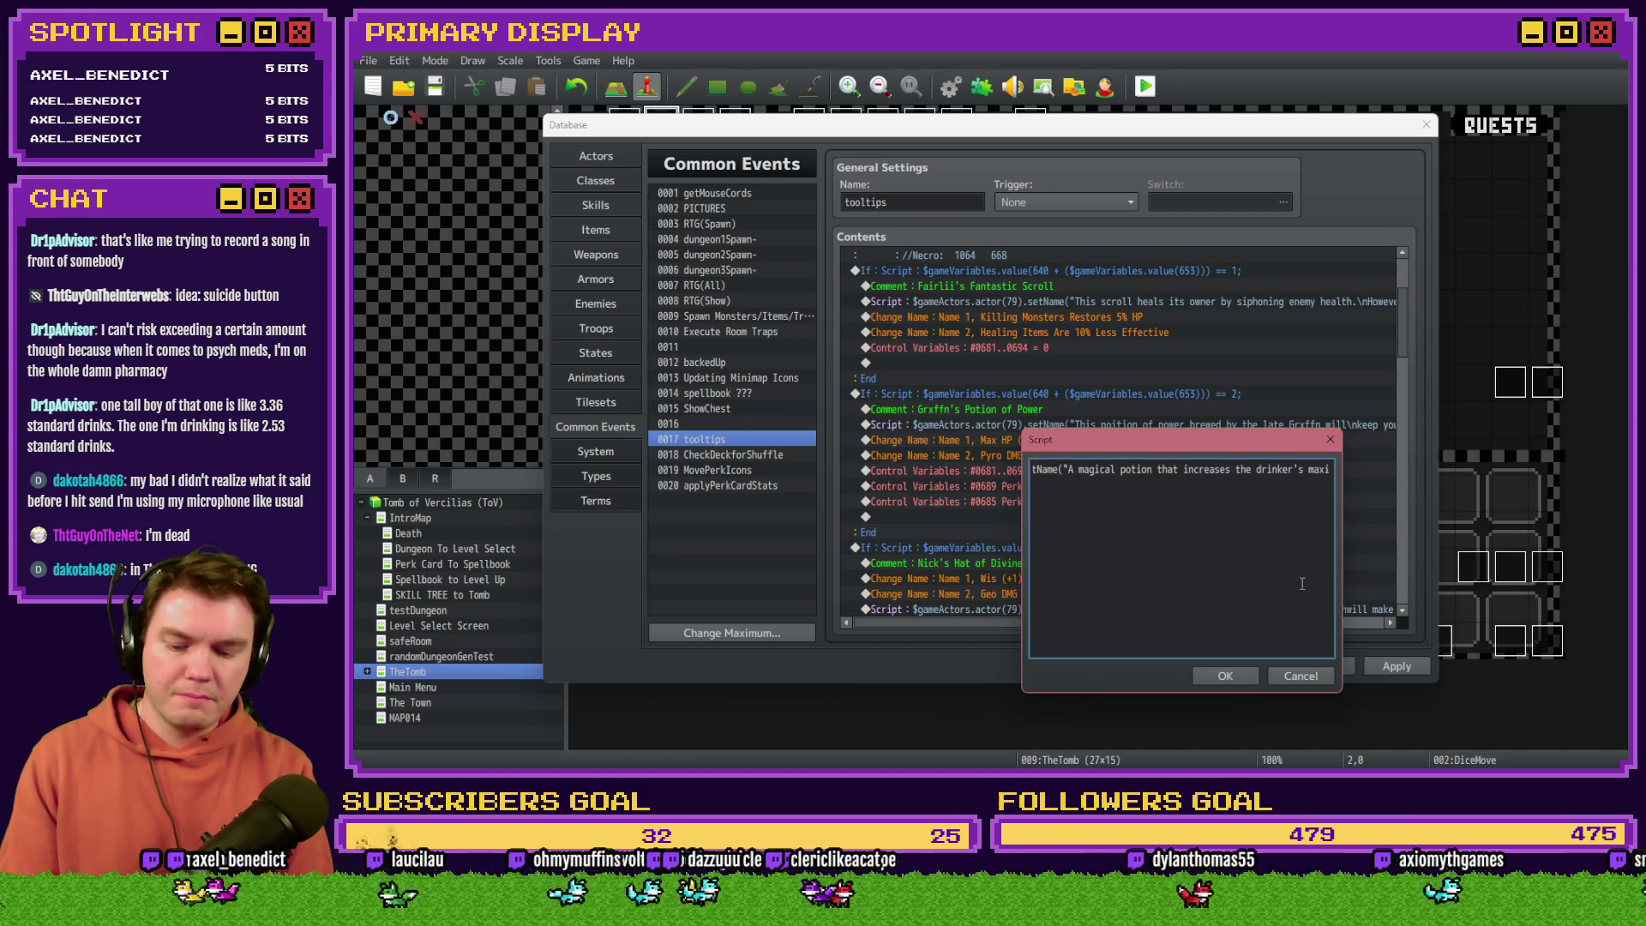
text(mum )
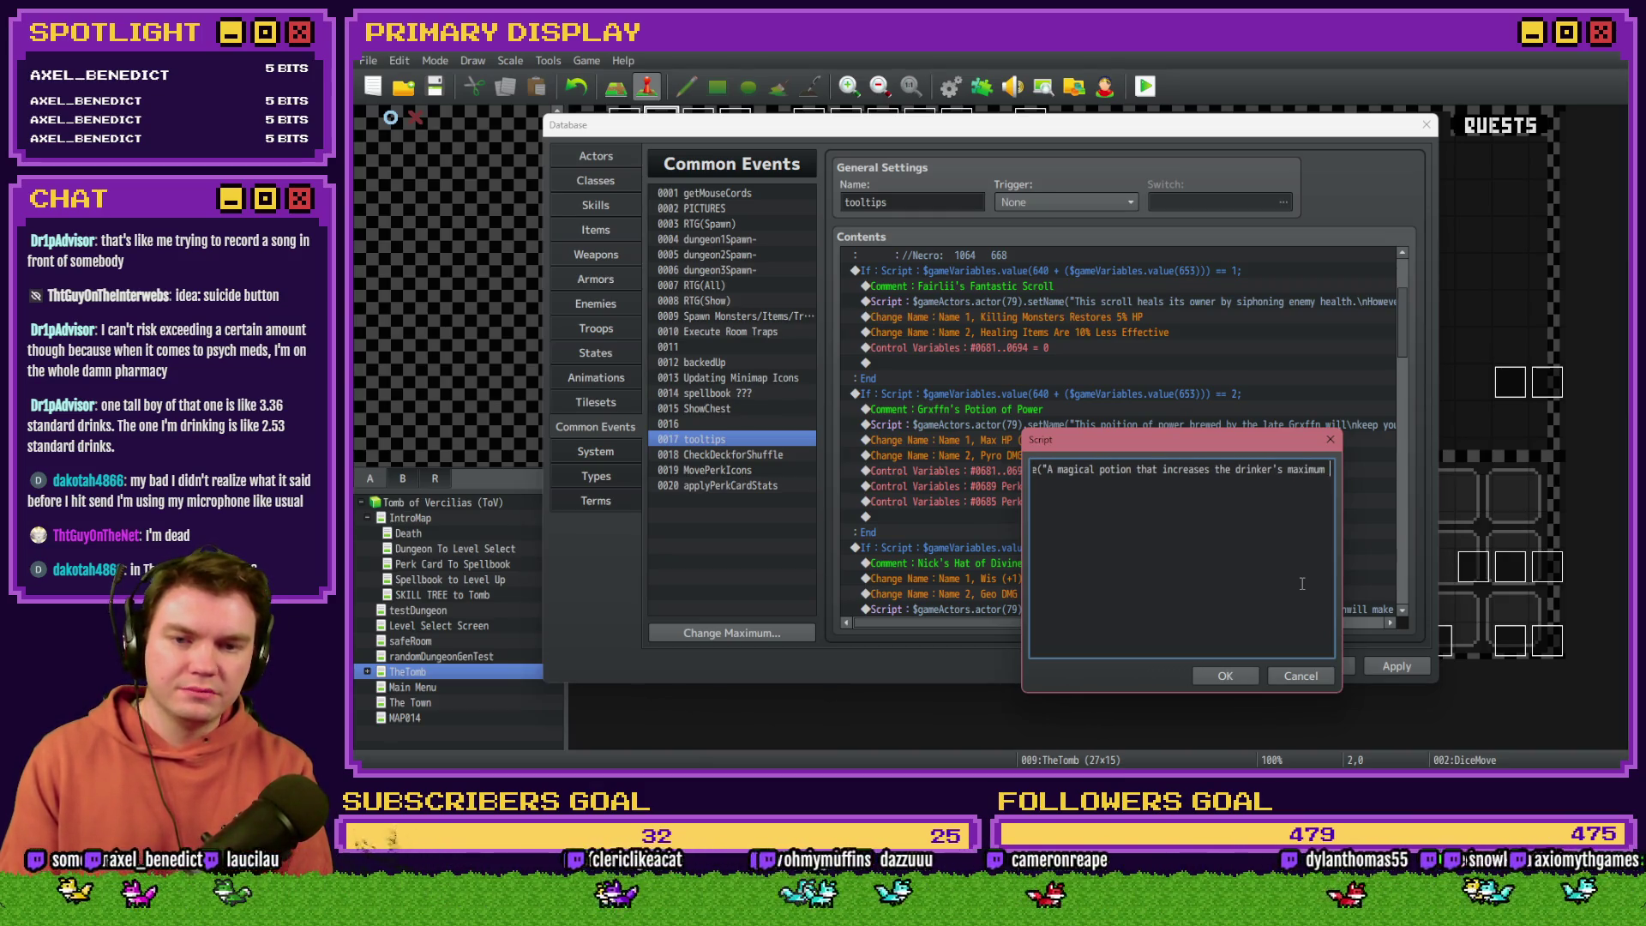
text(health)
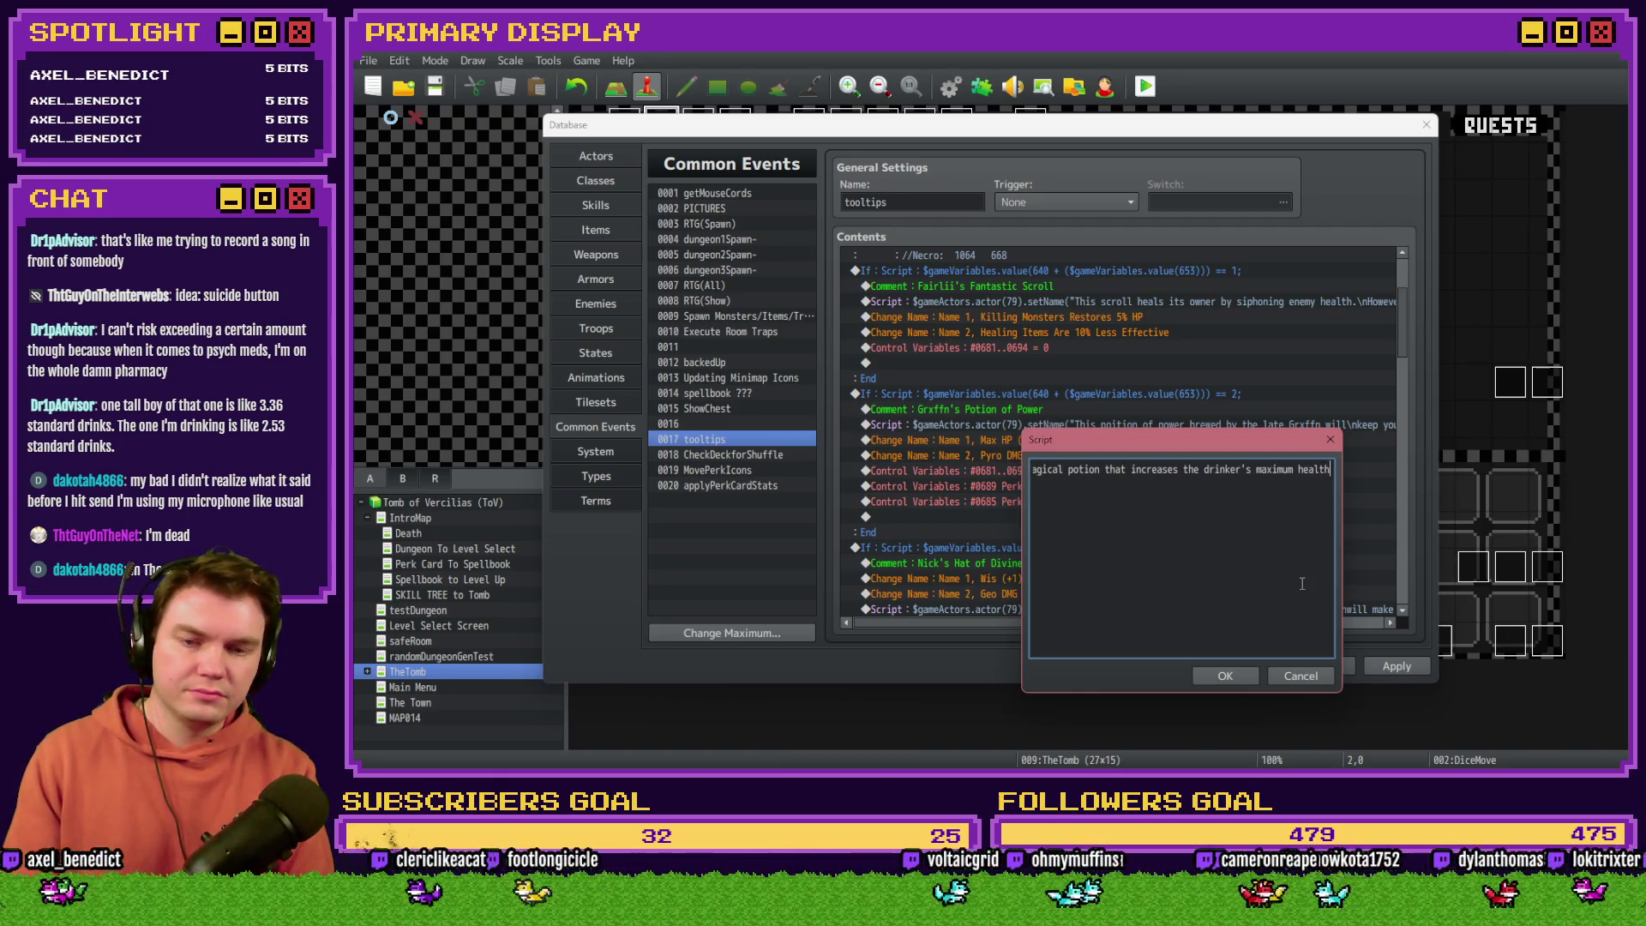
text( whoi)
text(ile somehow)
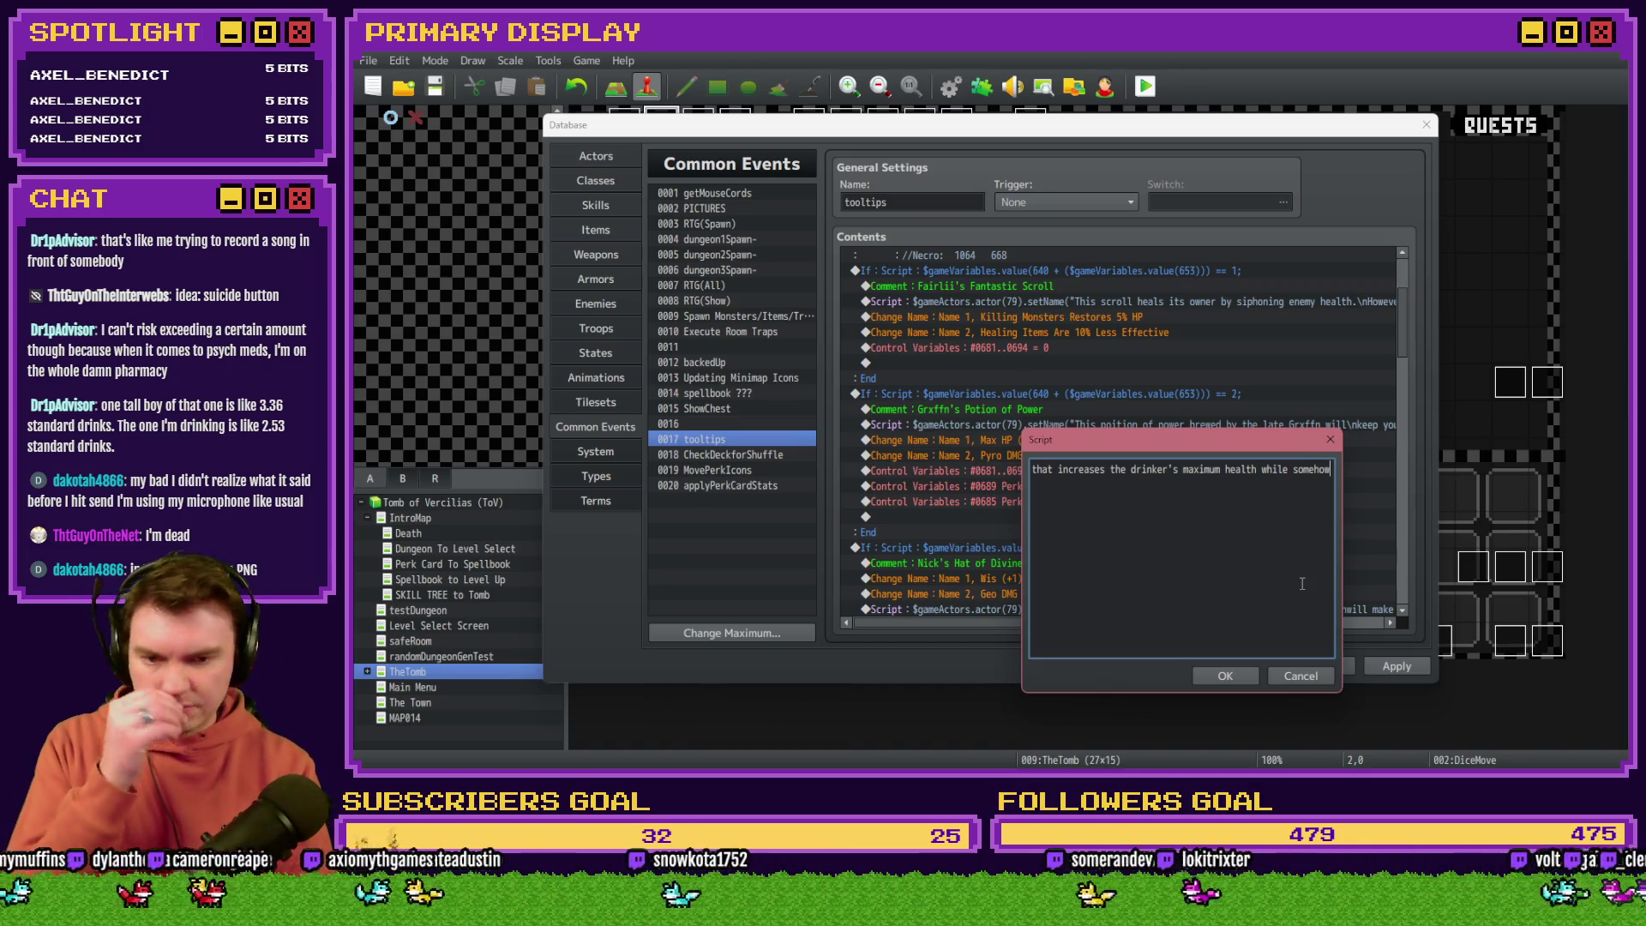
text(\n)
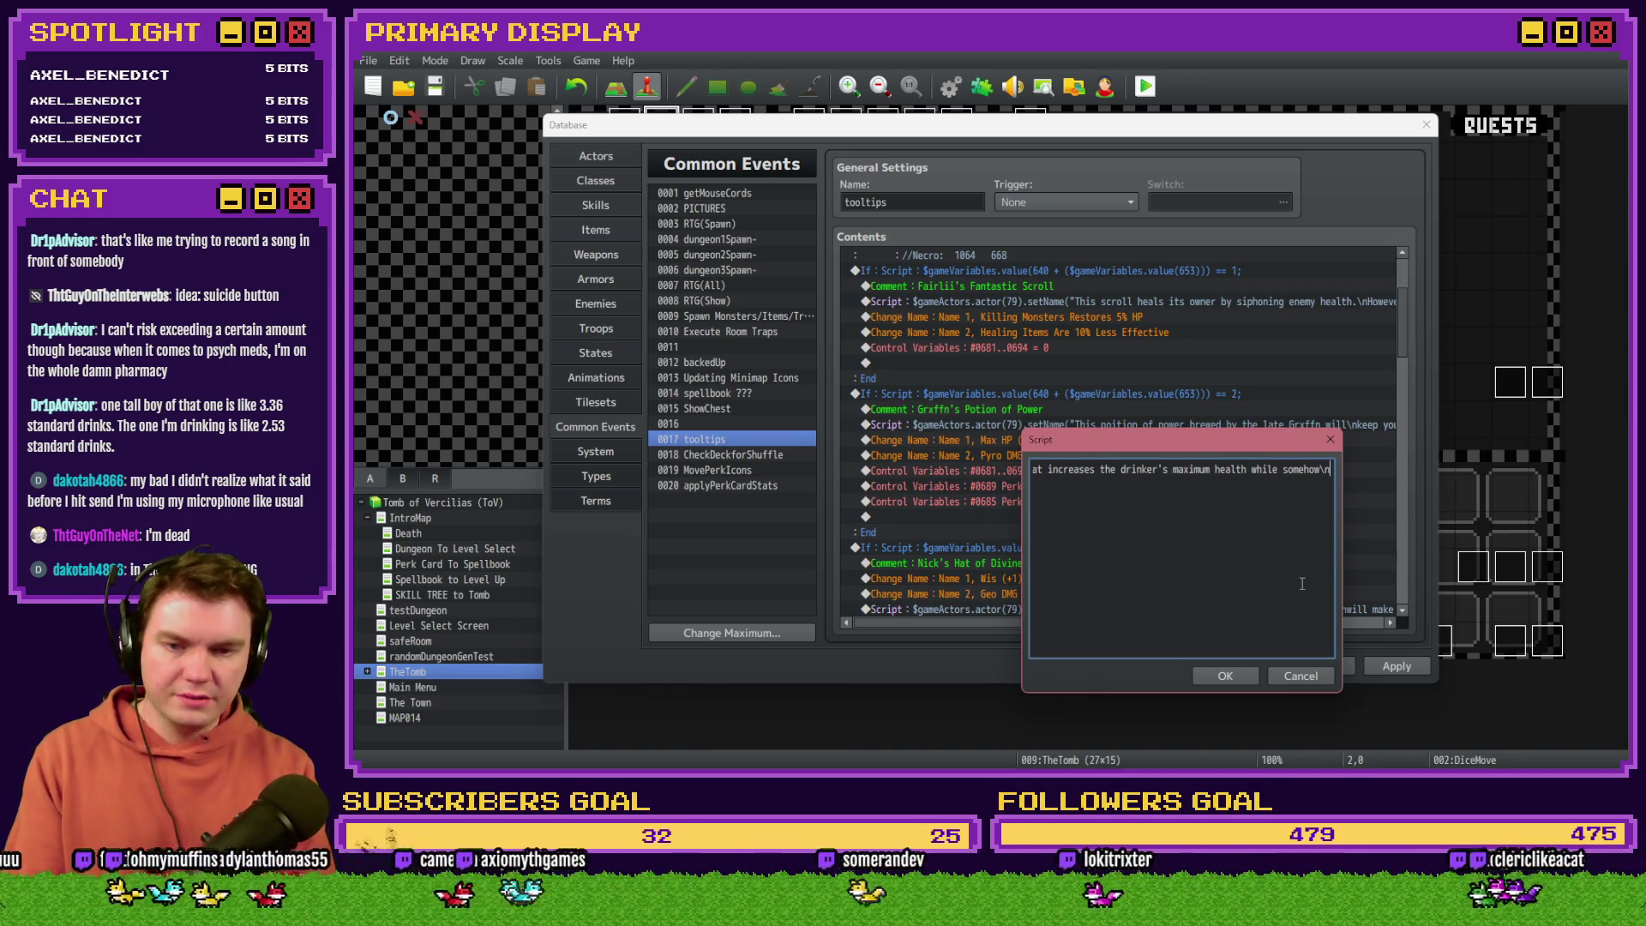
text(negatively )
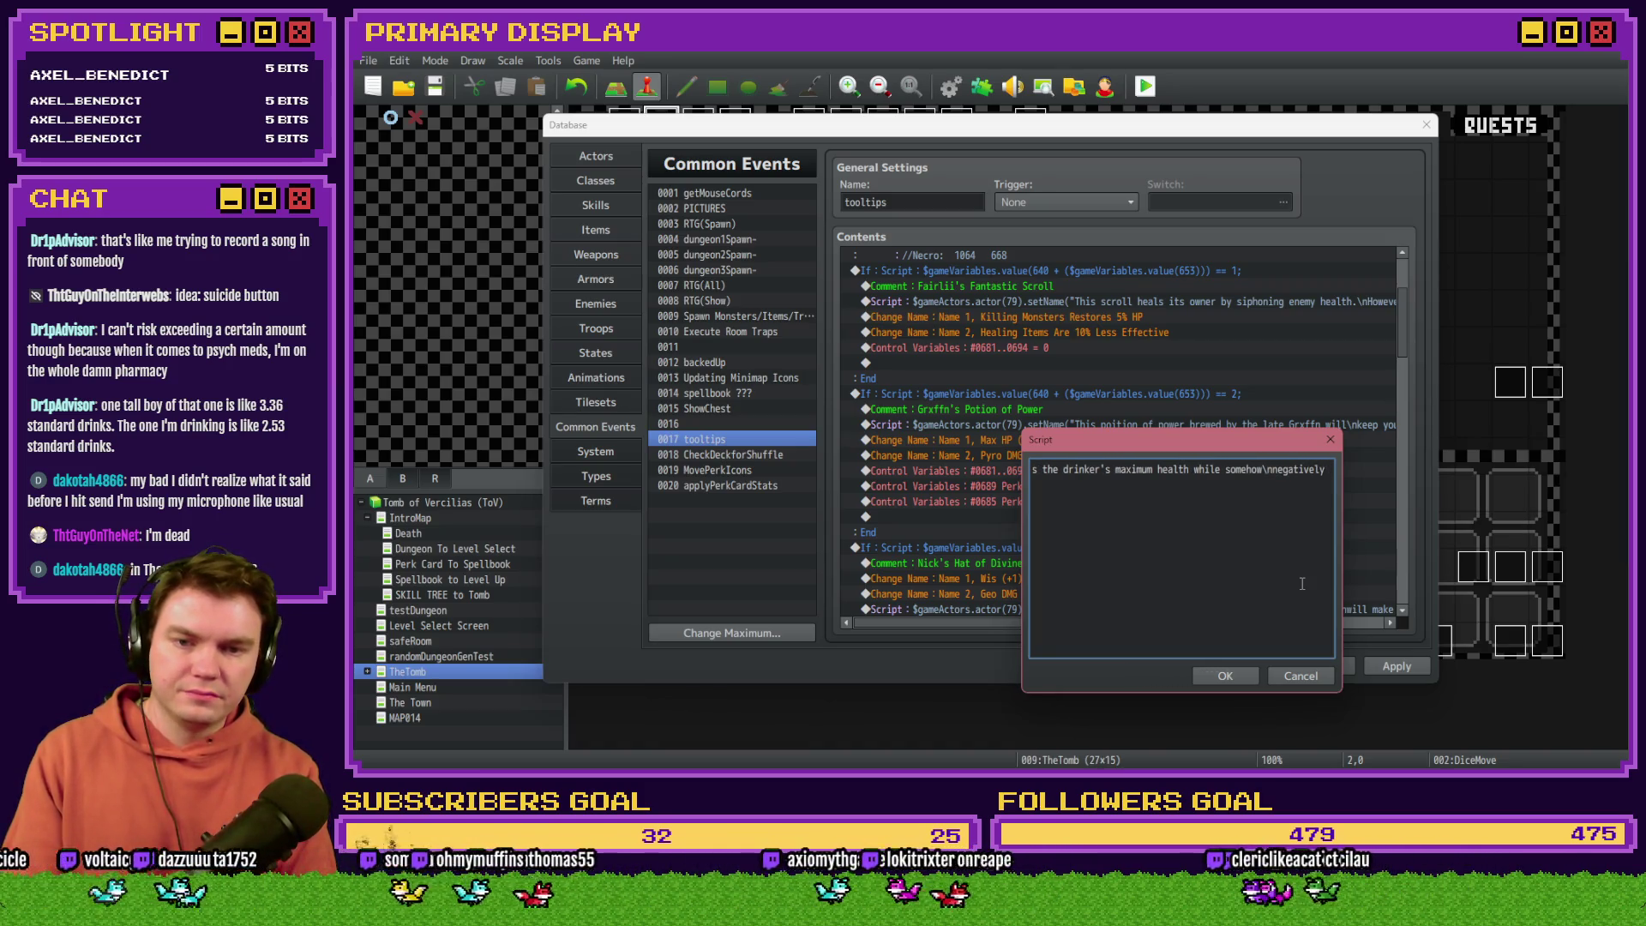
text(impacting )
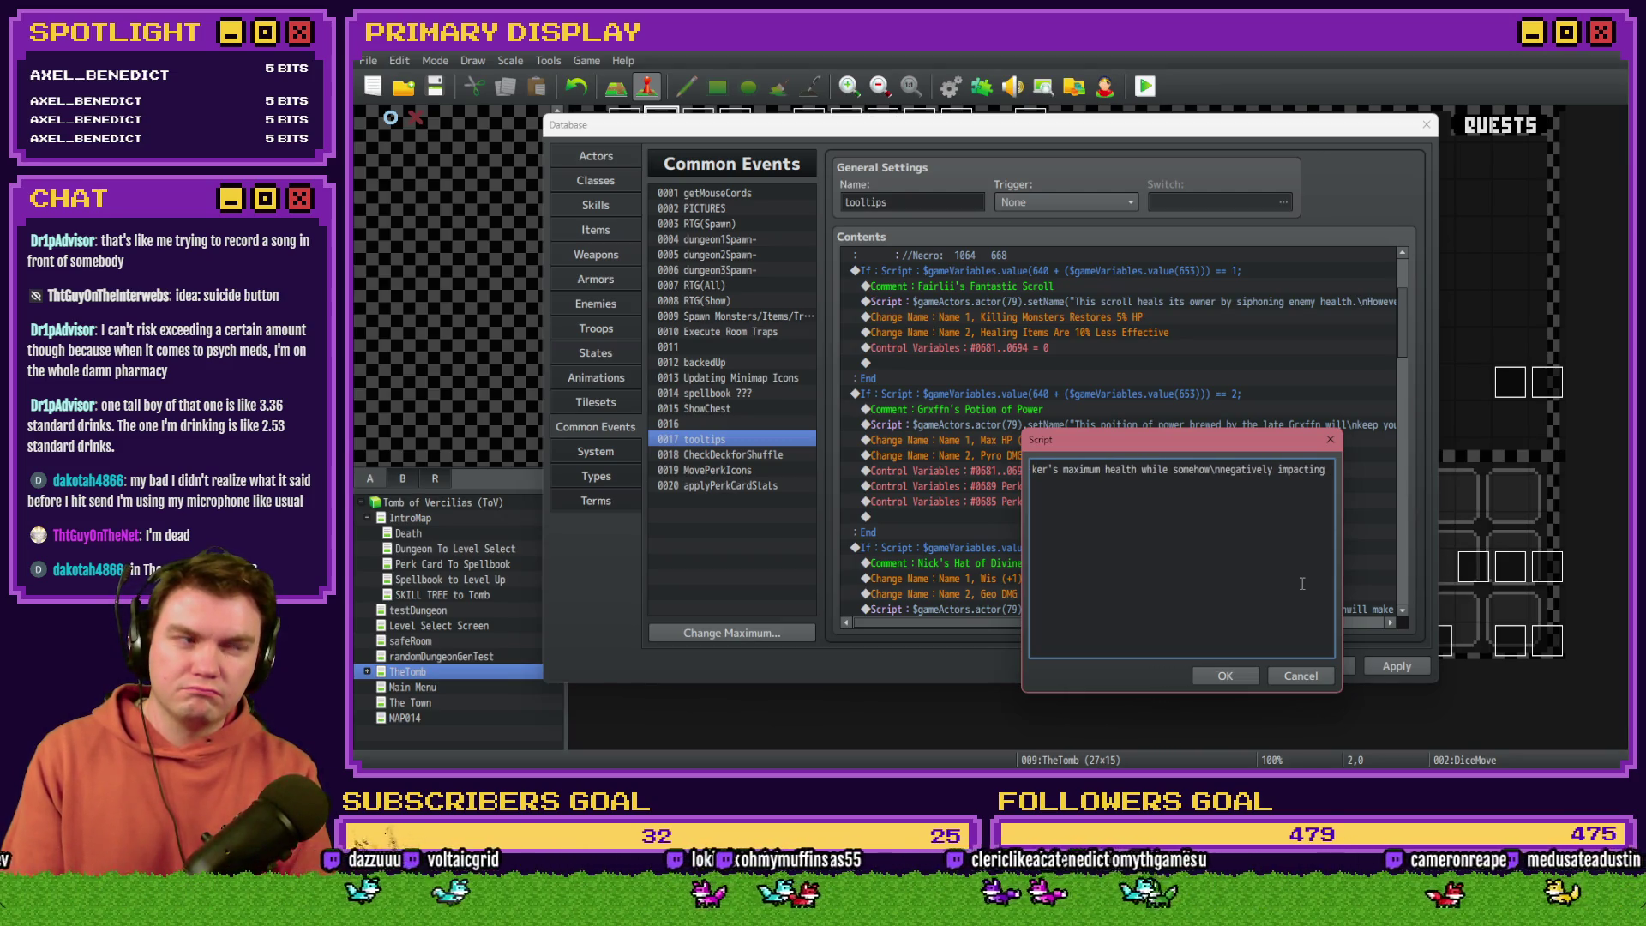
text(Pyro damage.)
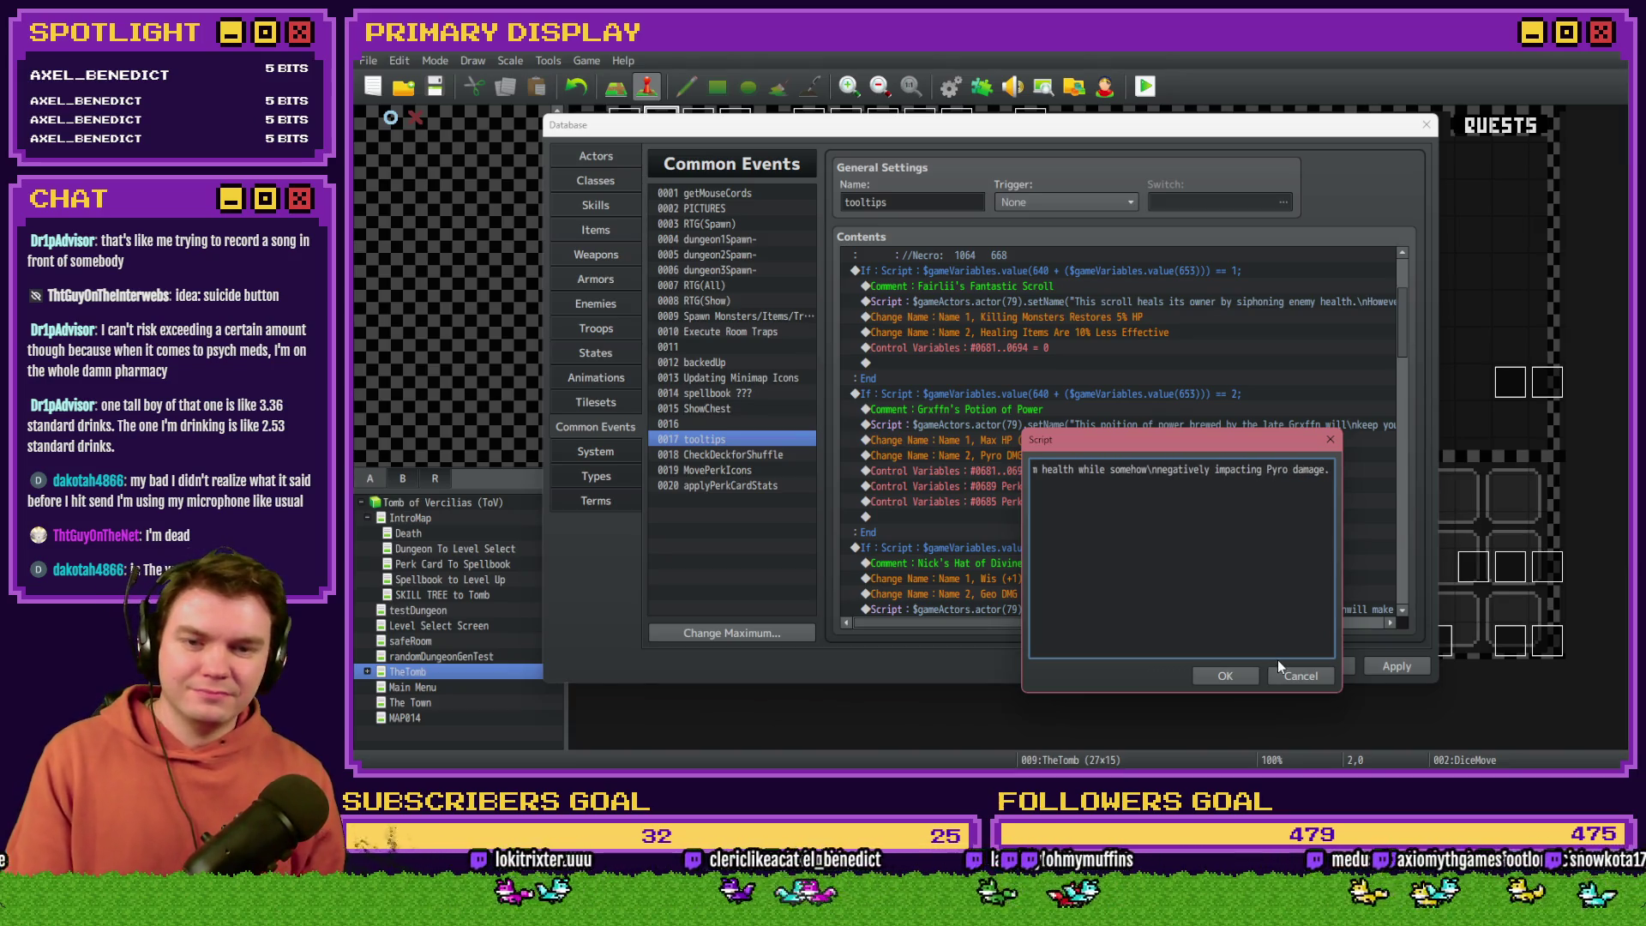
text(.)
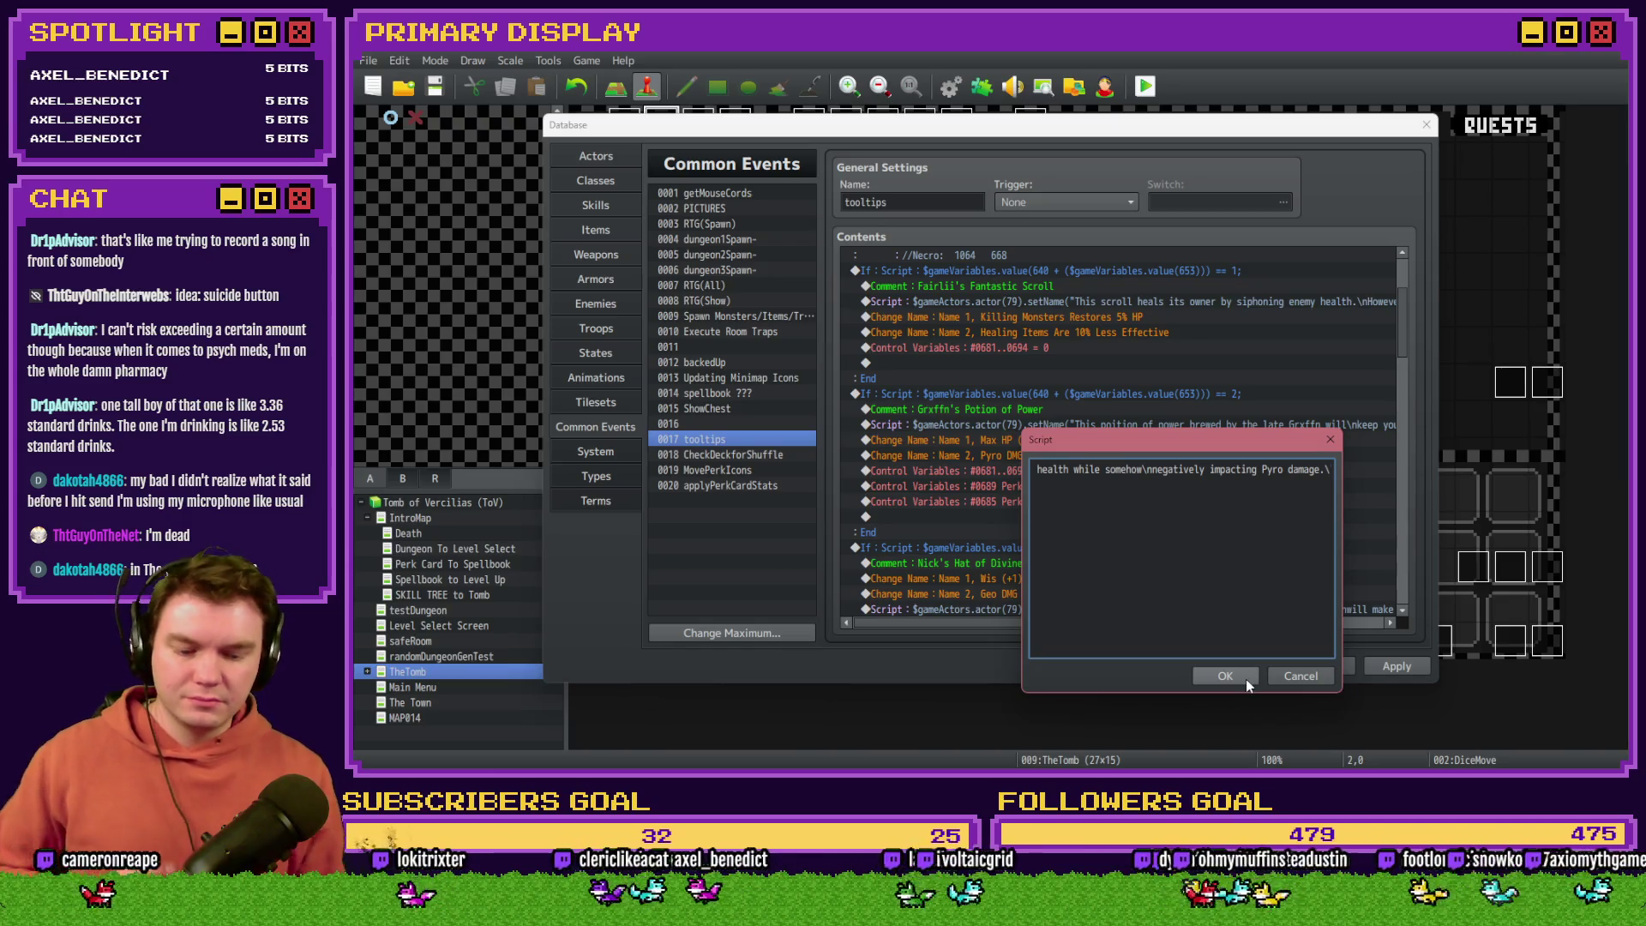
click(1245, 677)
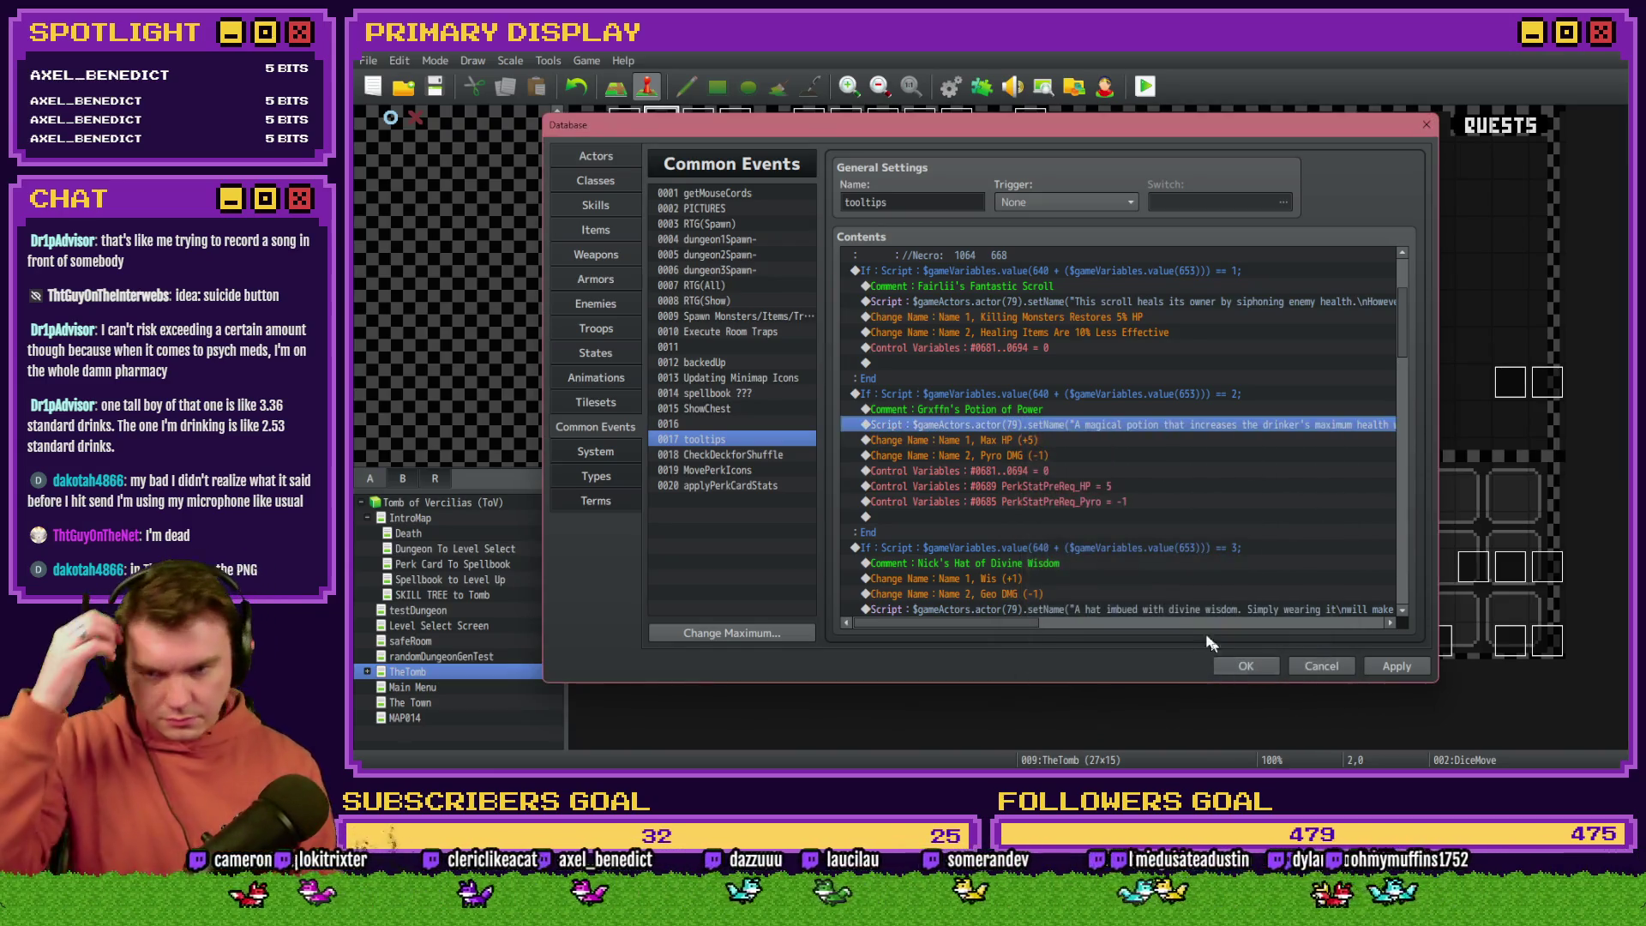
click(1008, 441)
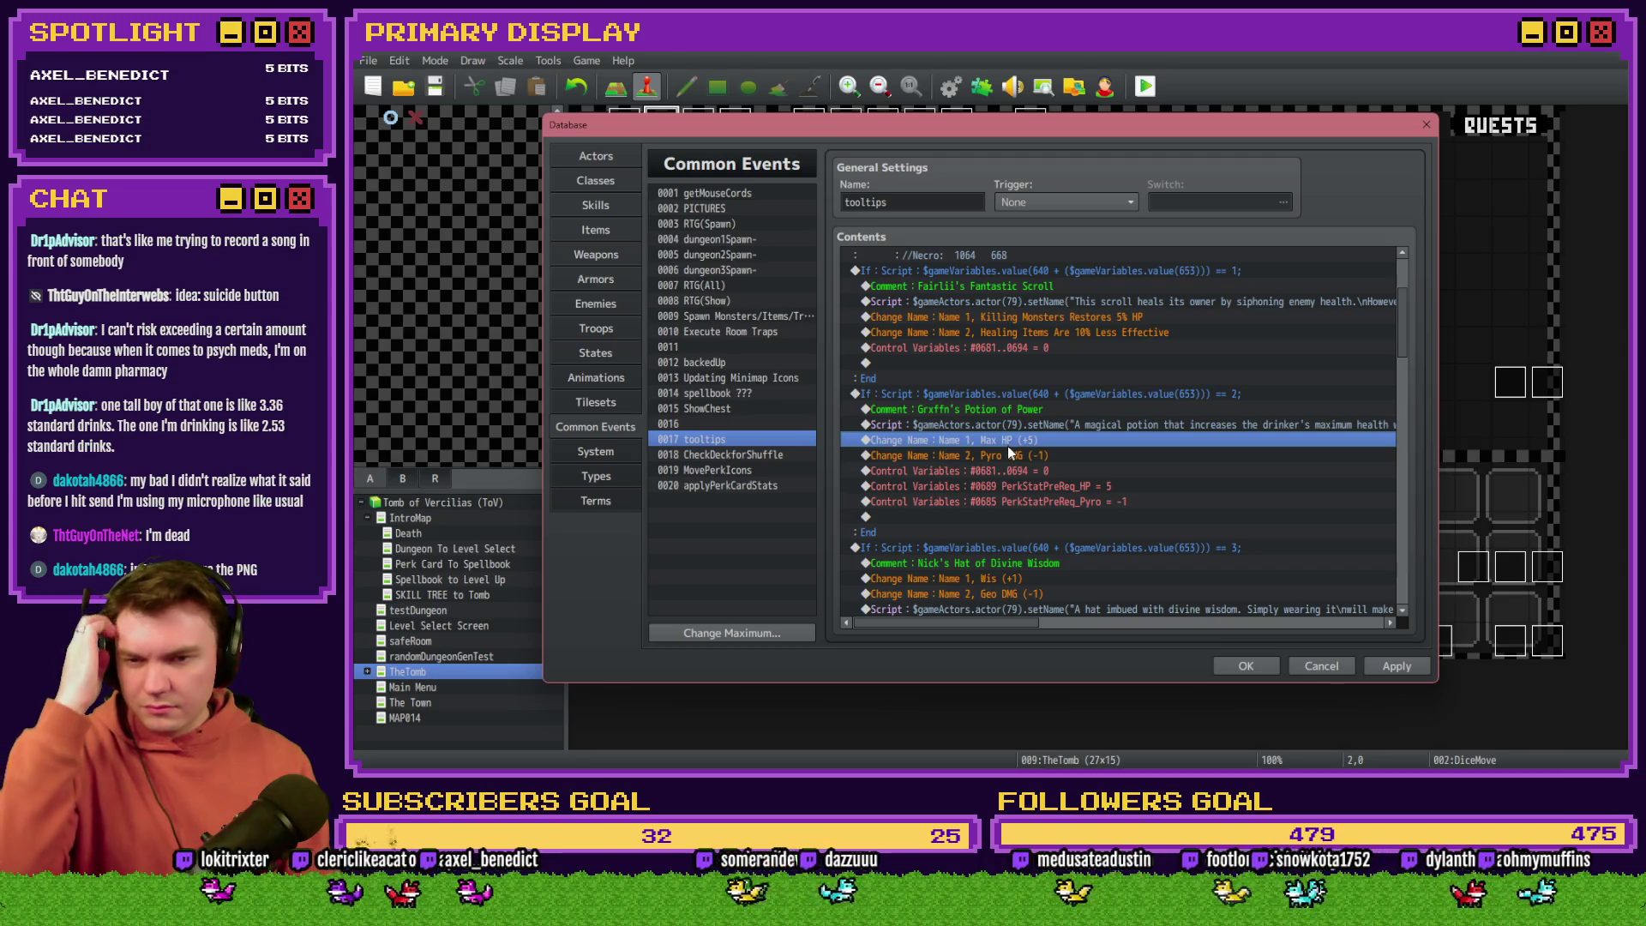
double_click(1009, 442)
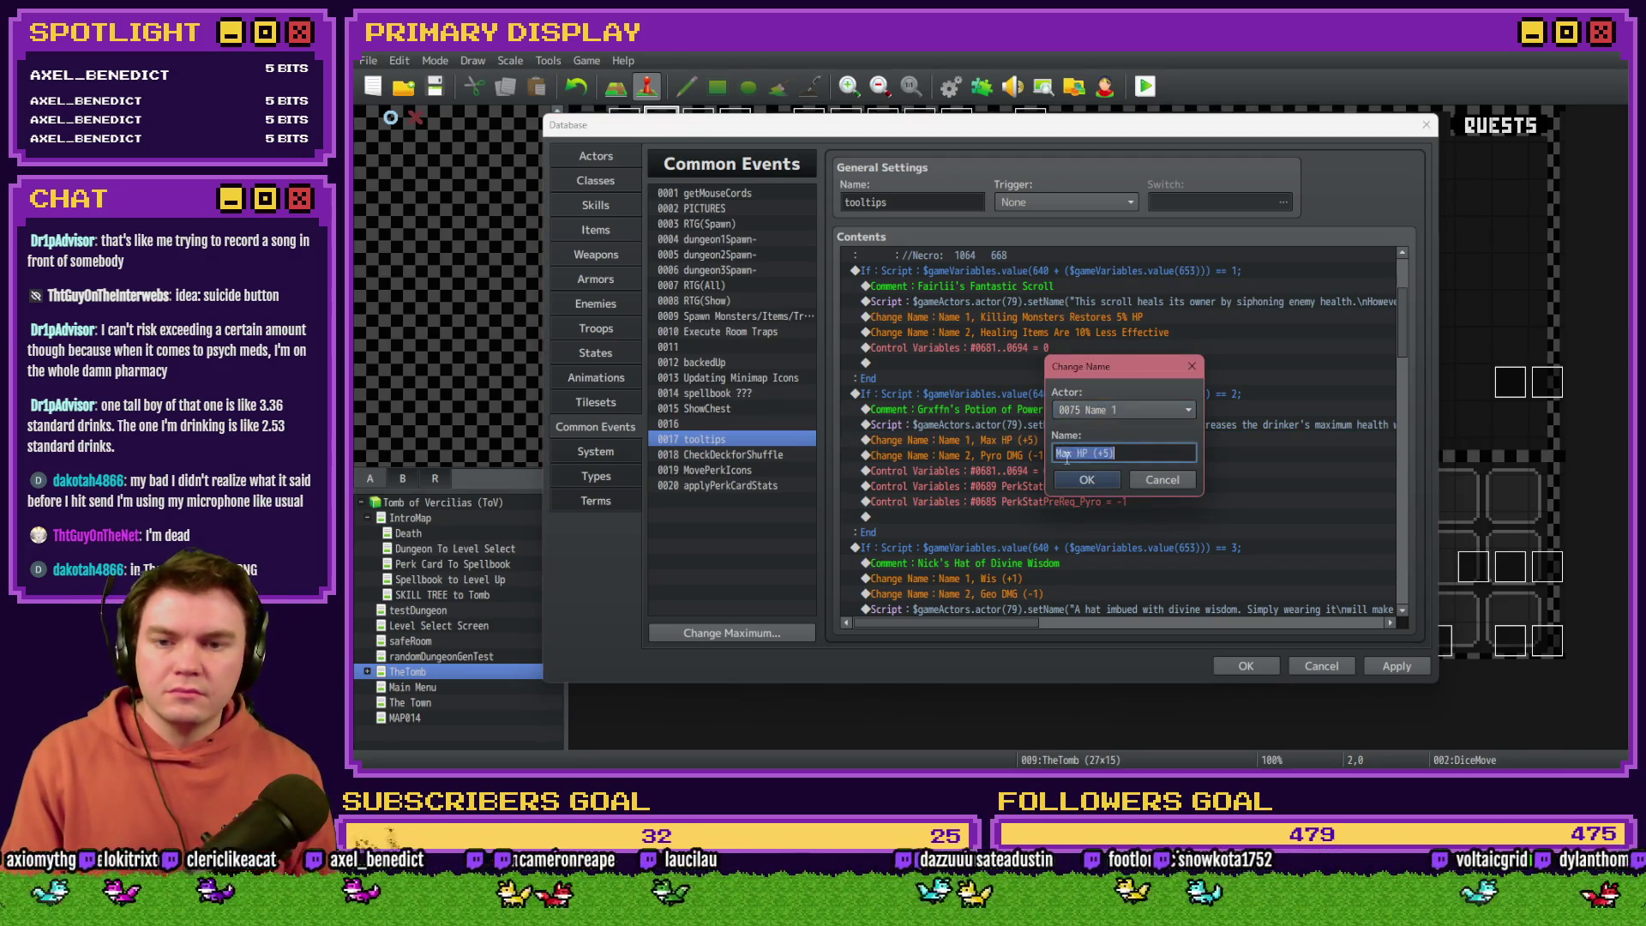
Step: Rename the potion's first stat line from 'Max HP (+5)' to 'Increase Max HP by 15%'
drag(1119, 452, 1024, 444)
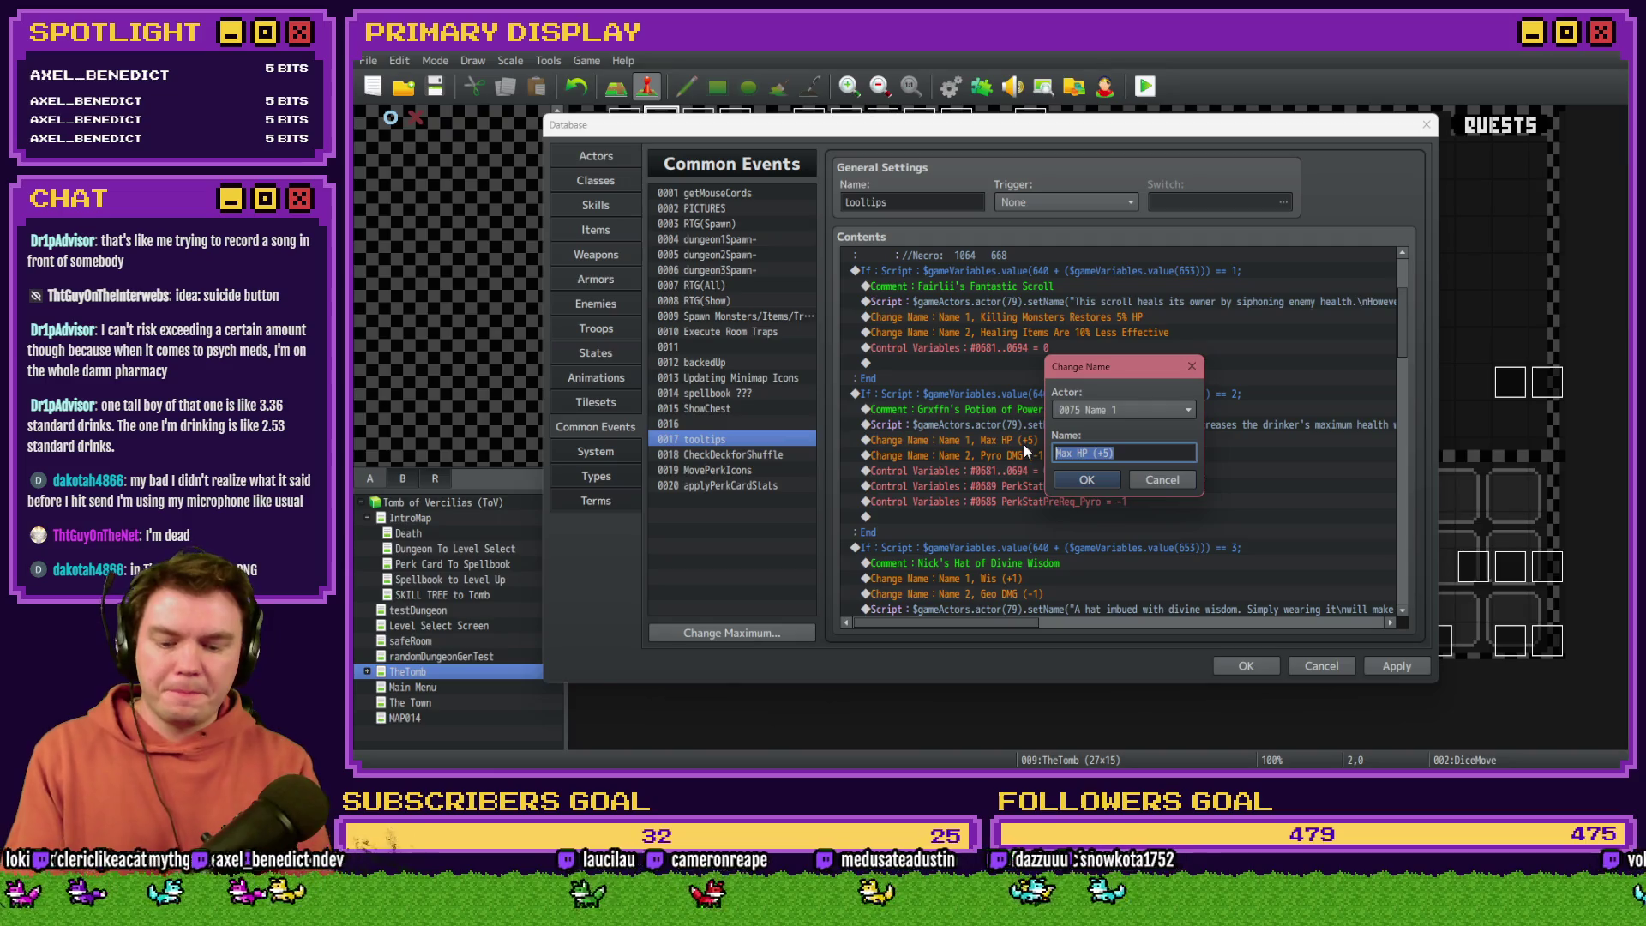
text(Inc)
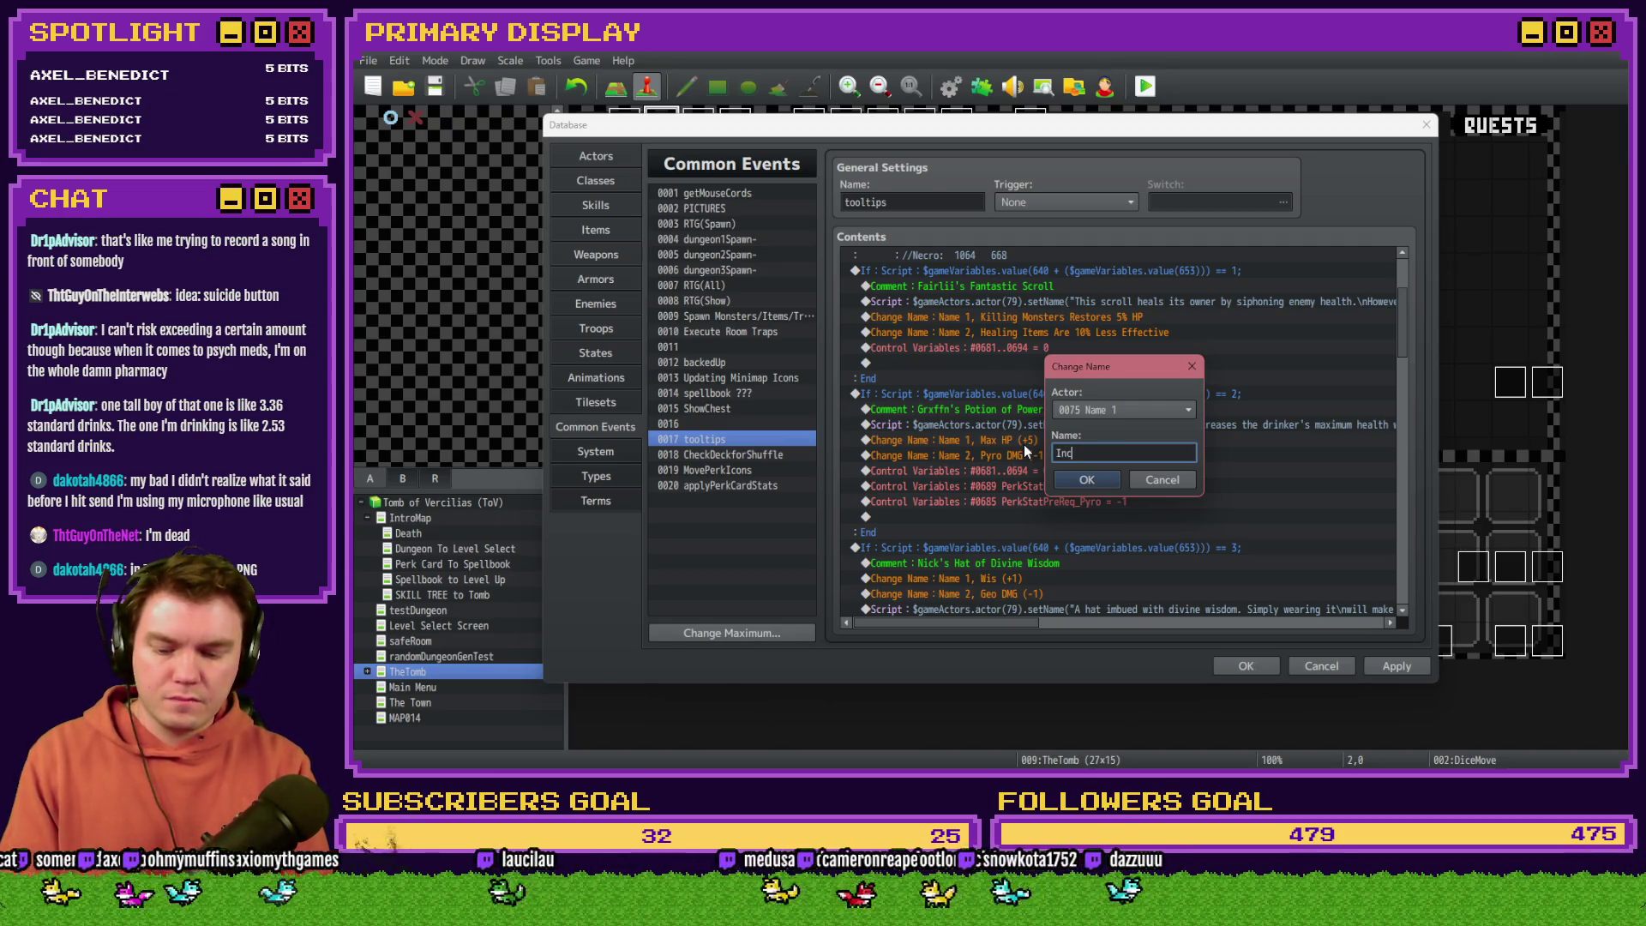
text(rease HP)
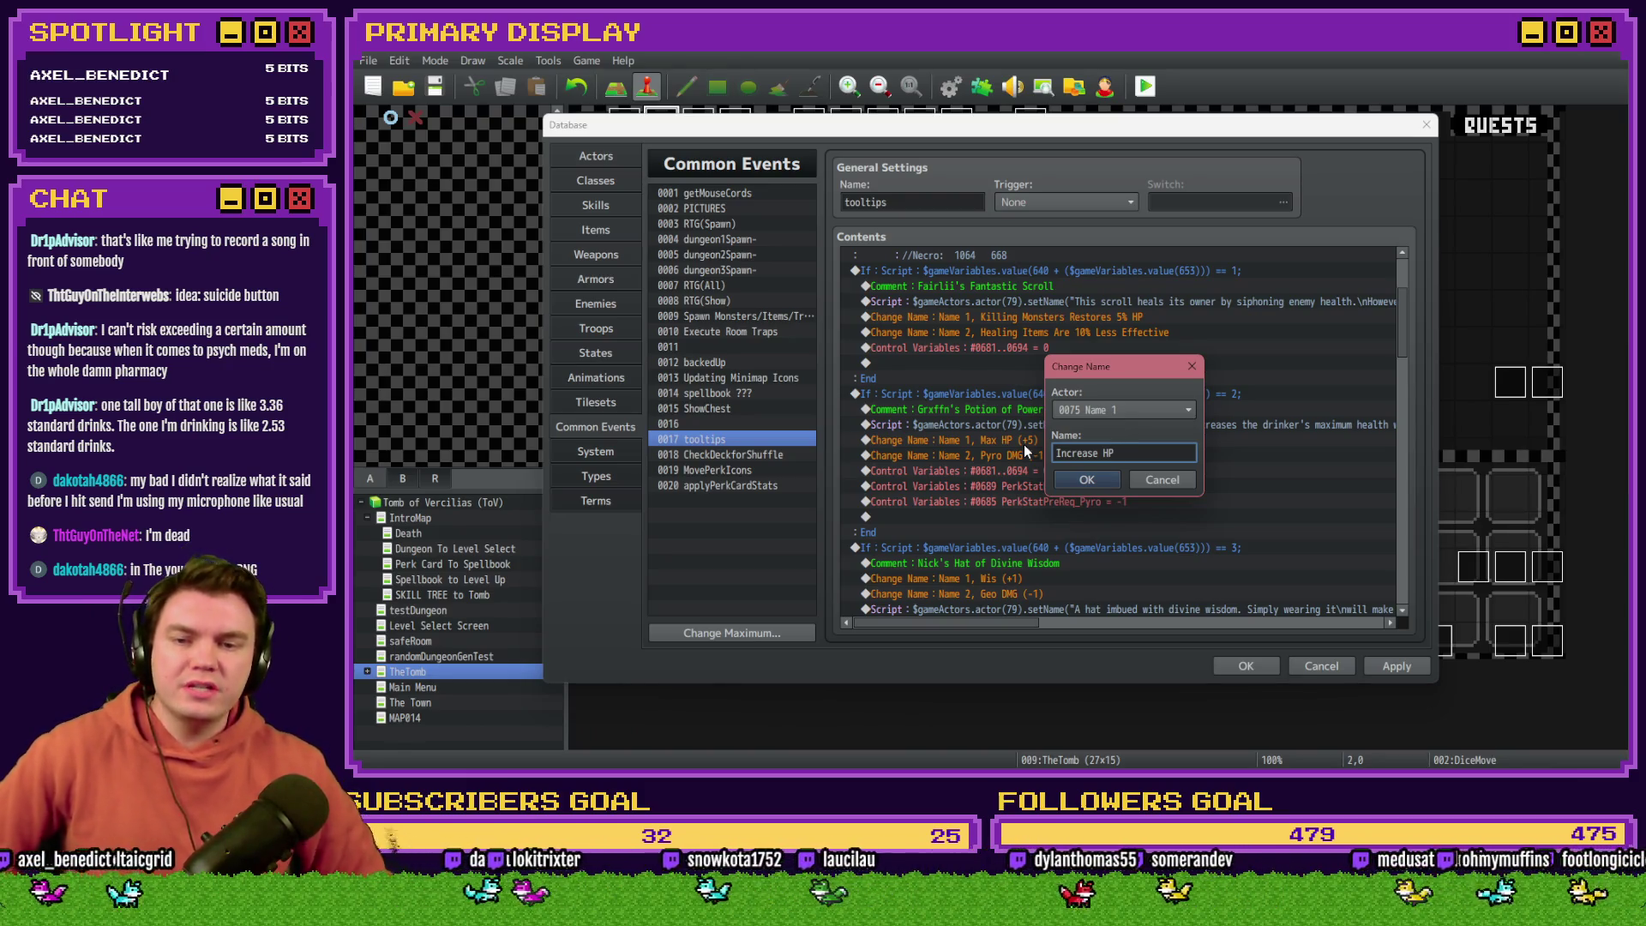
text( by)
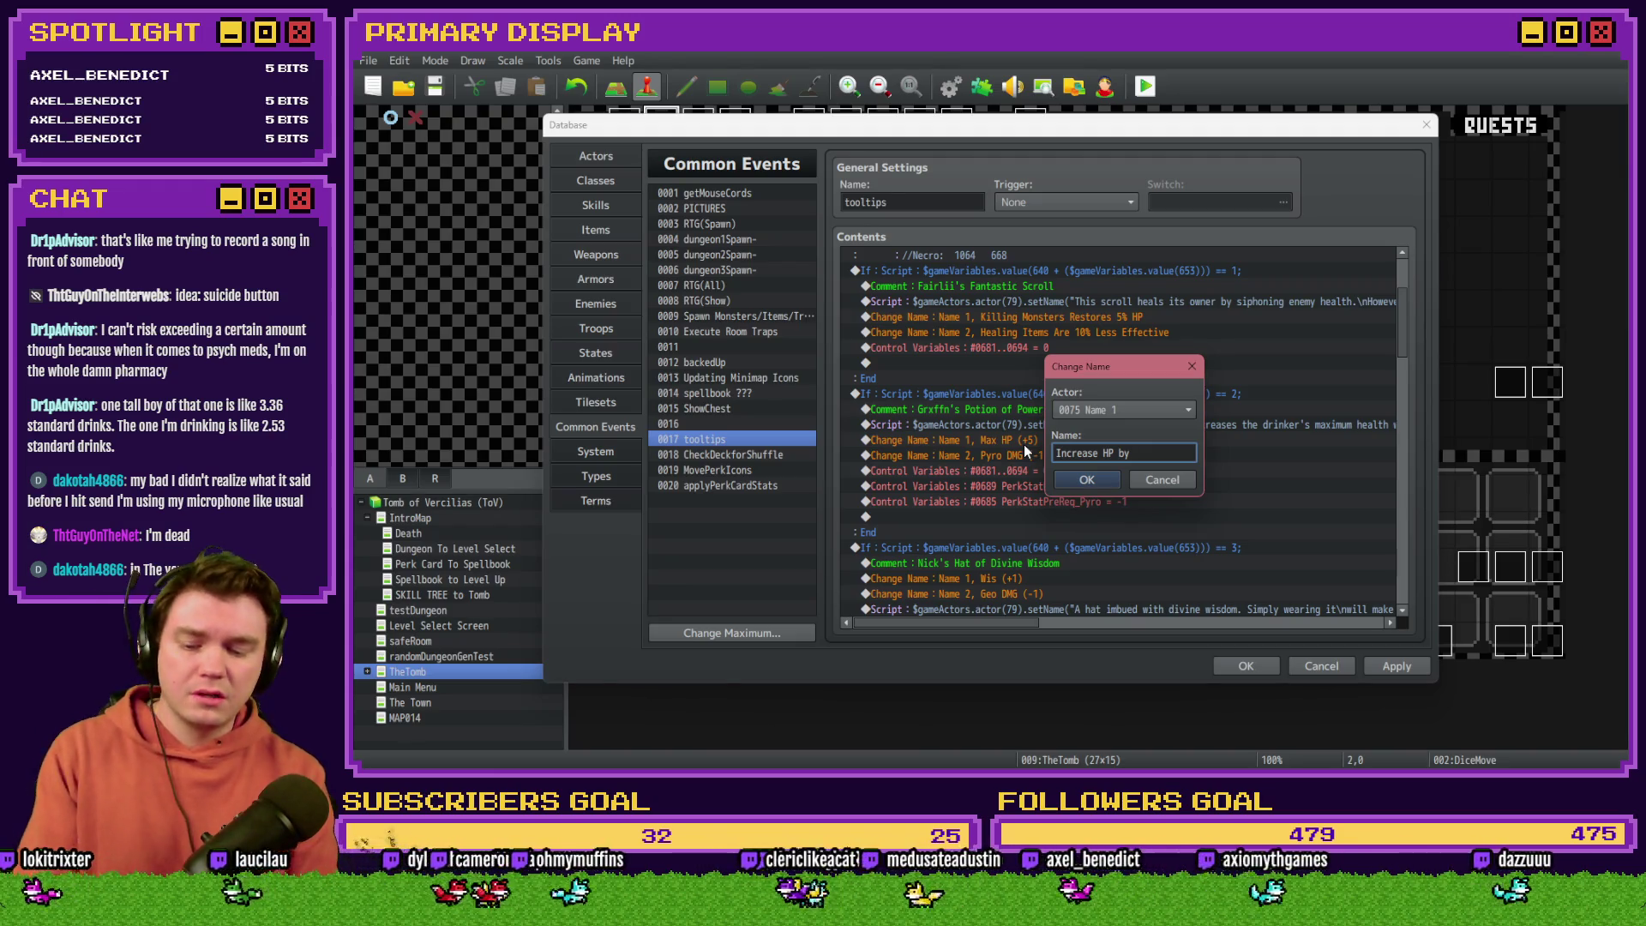
text(15%)
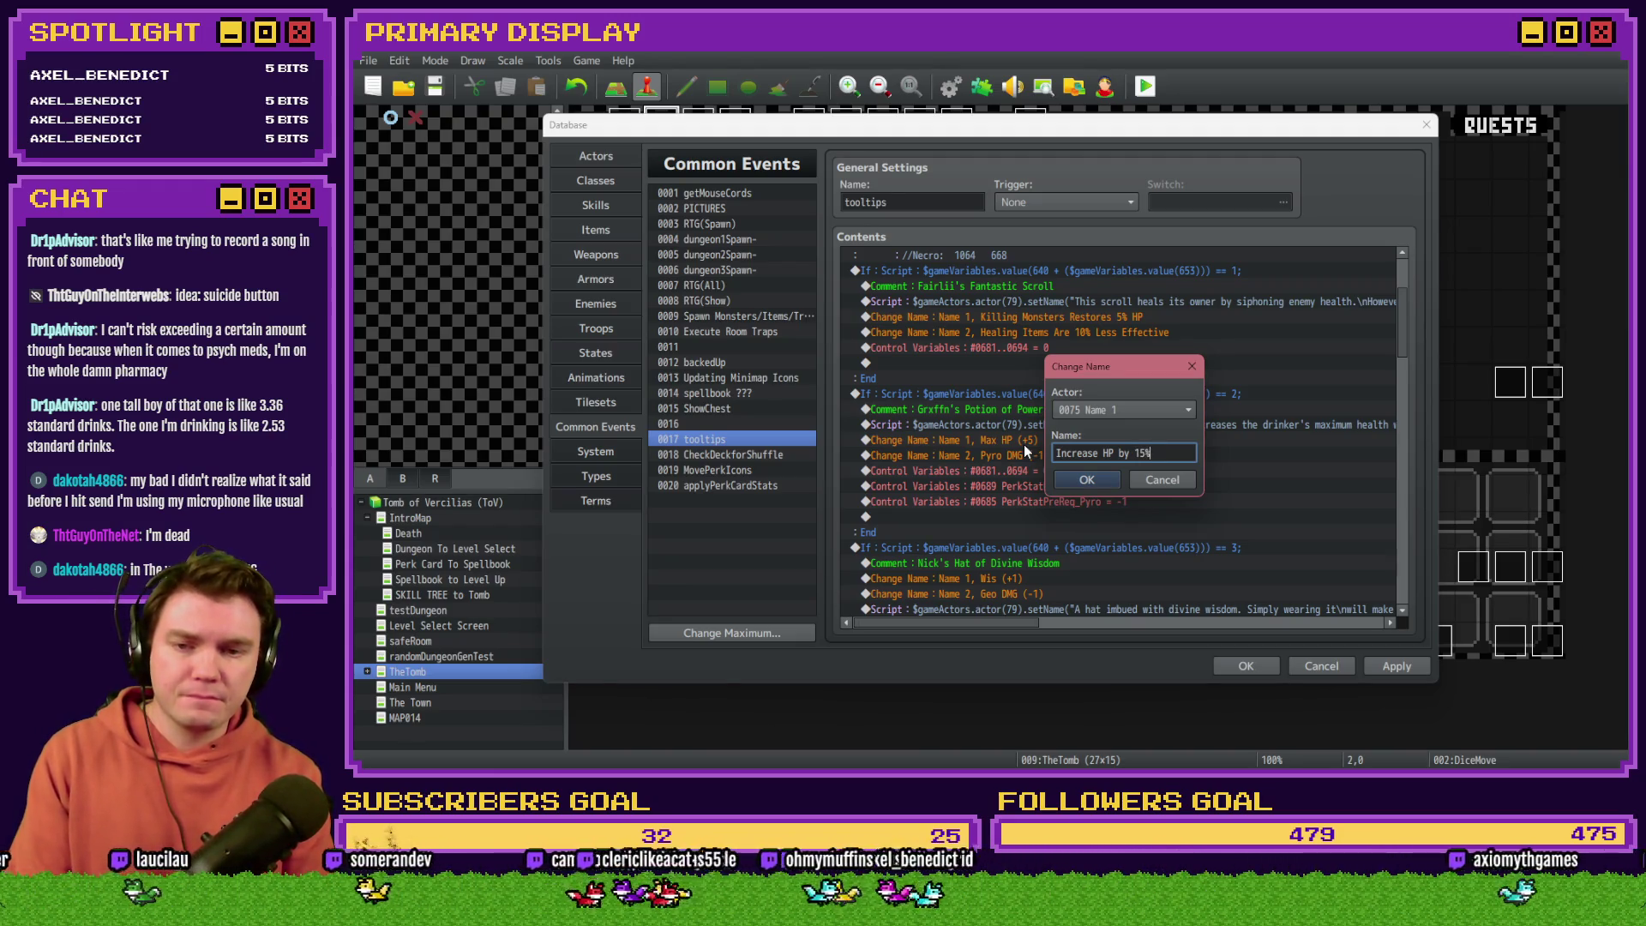
click(1106, 452)
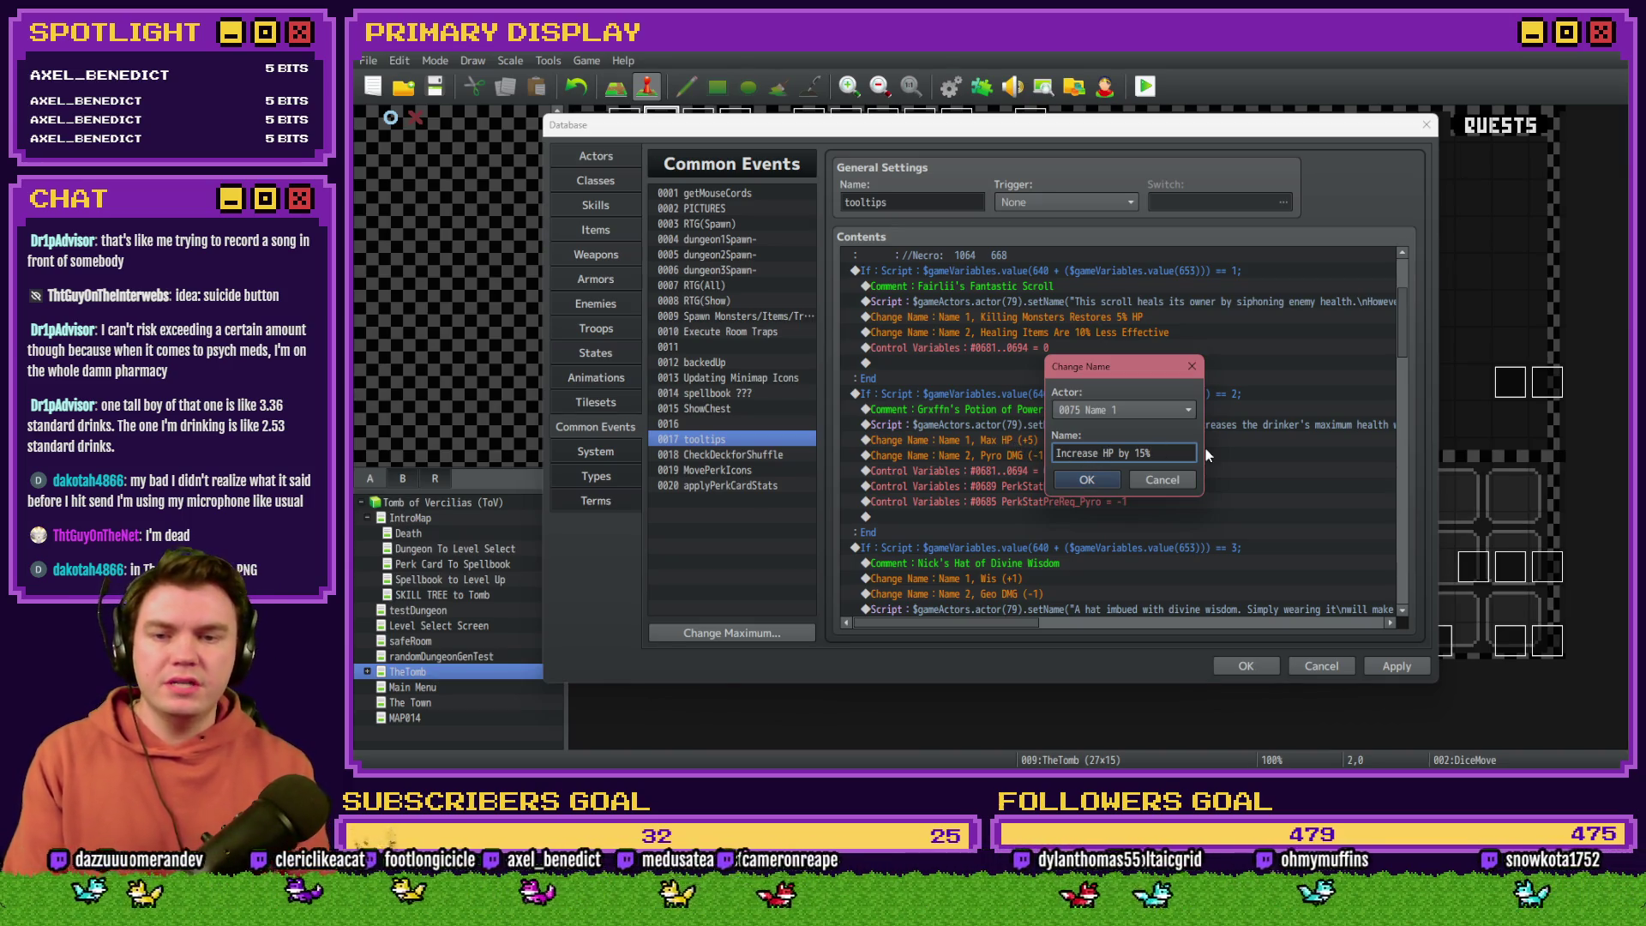
text(Max)
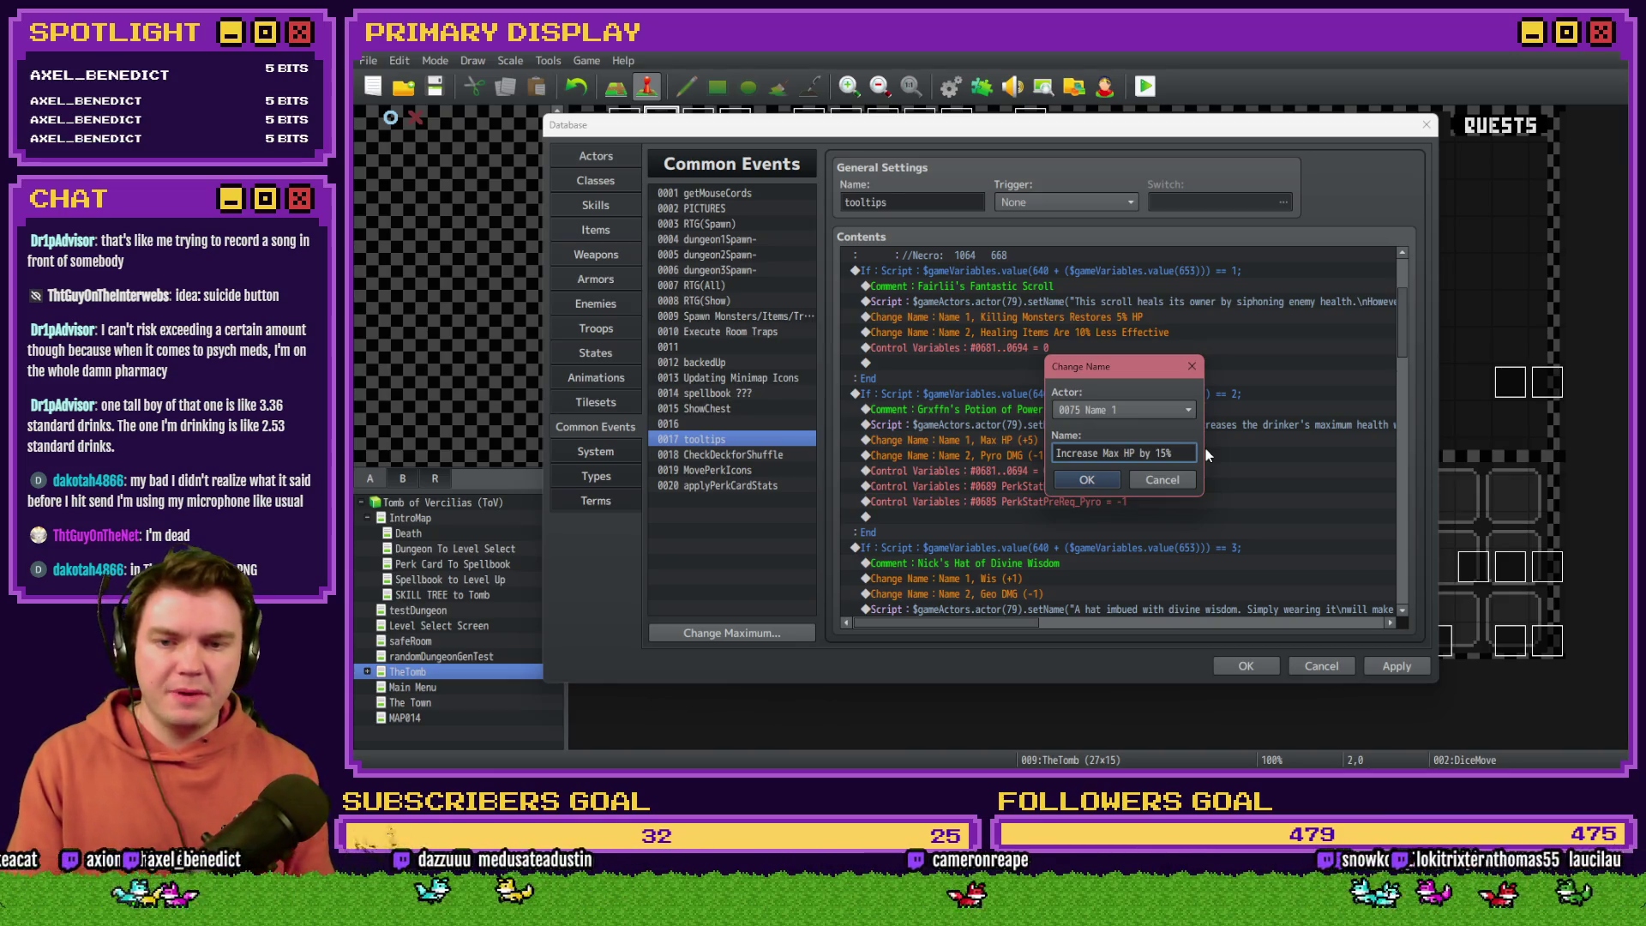
click(1082, 479)
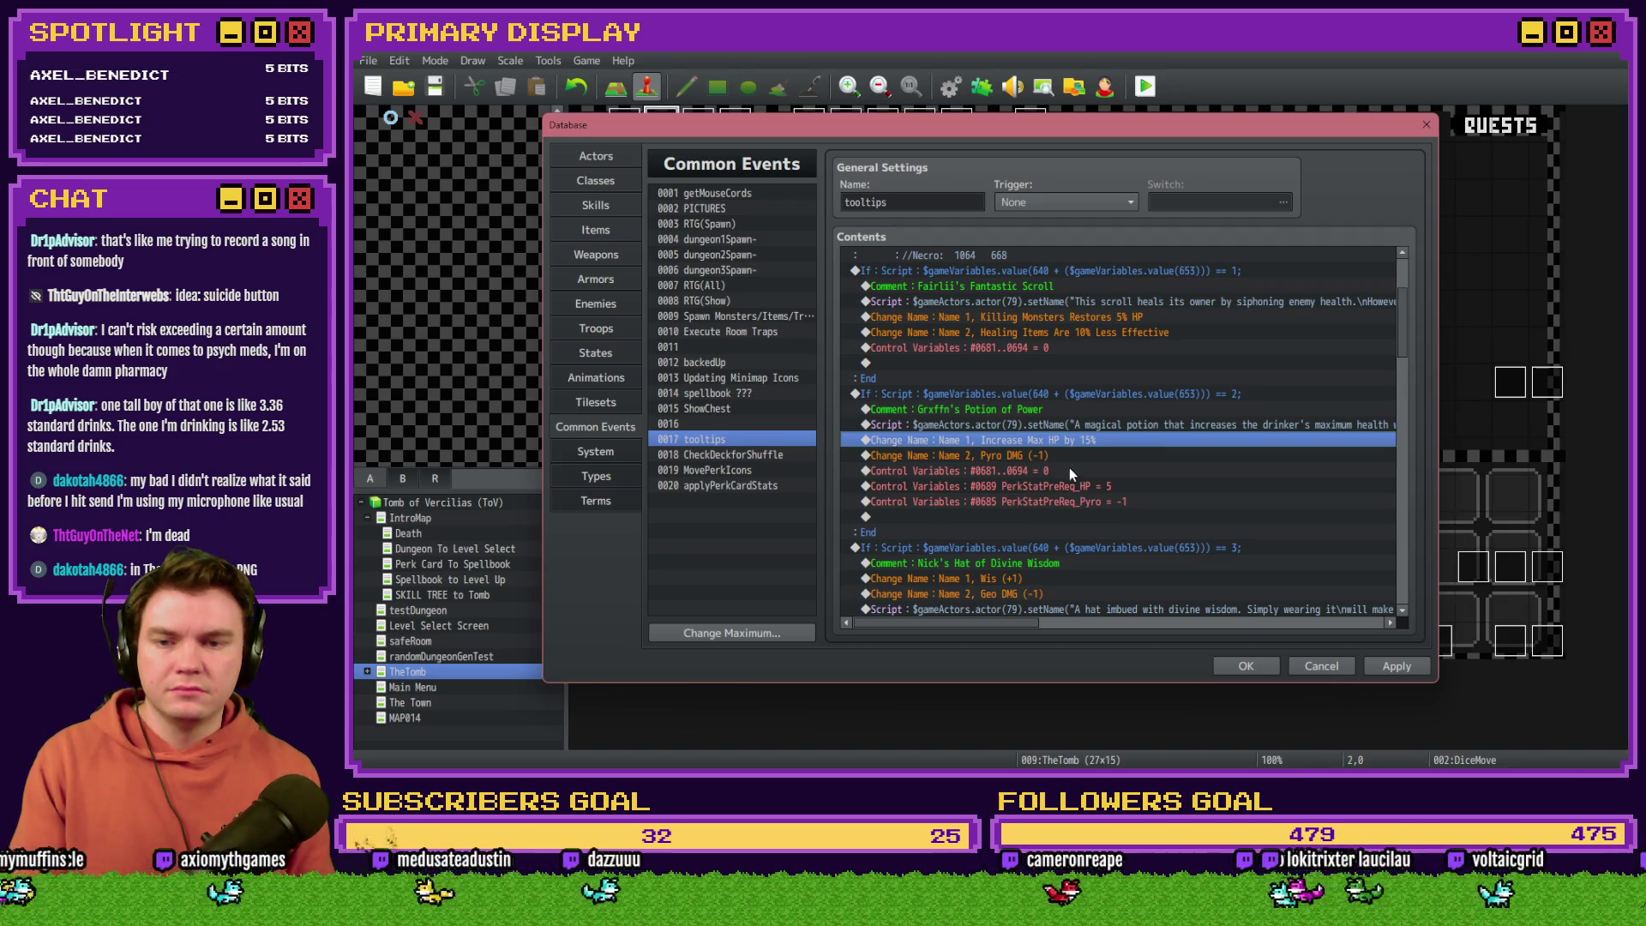
Step: Rename the potion's second stat line from 'Pyro DMG (-1)' to 'Reduce Pyro damage by 5%'
double_click(1067, 455)
click(1151, 452)
drag(1150, 452, 1006, 451)
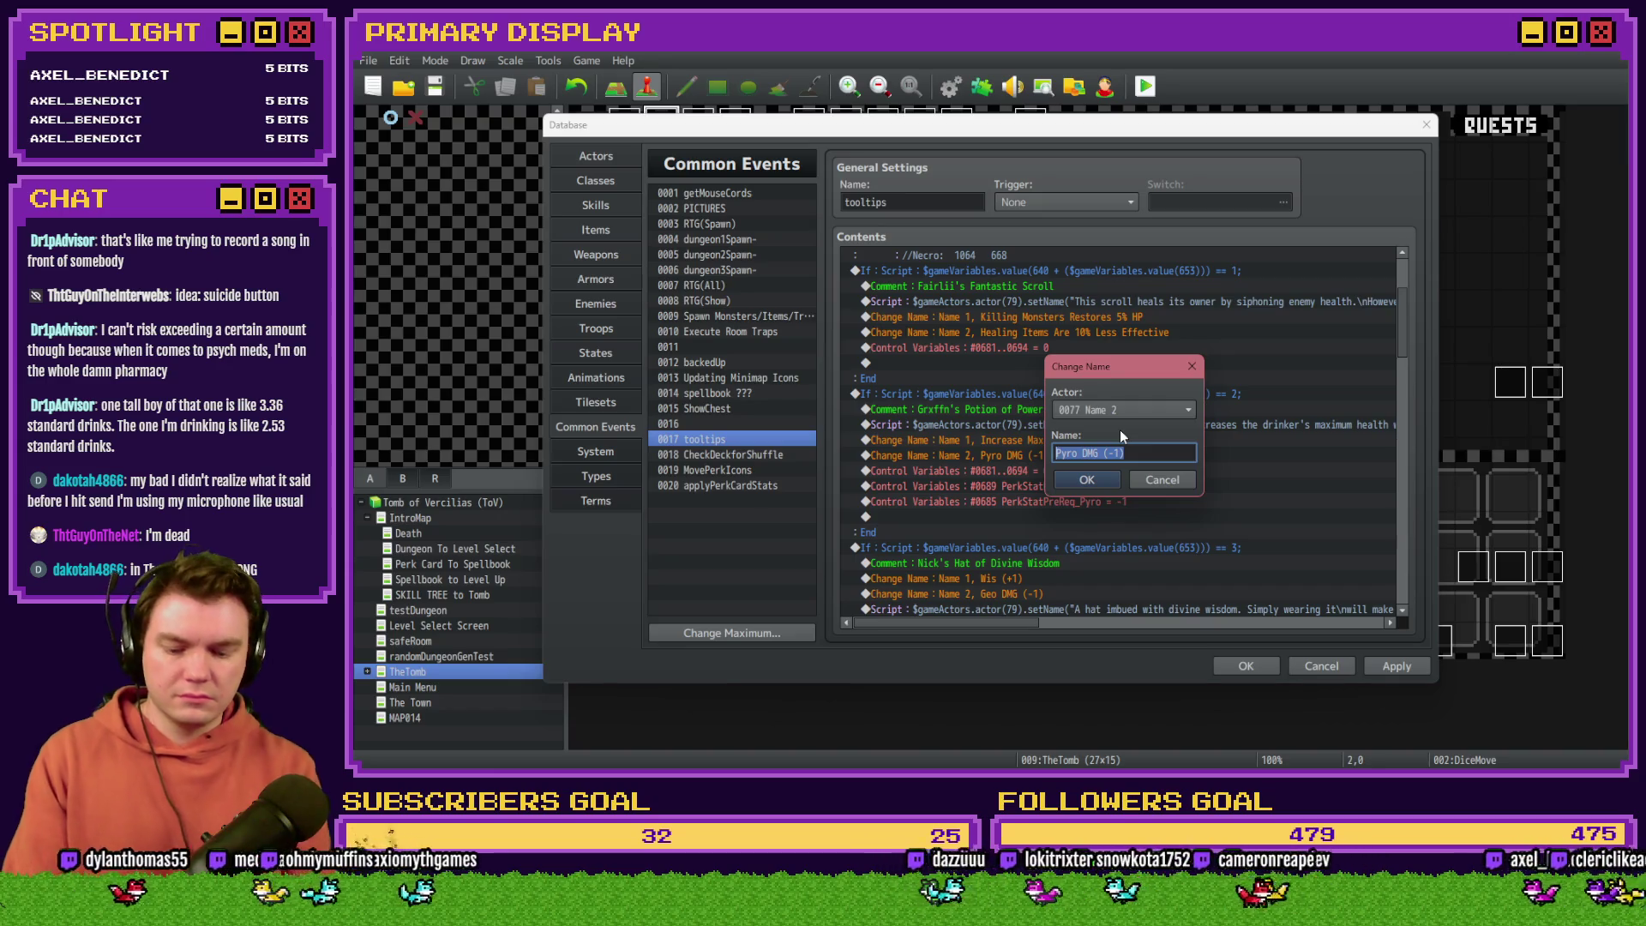
text(Pry)
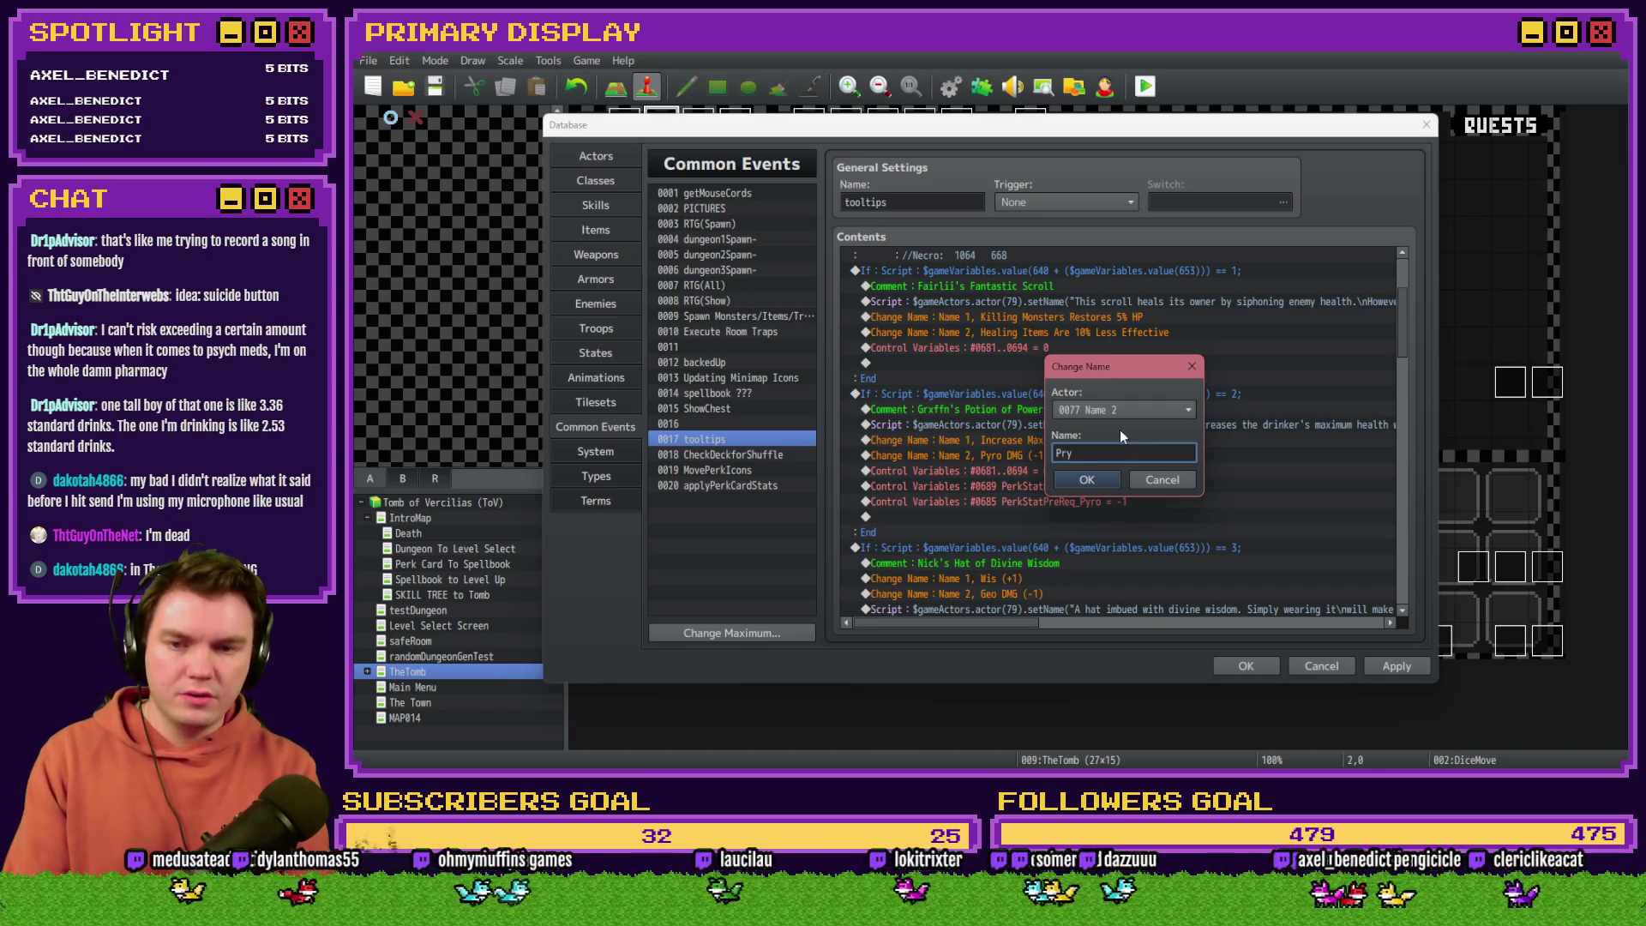
key(BackSpace)
key(BackSpace)
key(BackSpace)
text(Reduce Pyro damage)
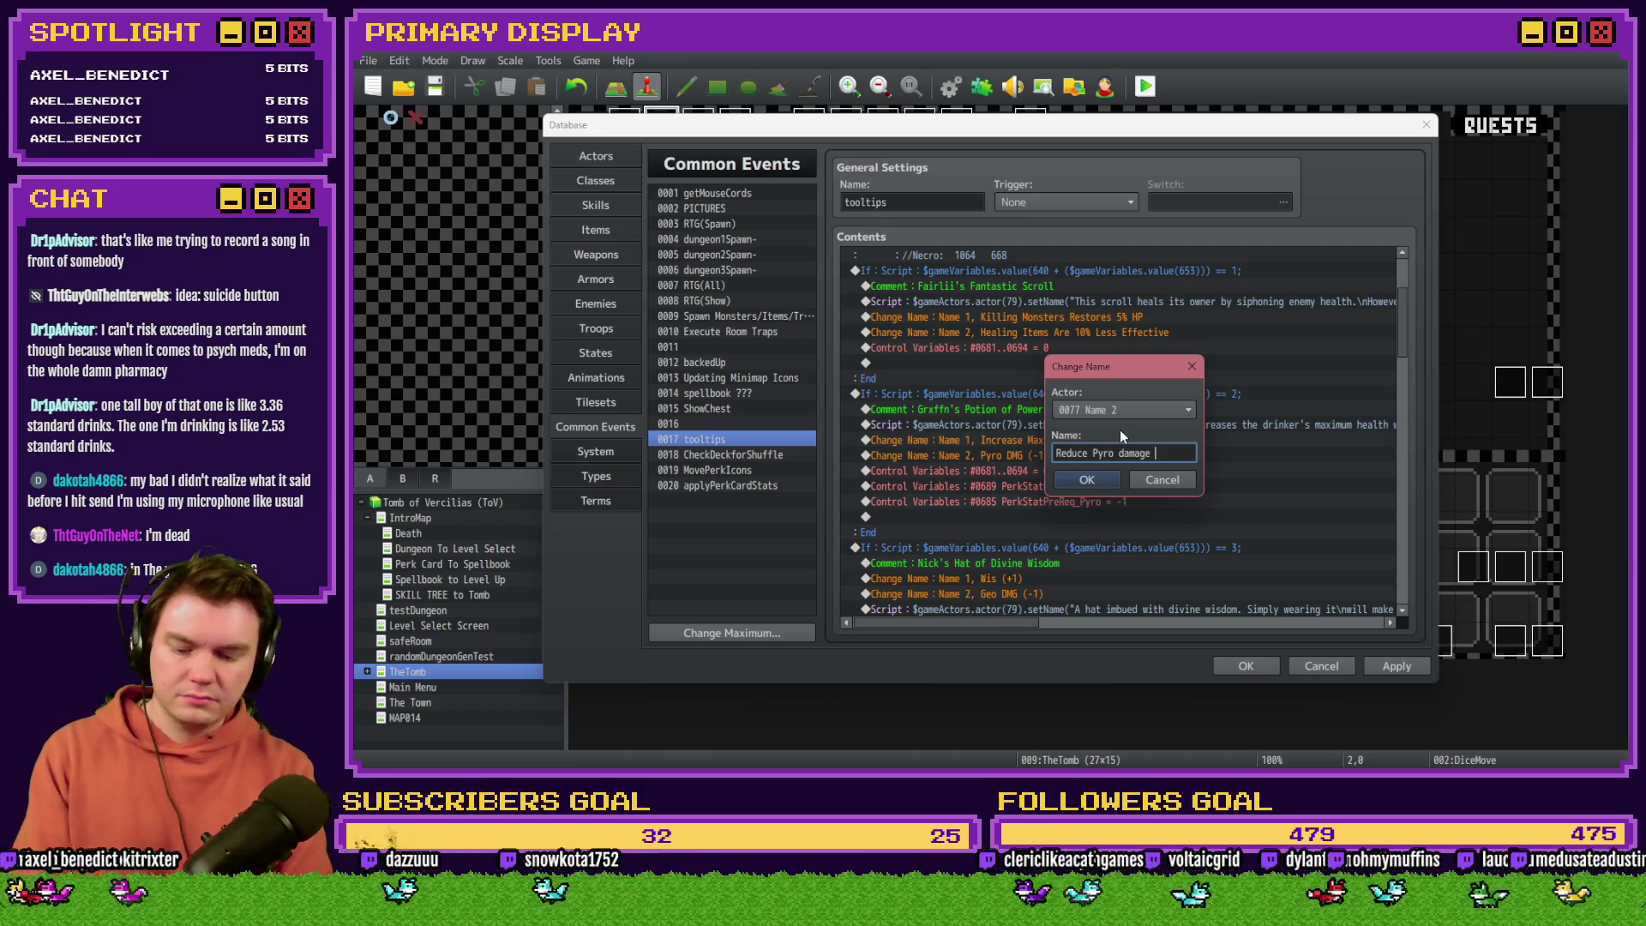
text(5%)
click(1086, 481)
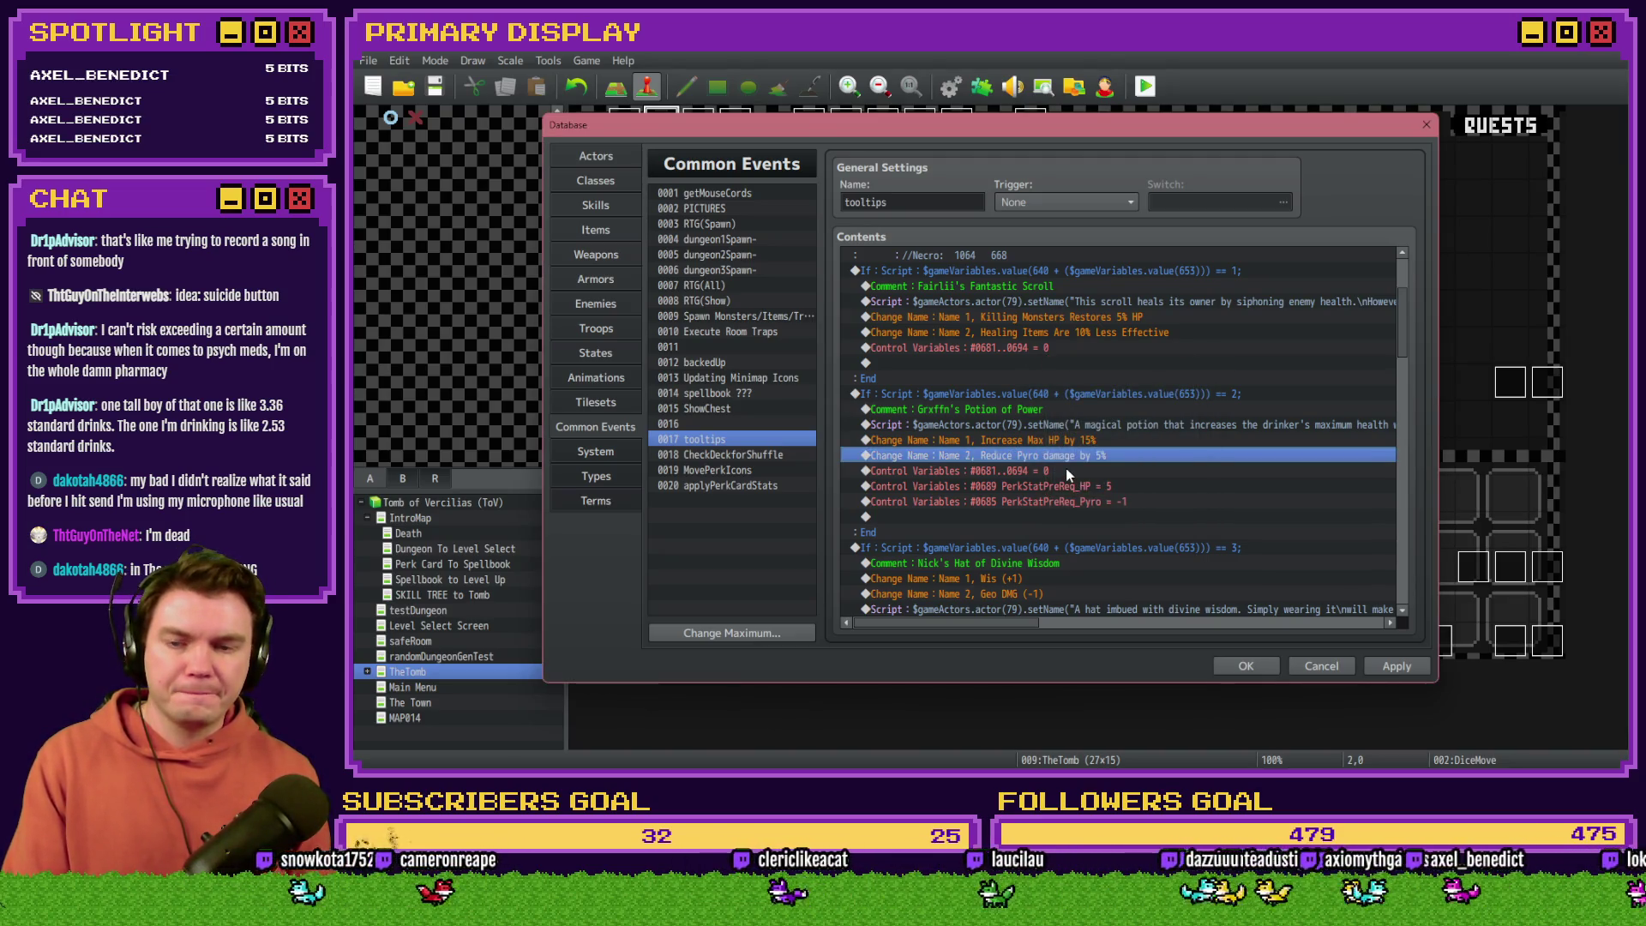
click(1066, 469)
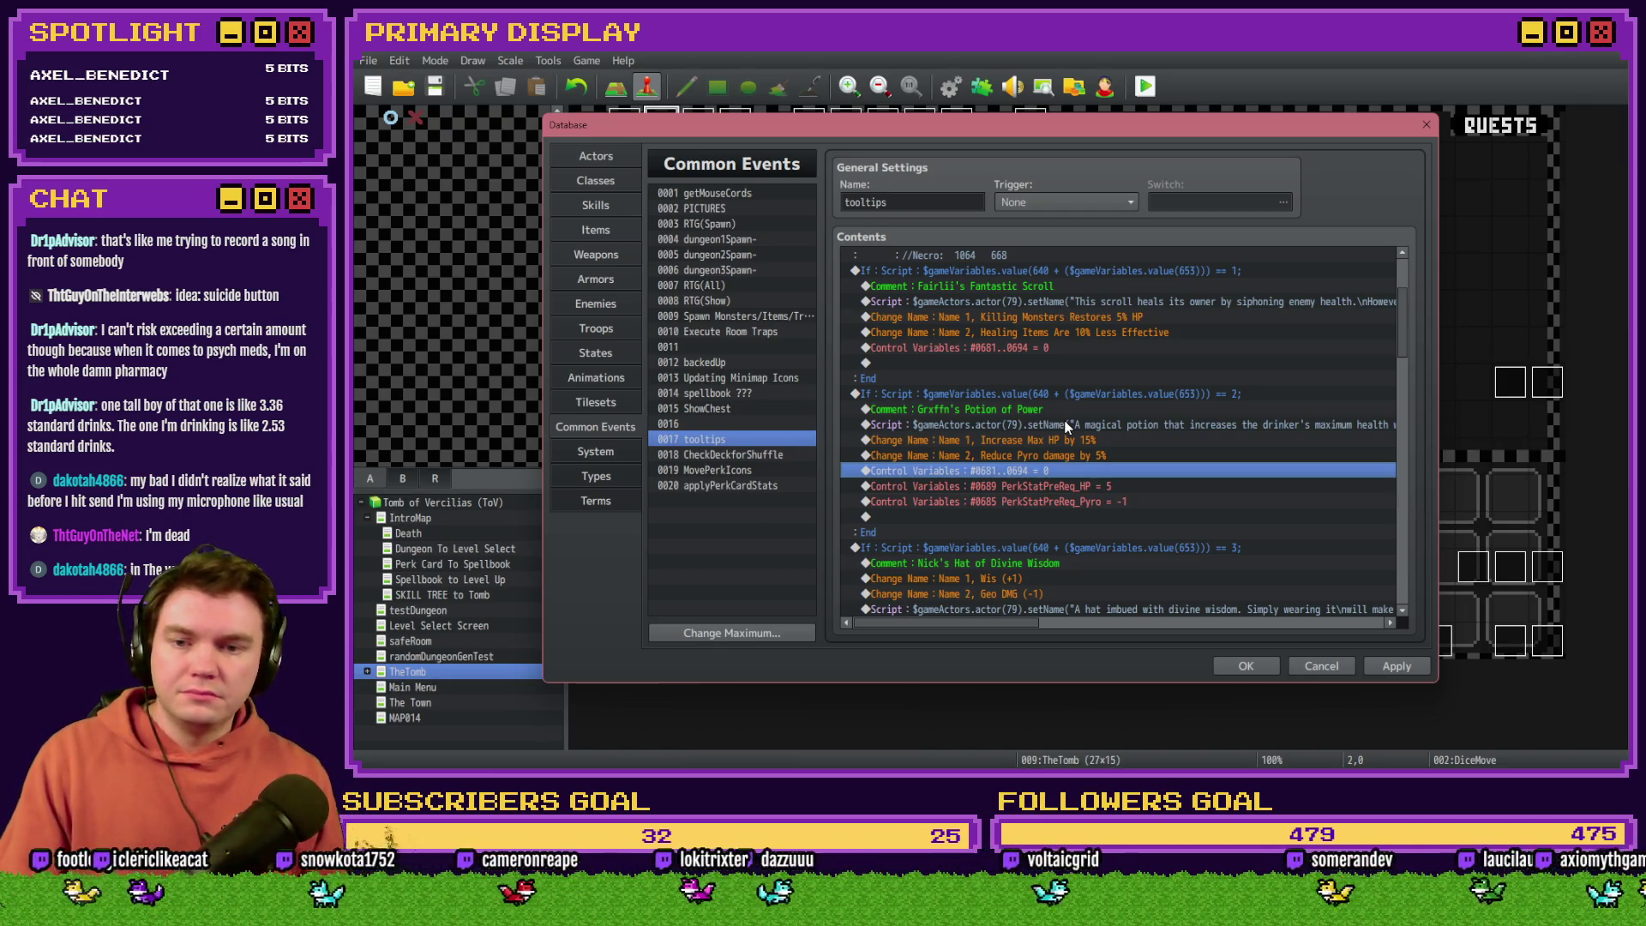
Step: Start inserting a Control Variables command at the PerkStatPreReq_HP line, then cancel without adding it
click(1051, 483)
key(Insert)
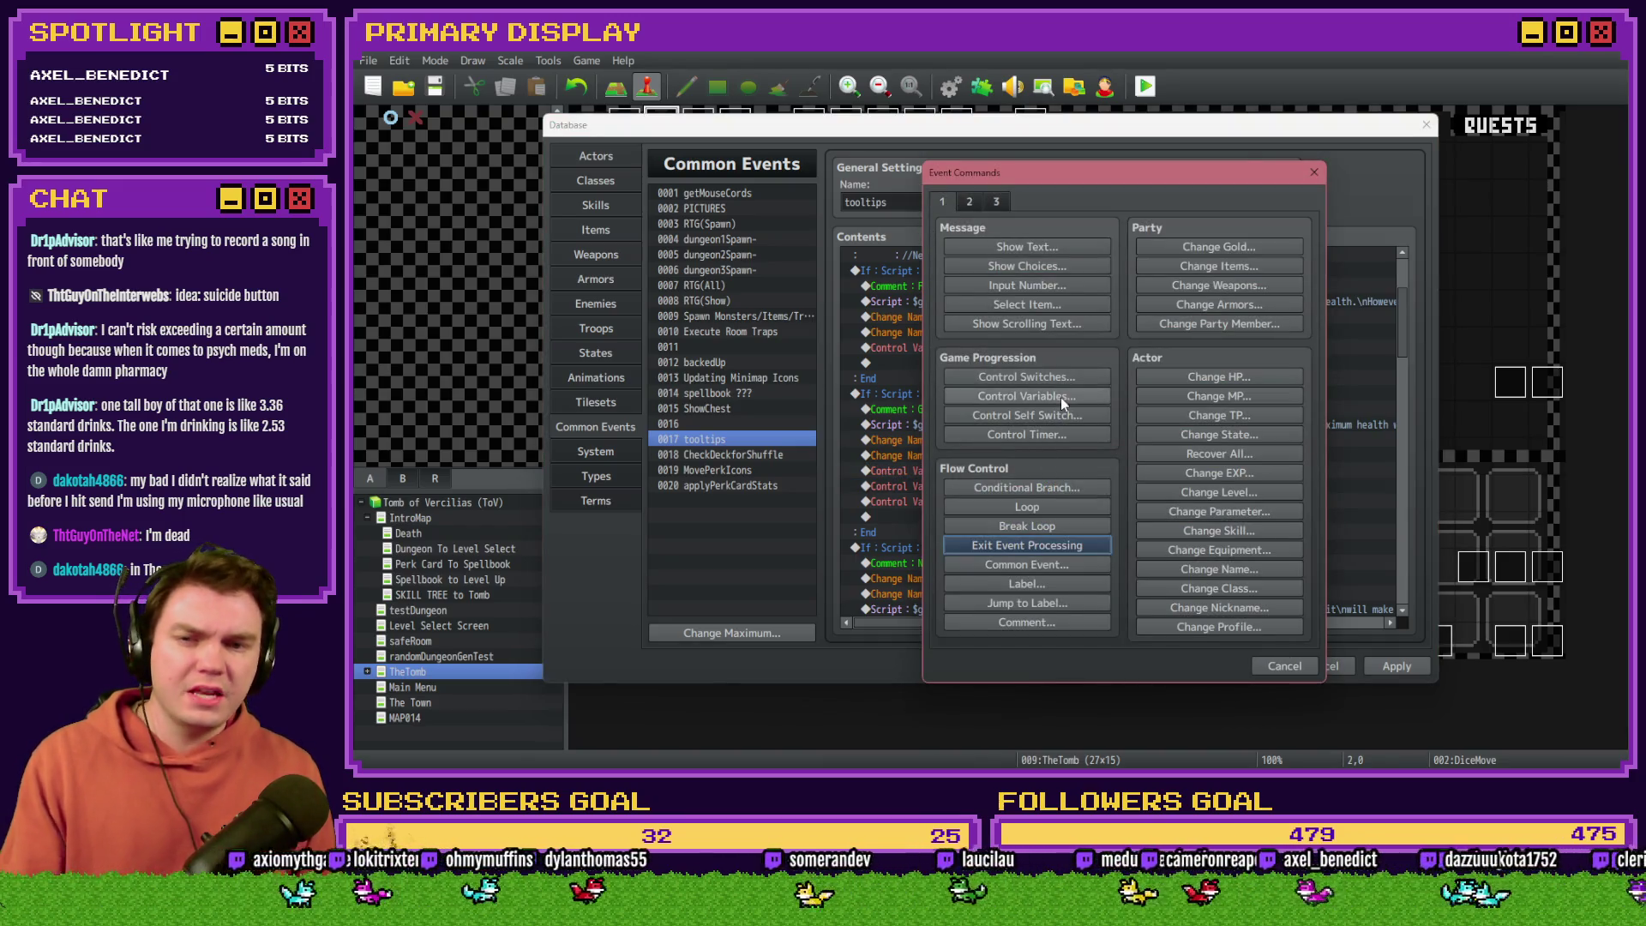
click(1061, 398)
click(1088, 325)
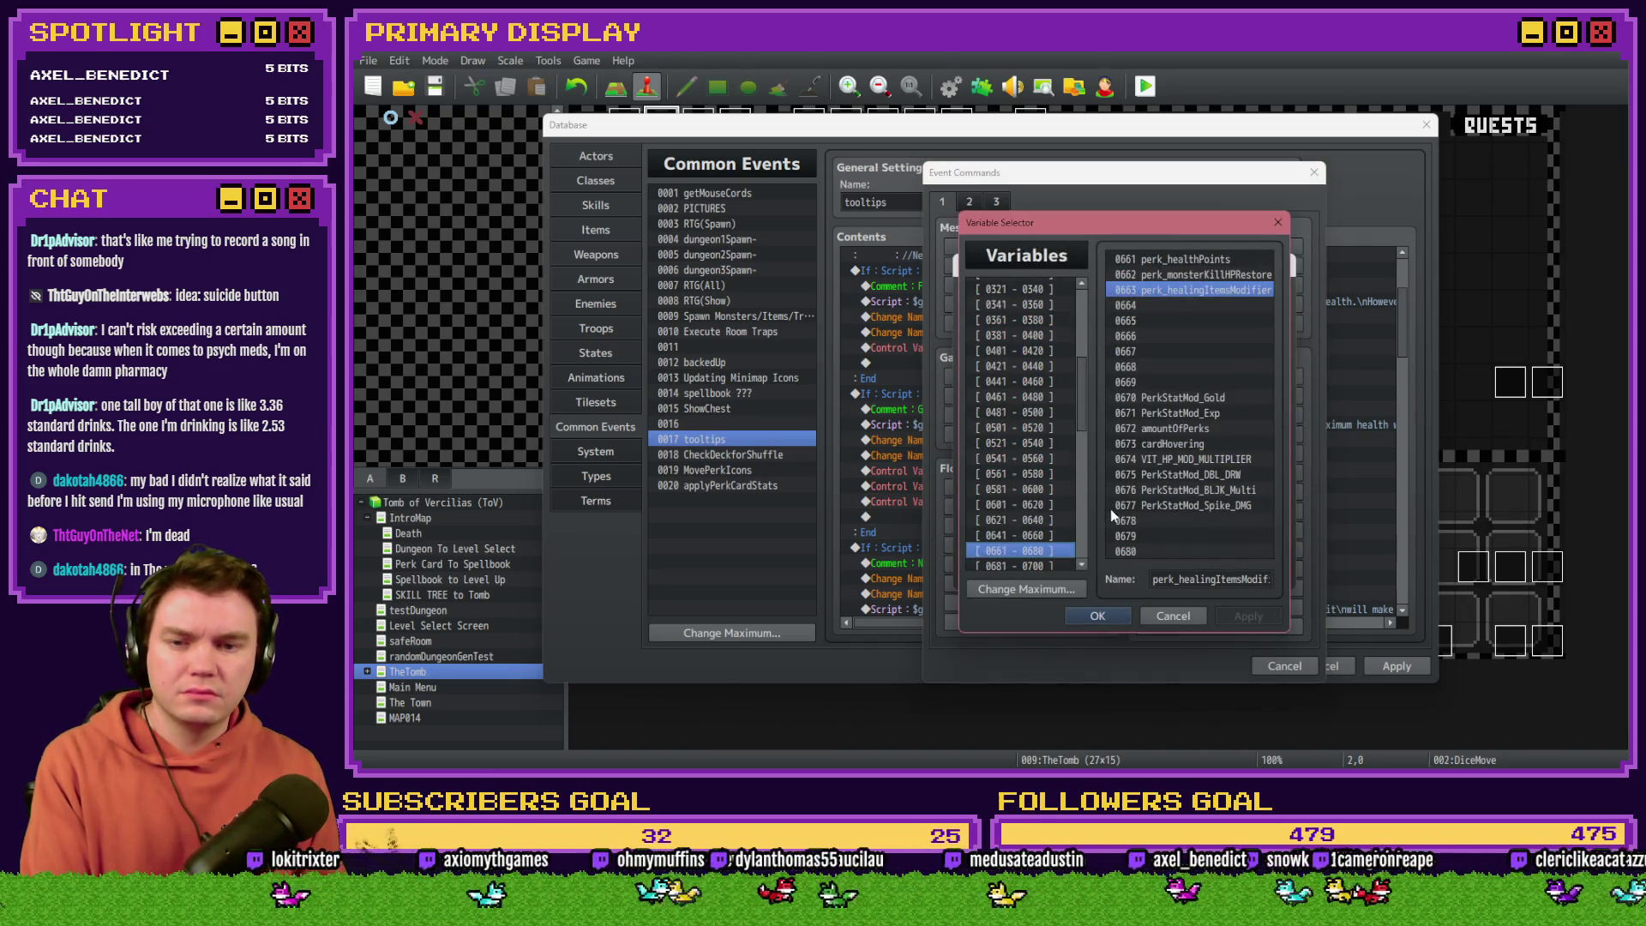
key(Down)
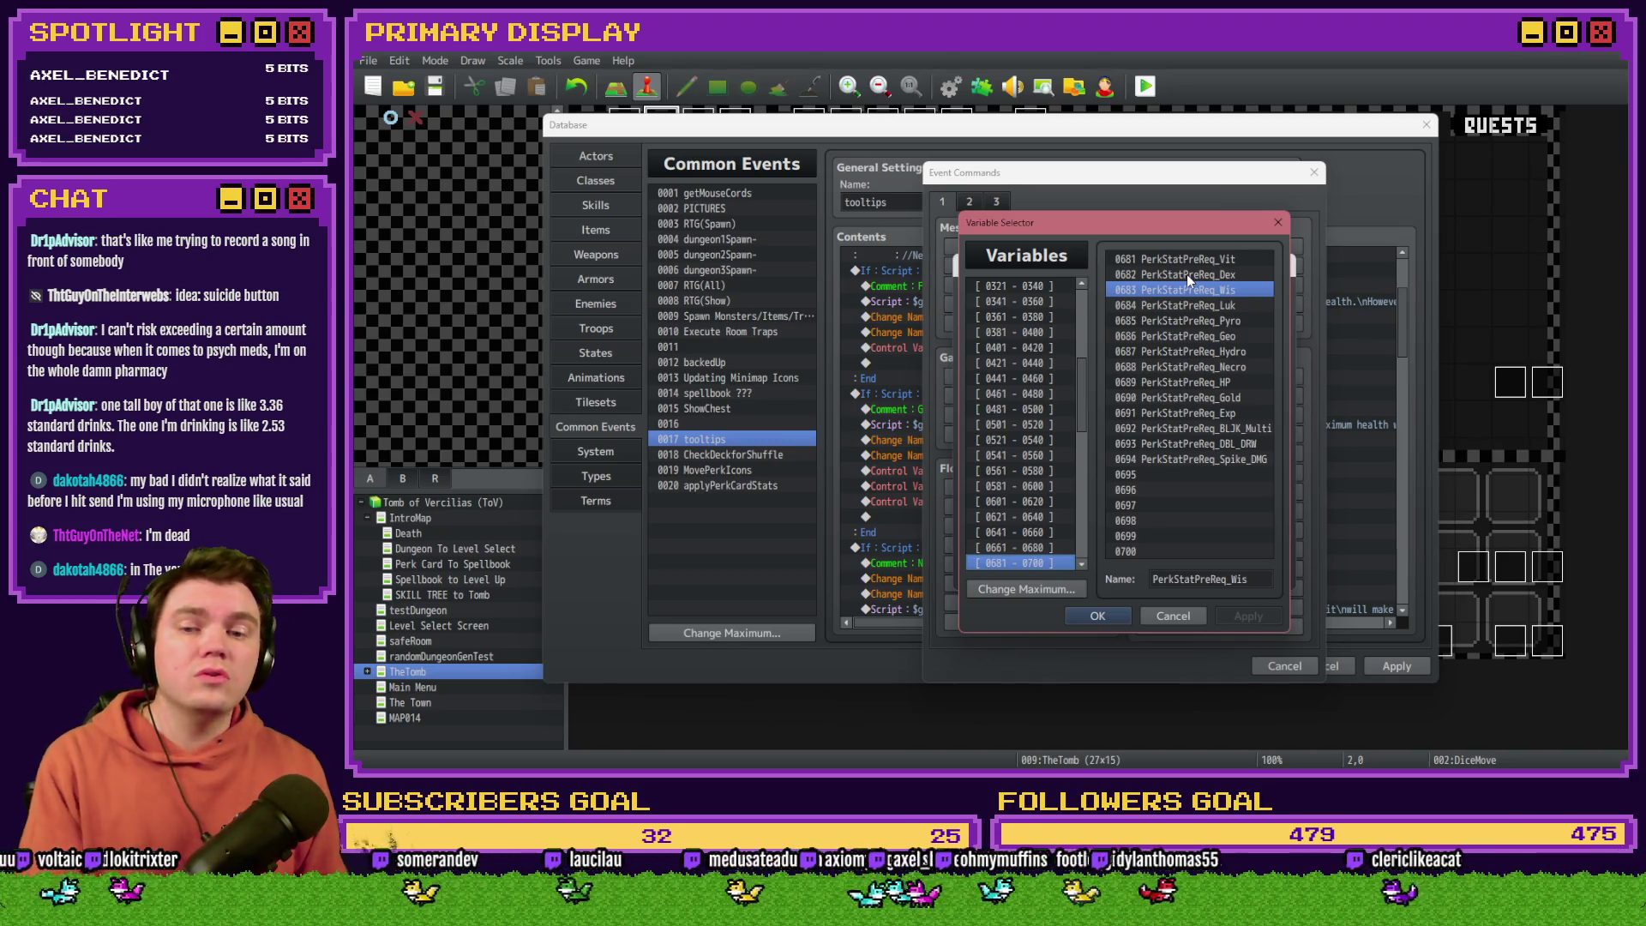
key(Down)
key(Down)
key(Return)
key(Return)
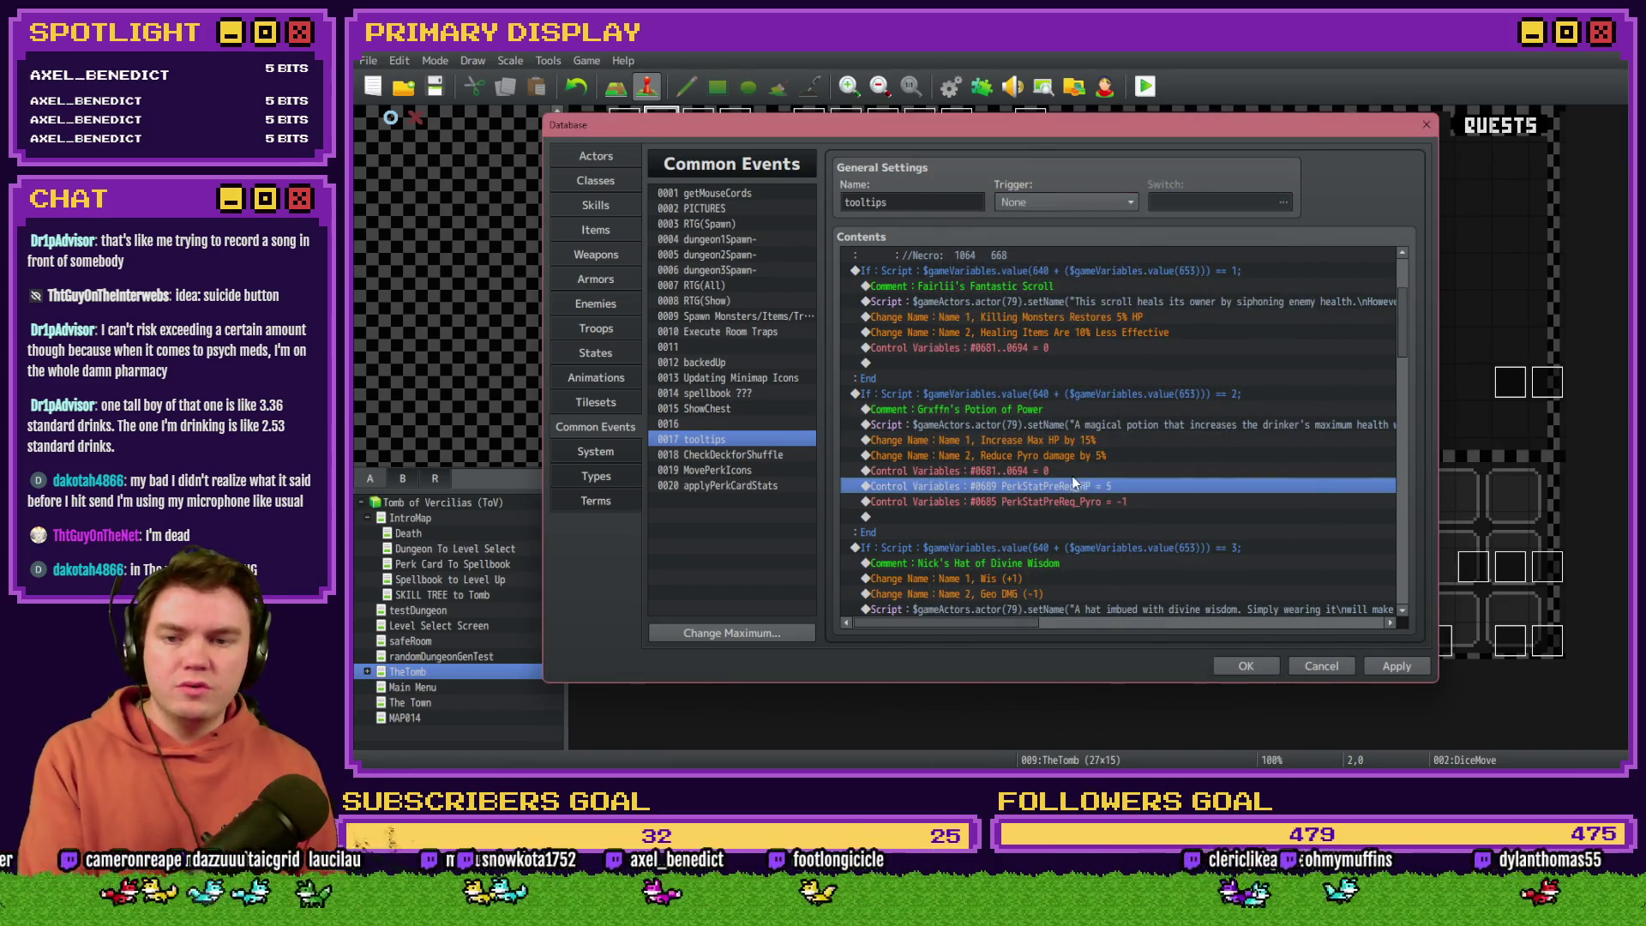
Step: Delete the variable reset and PerkStatPreReq Control Variables lines from both blocks and apply
click(1068, 470)
click(1058, 346)
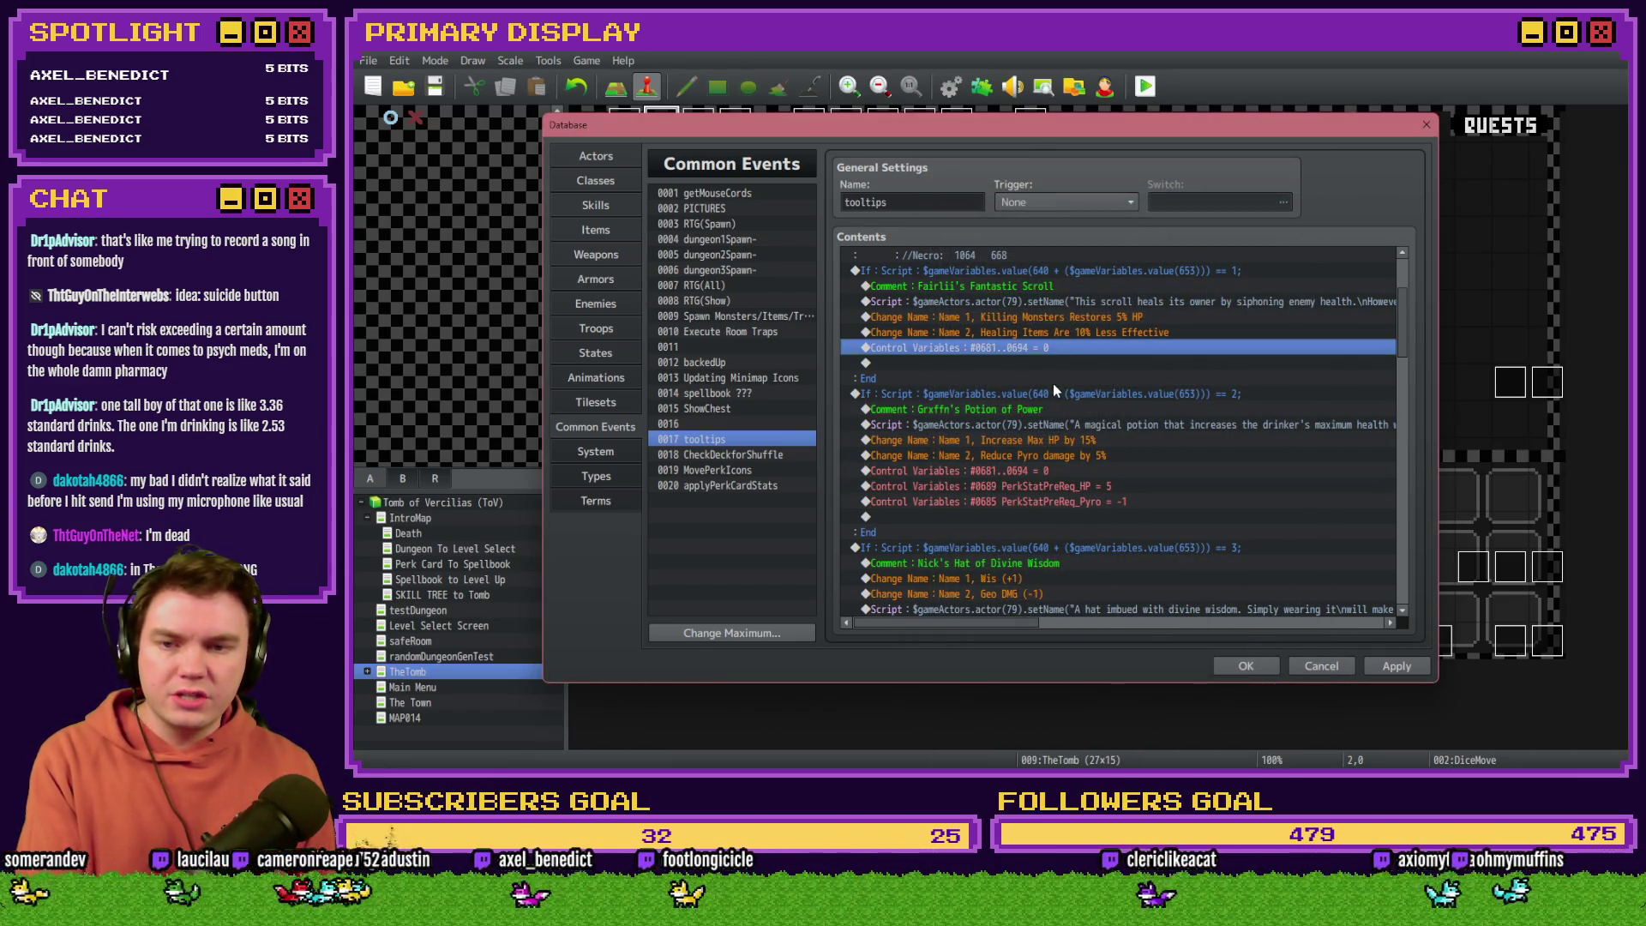
key(Delete)
click(1046, 455)
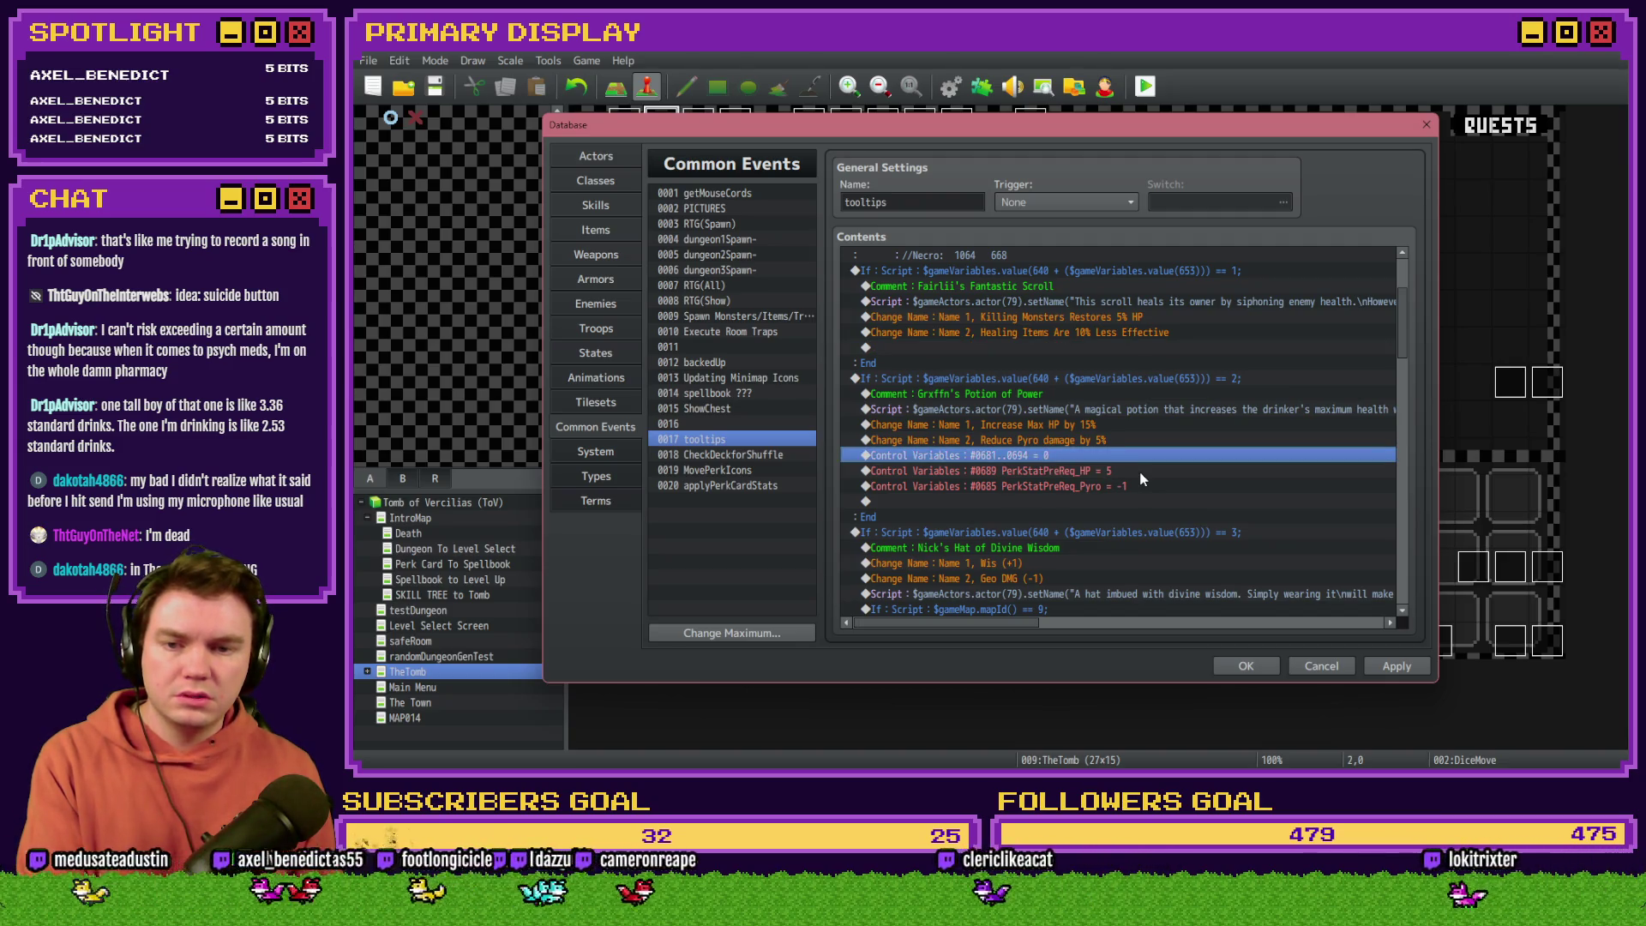
key(Delete)
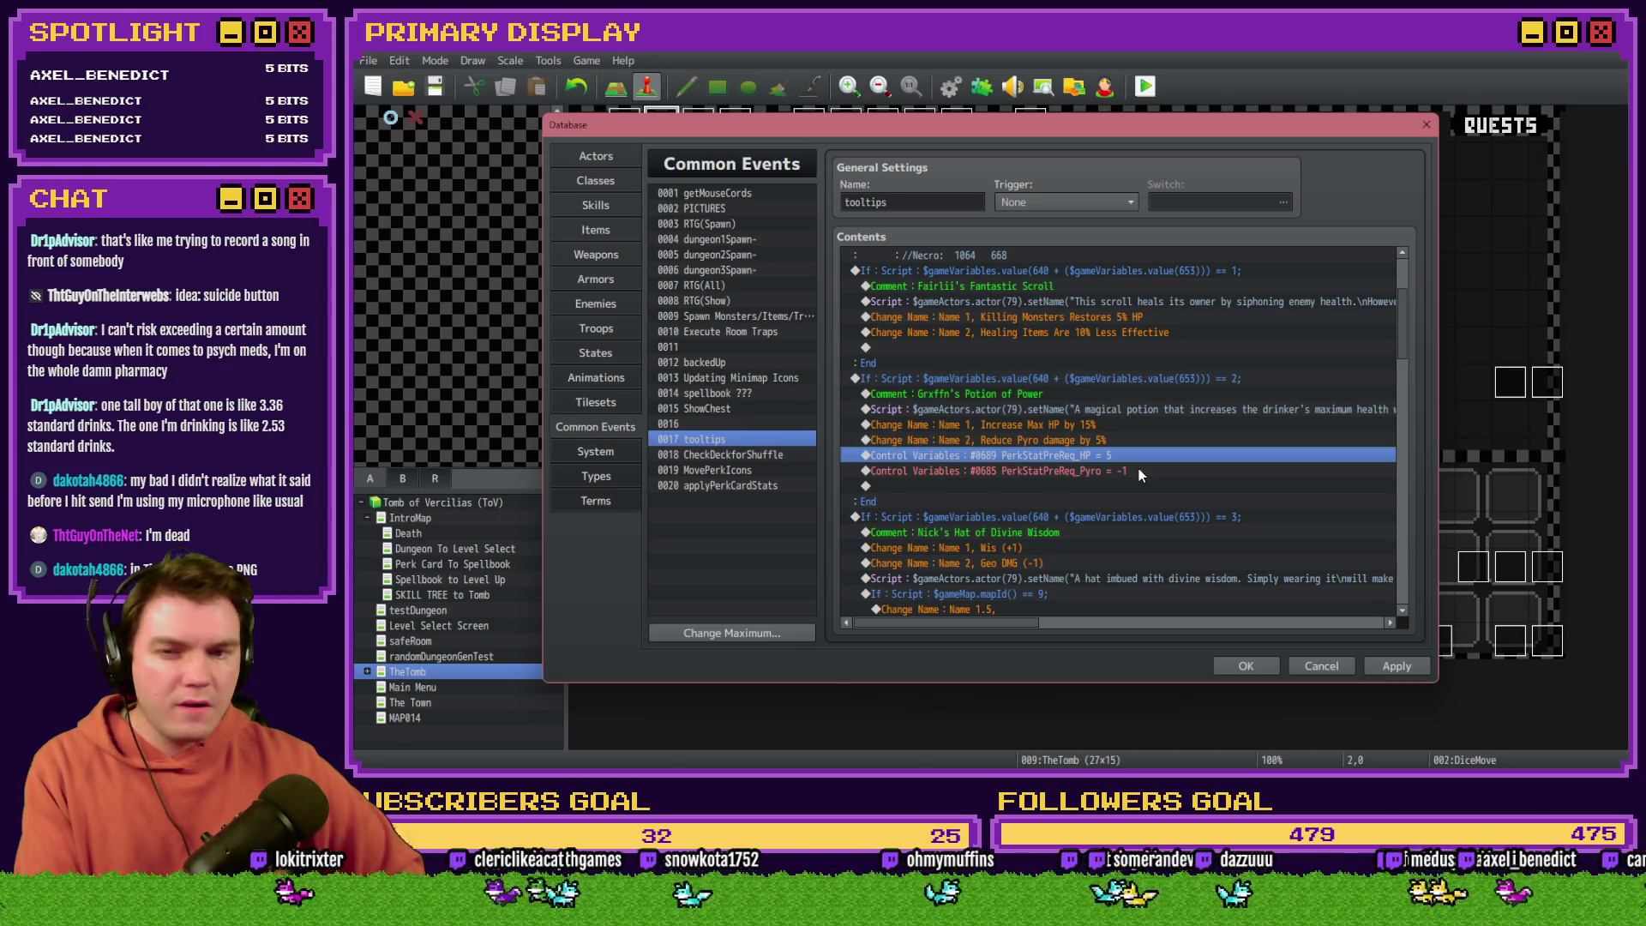
key(Delete)
key(Delete)
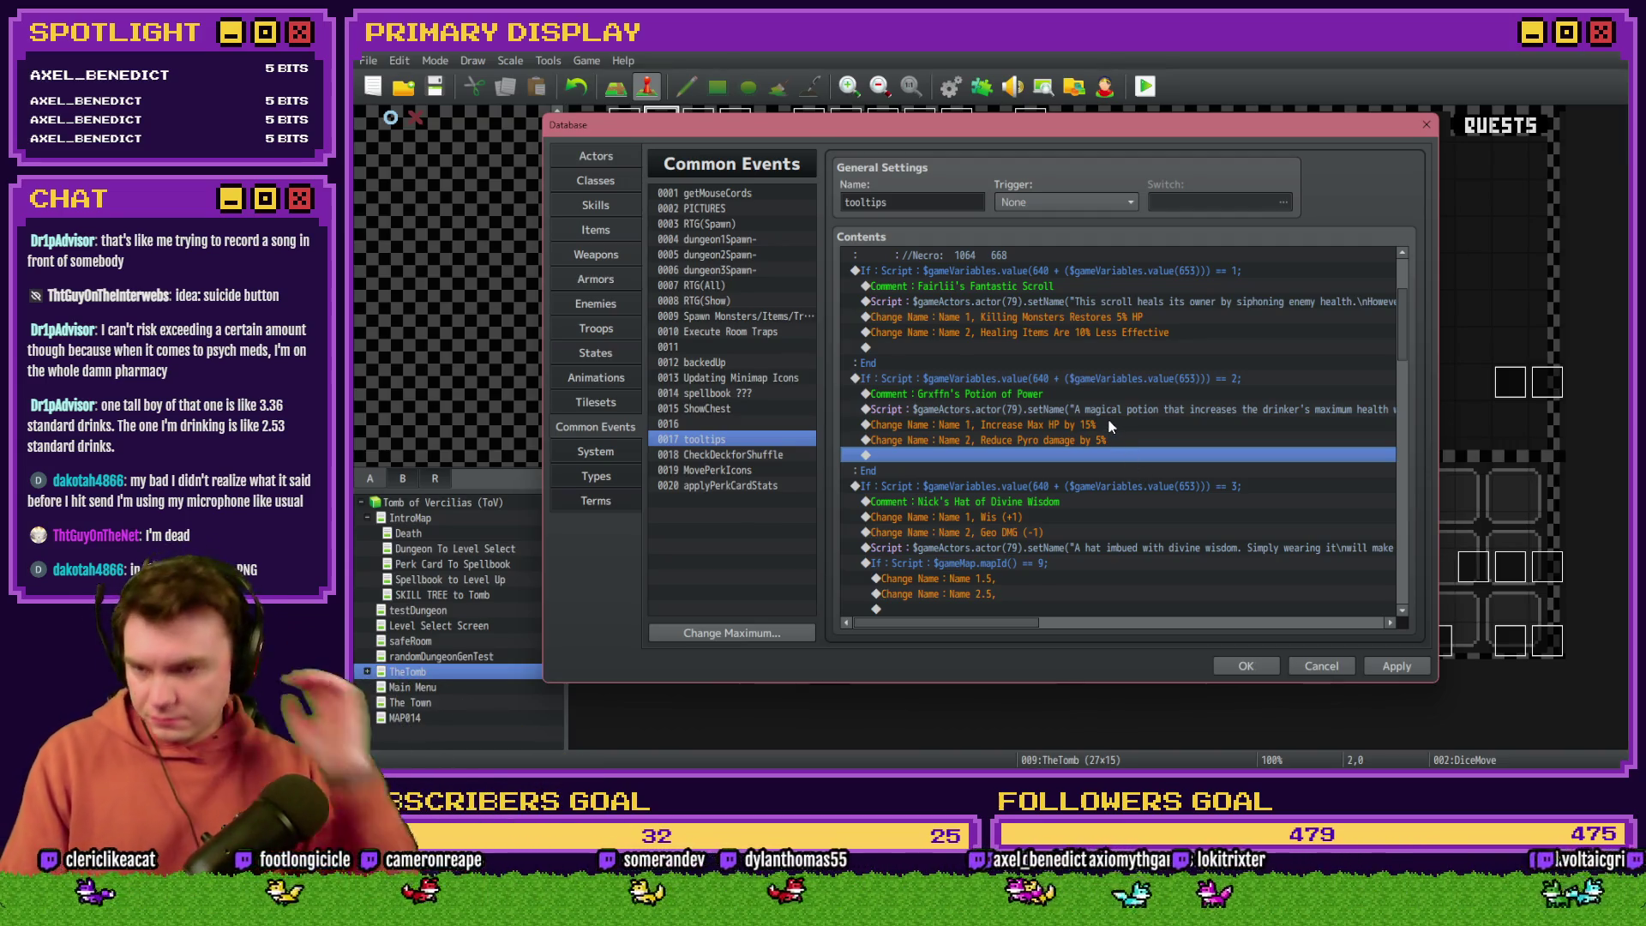
click(1392, 666)
Step: Duplicate the card 1 If block in applyPerkCardStats and change its condition to cardSelected = 2
click(1239, 665)
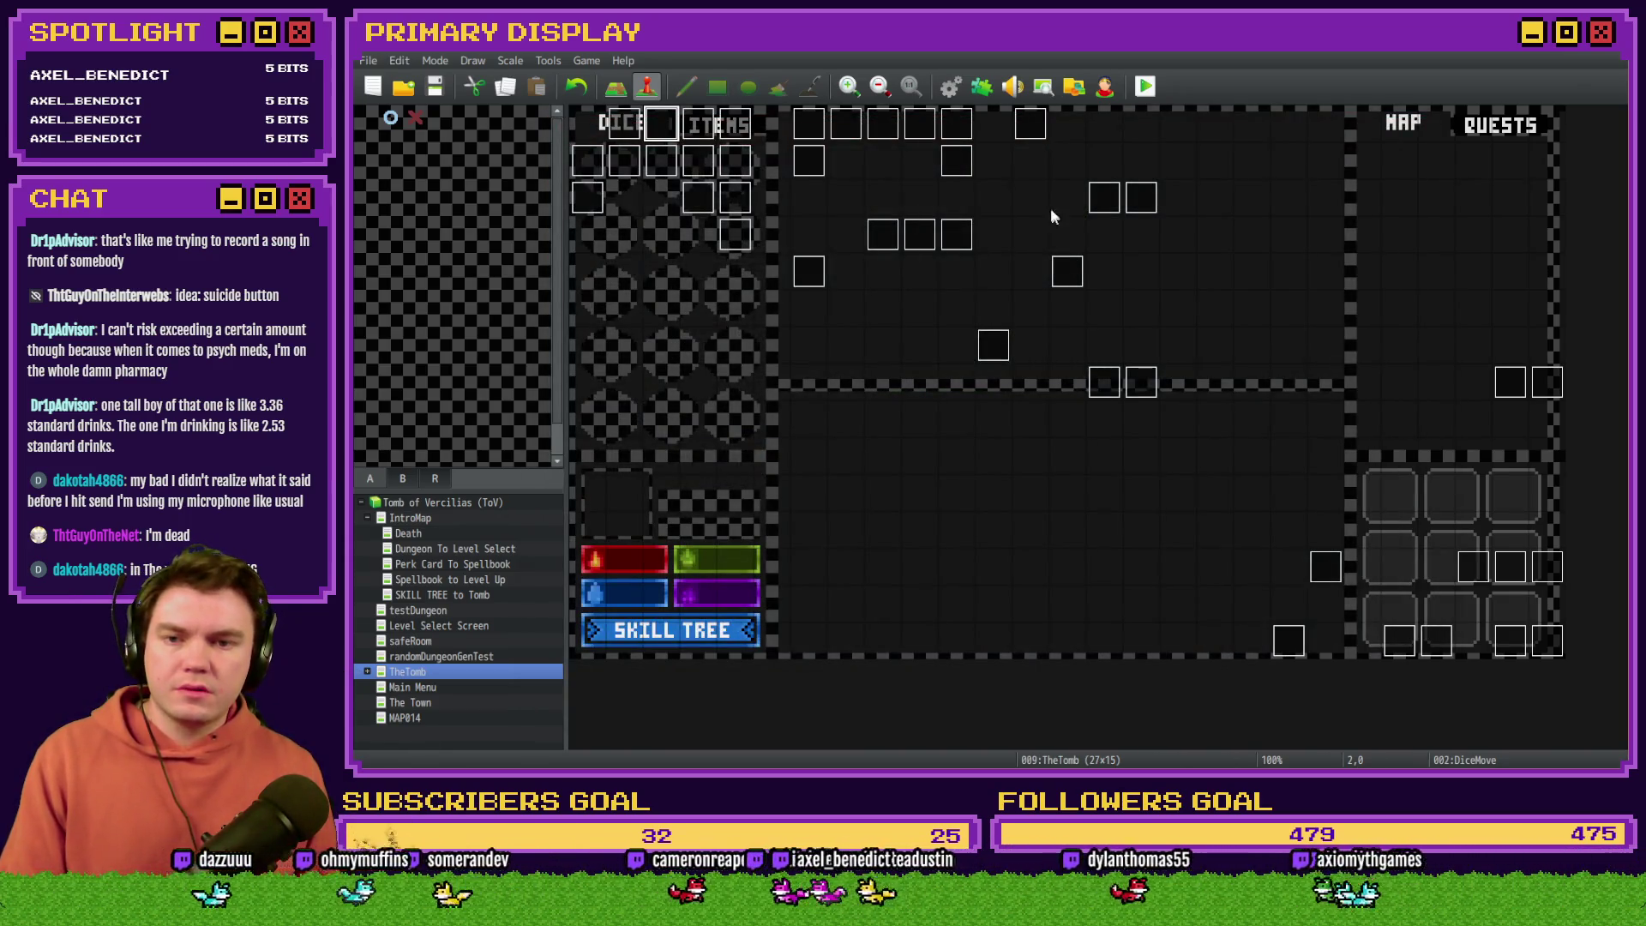
click(951, 86)
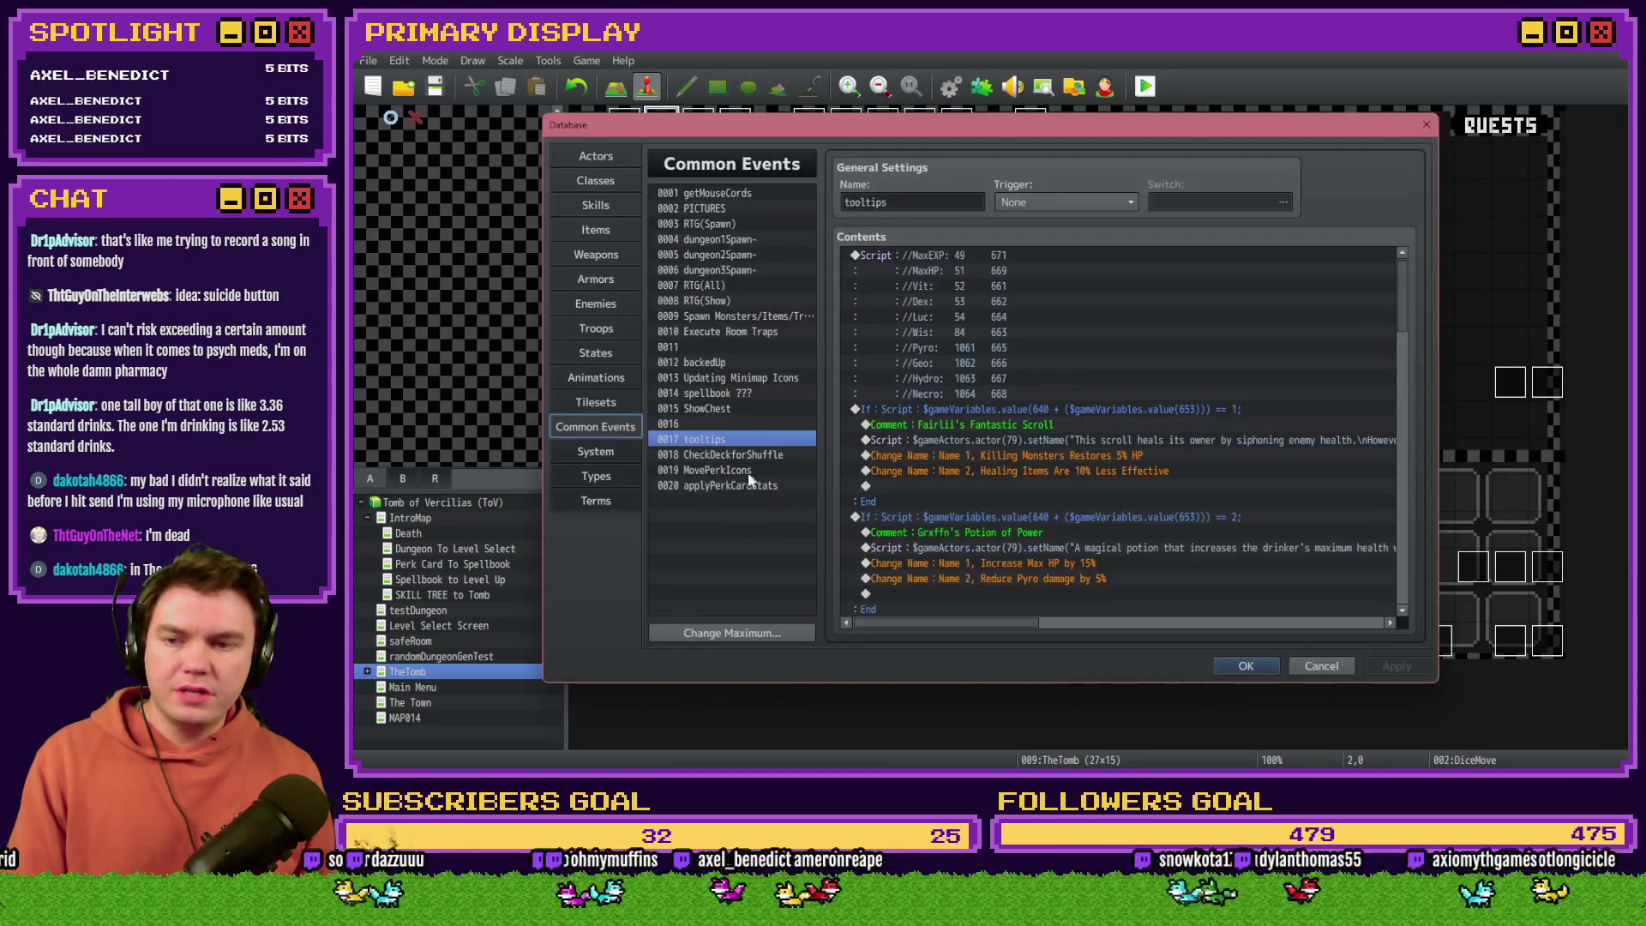
click(716, 484)
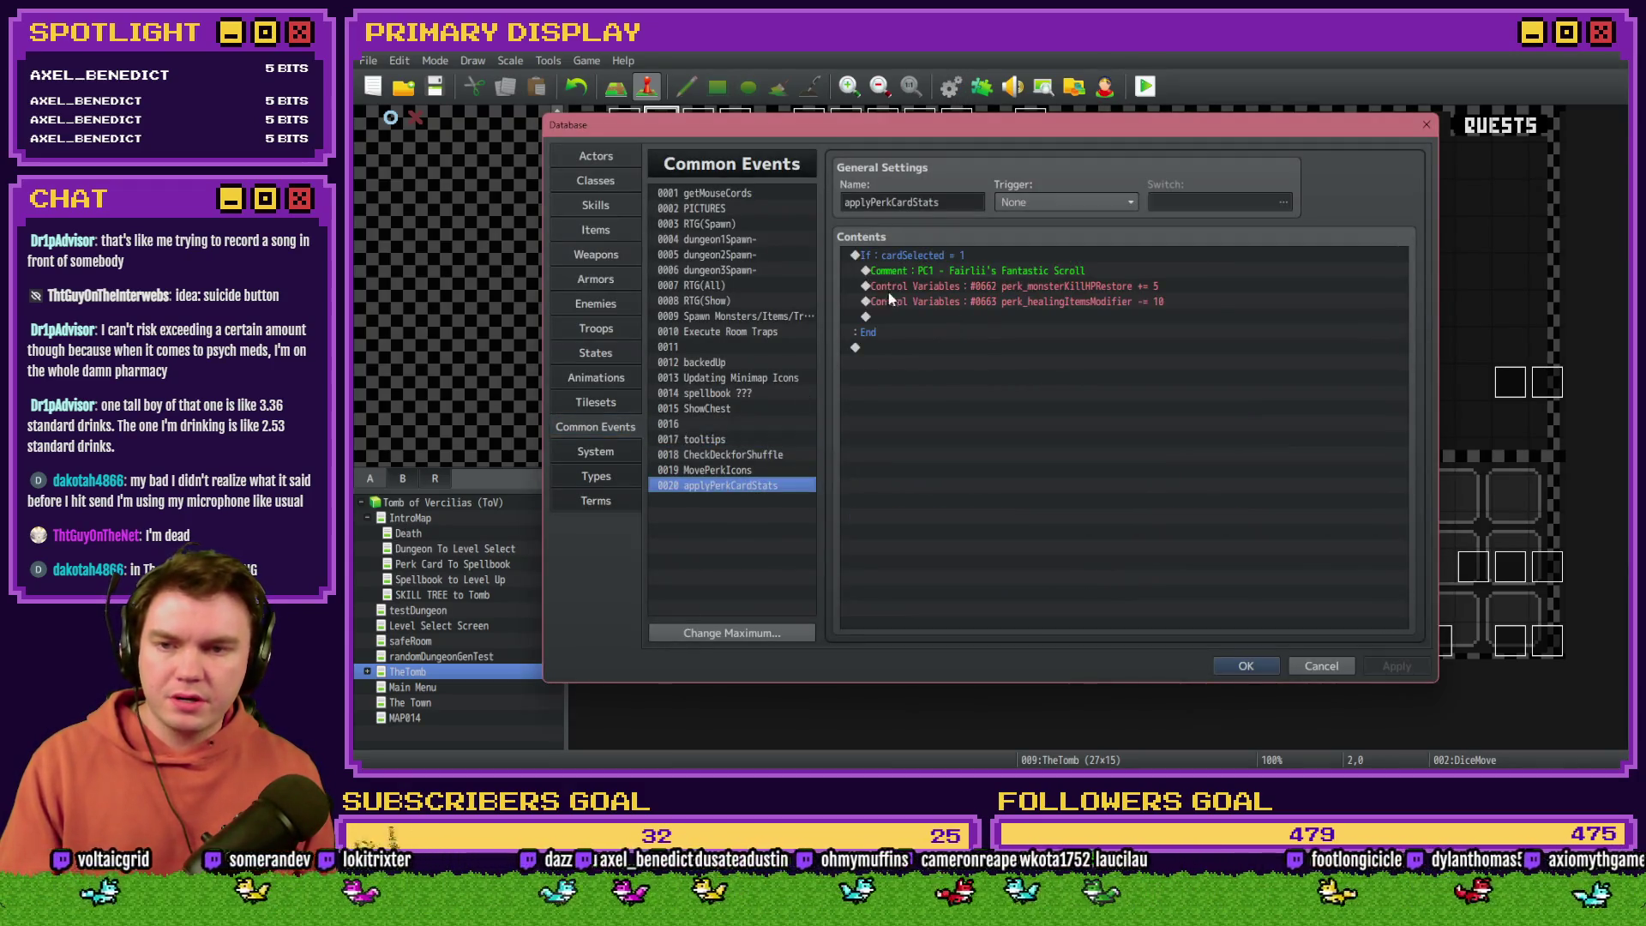
click(950, 254)
key(ctrl+c)
key(ctrl+v)
double_click(1029, 348)
text(2)
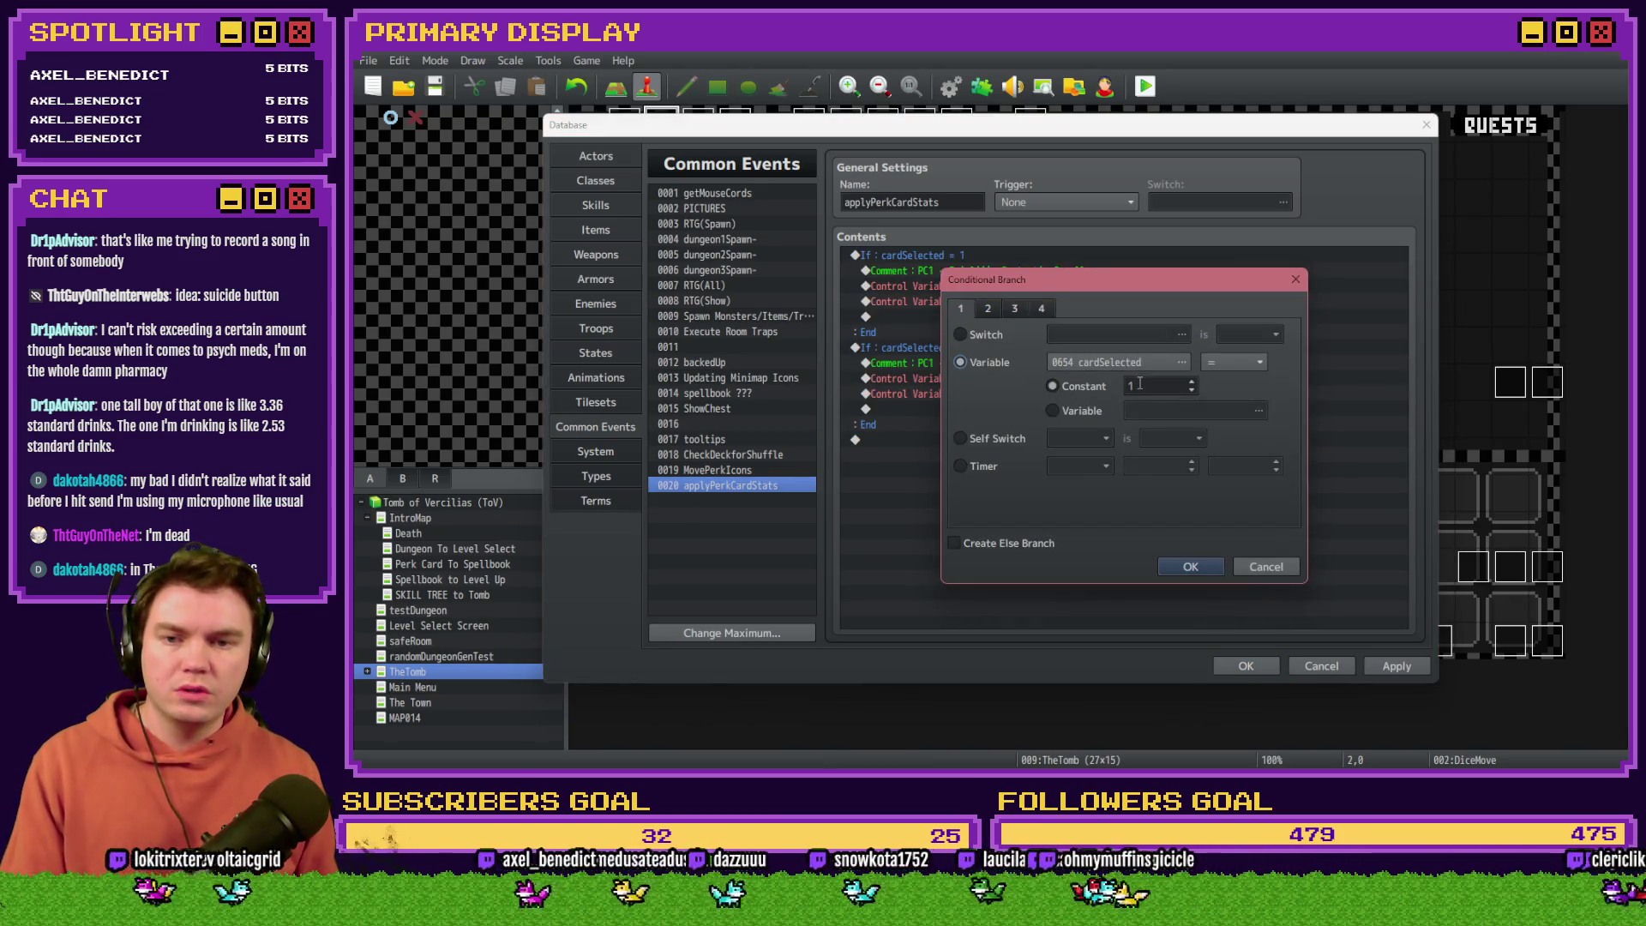
key(Return)
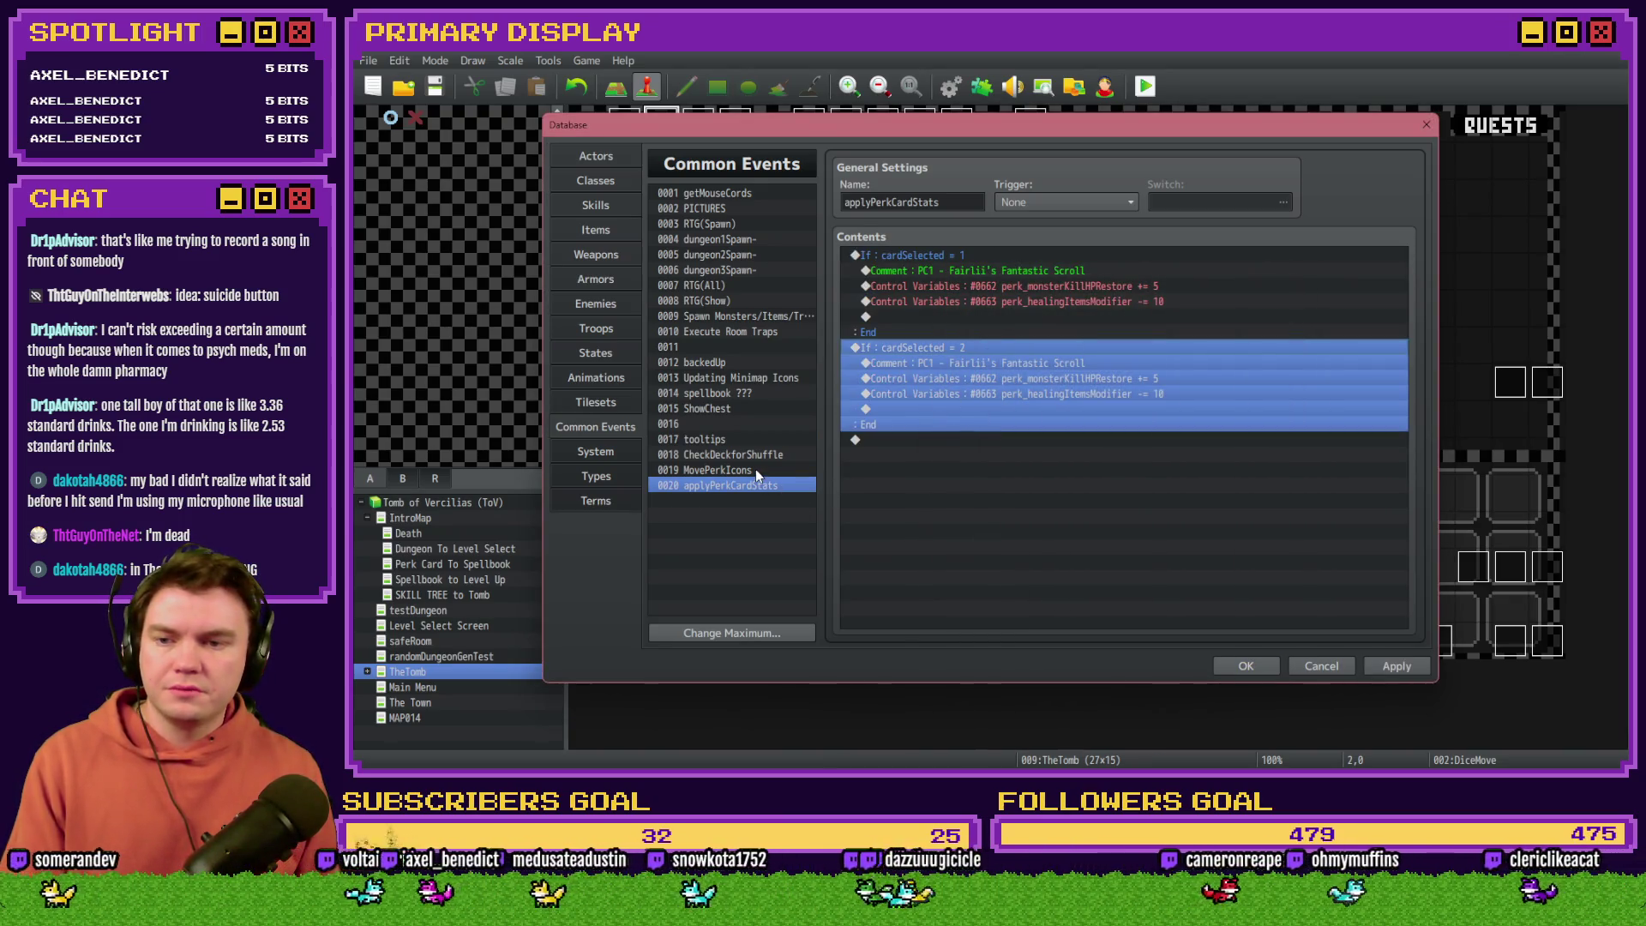
Step: Change the duplicated block's comment to PC2 Grxffn's Potion of Power and apply
click(712, 439)
double_click(1005, 532)
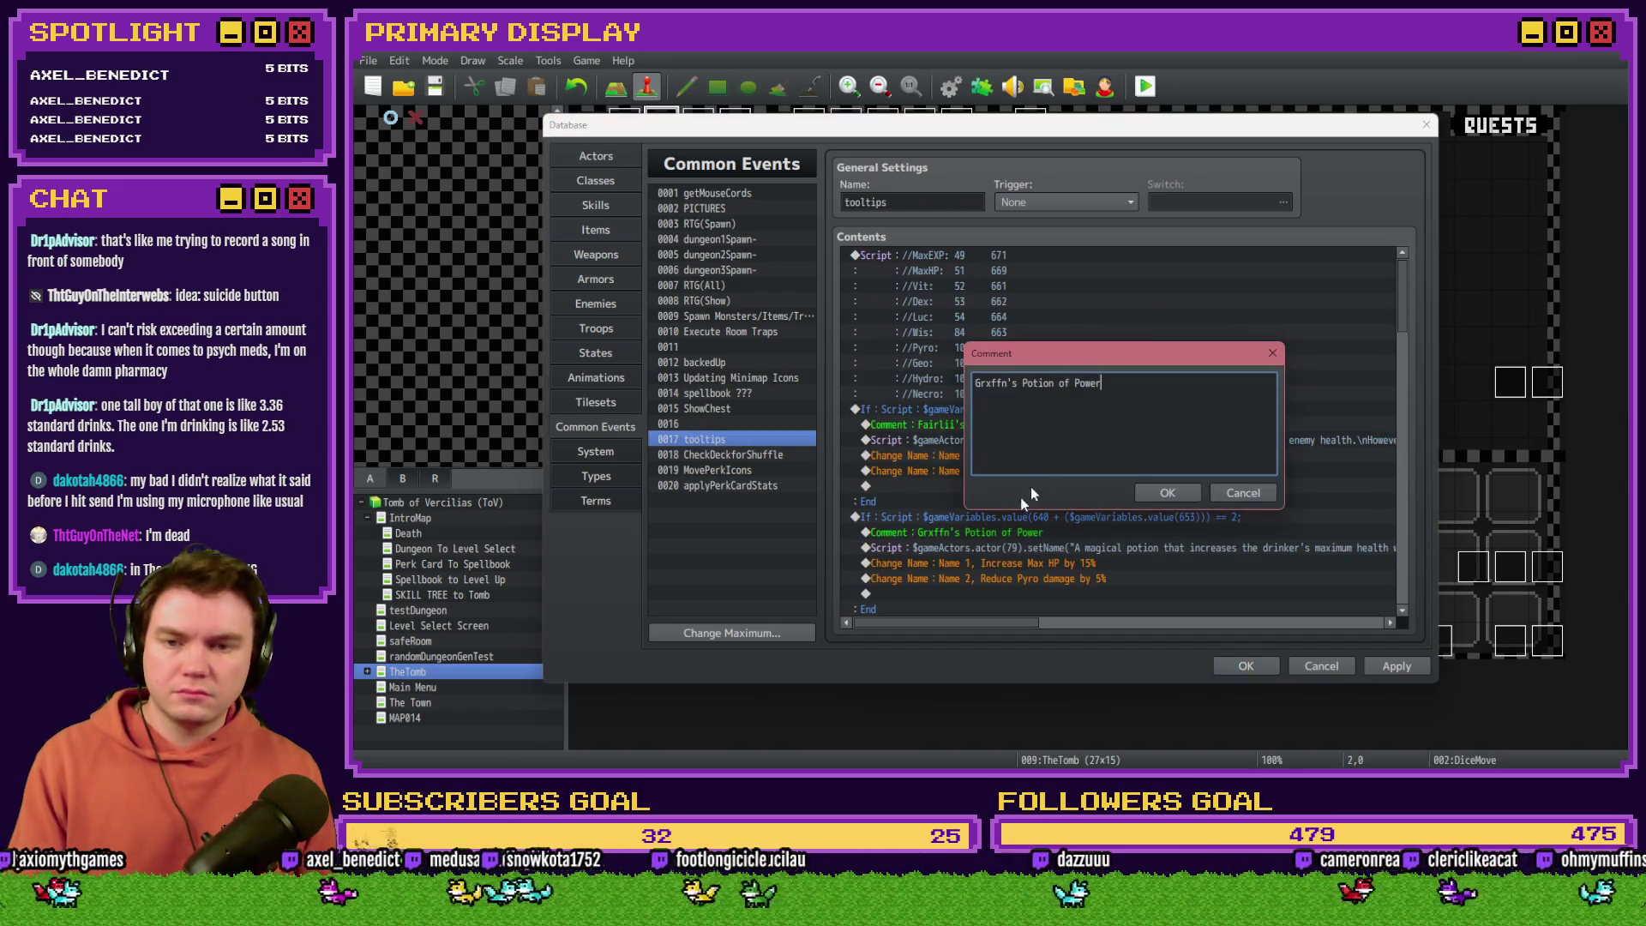
click(1223, 504)
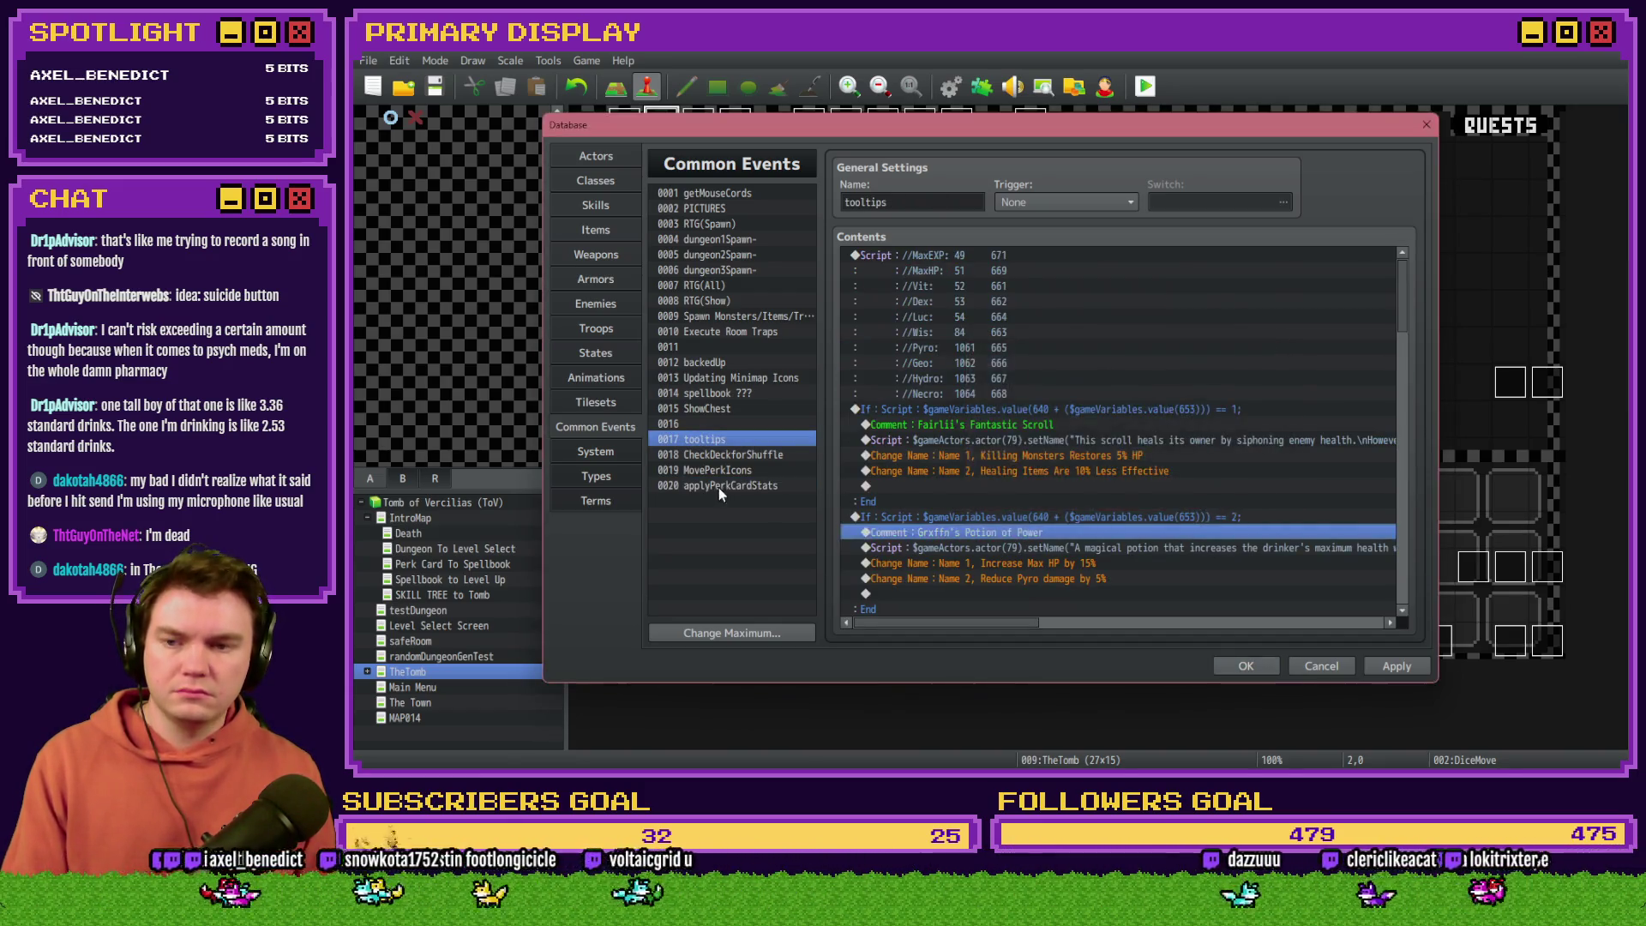
click(718, 485)
double_click(1026, 365)
drag(1000, 382, 1144, 382)
key(ctrl+v)
click(992, 383)
key(BackSpace)
text(2)
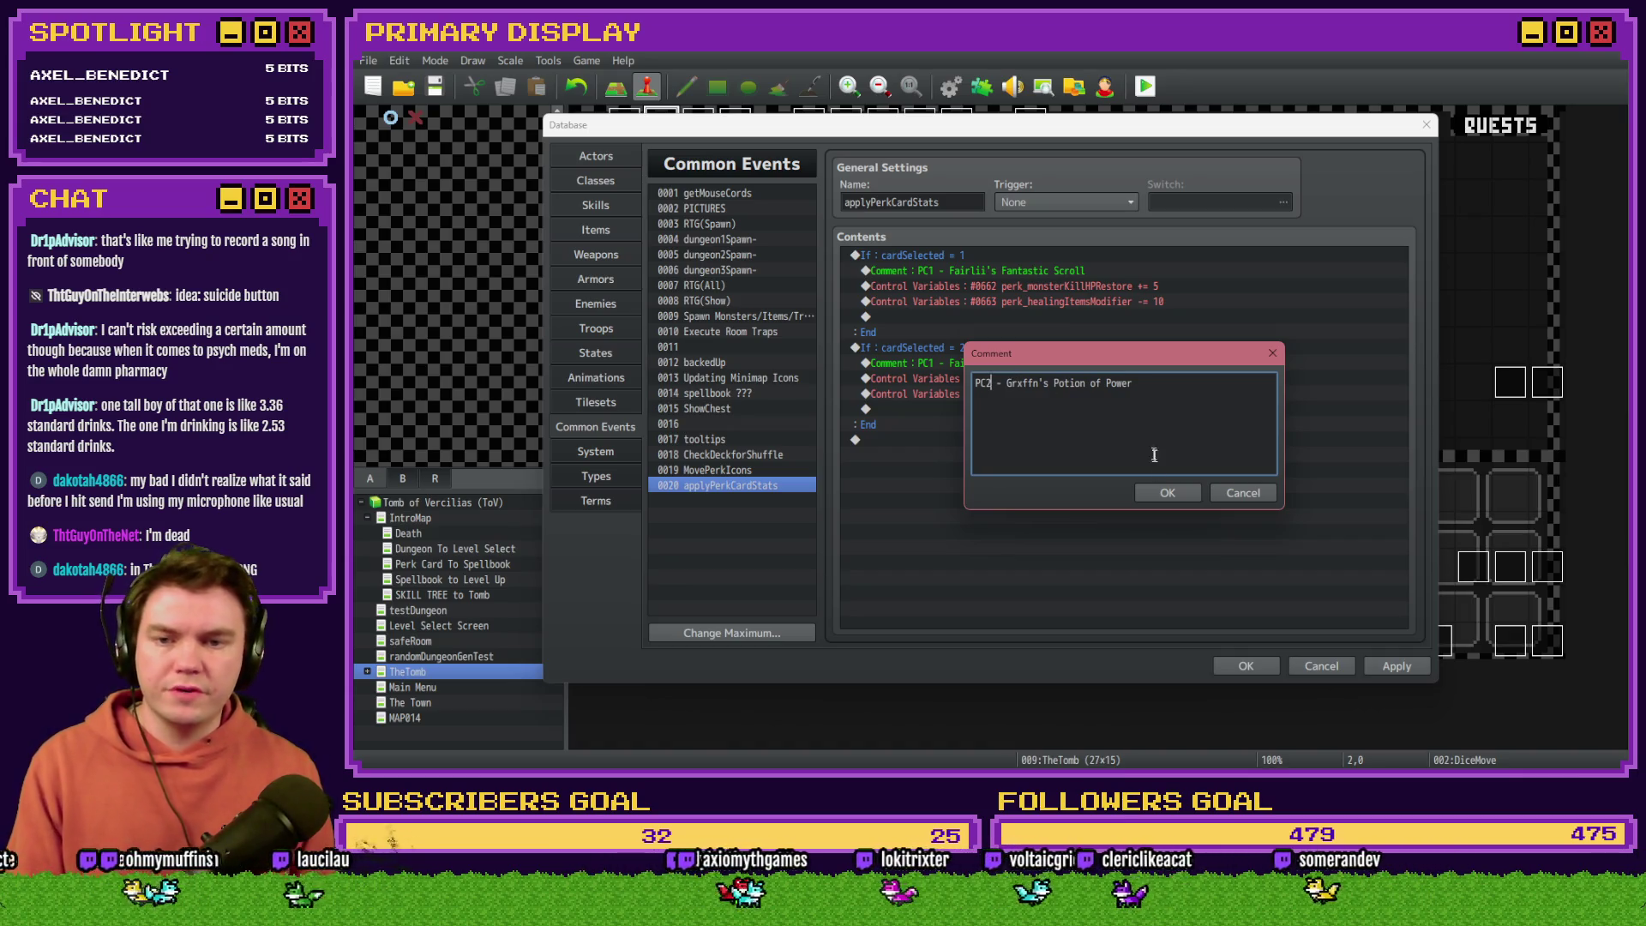
click(1158, 492)
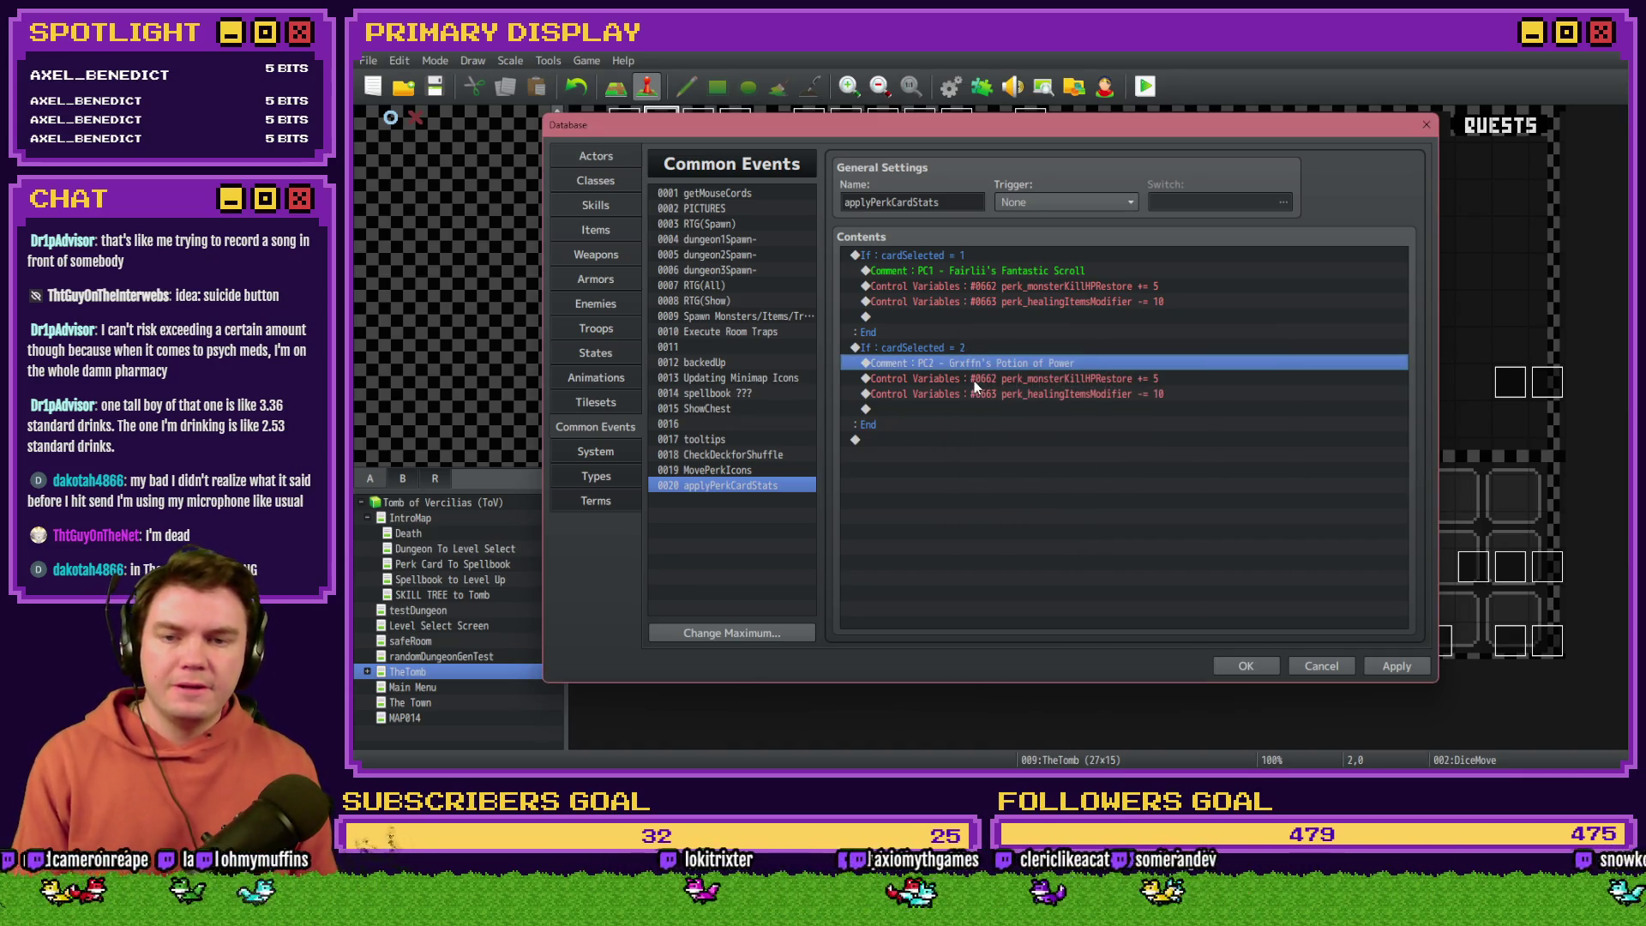
click(1406, 666)
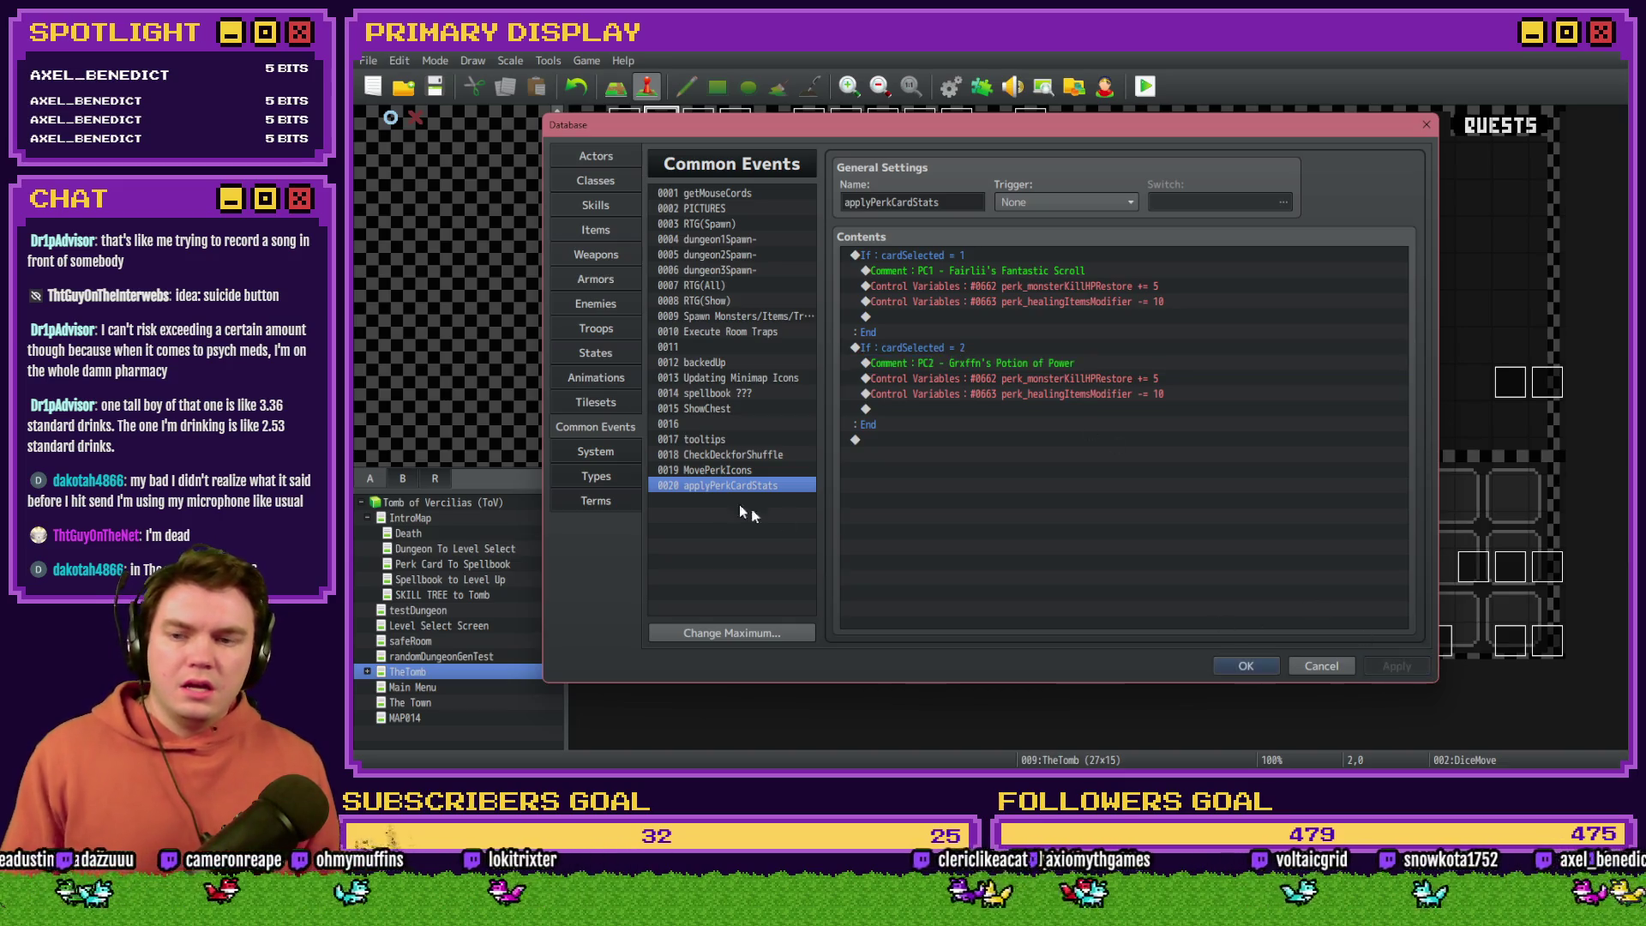
Step: Retarget the card 2 first Control Variables line to #0661, renamed perk_healthPoints(%)
click(738, 440)
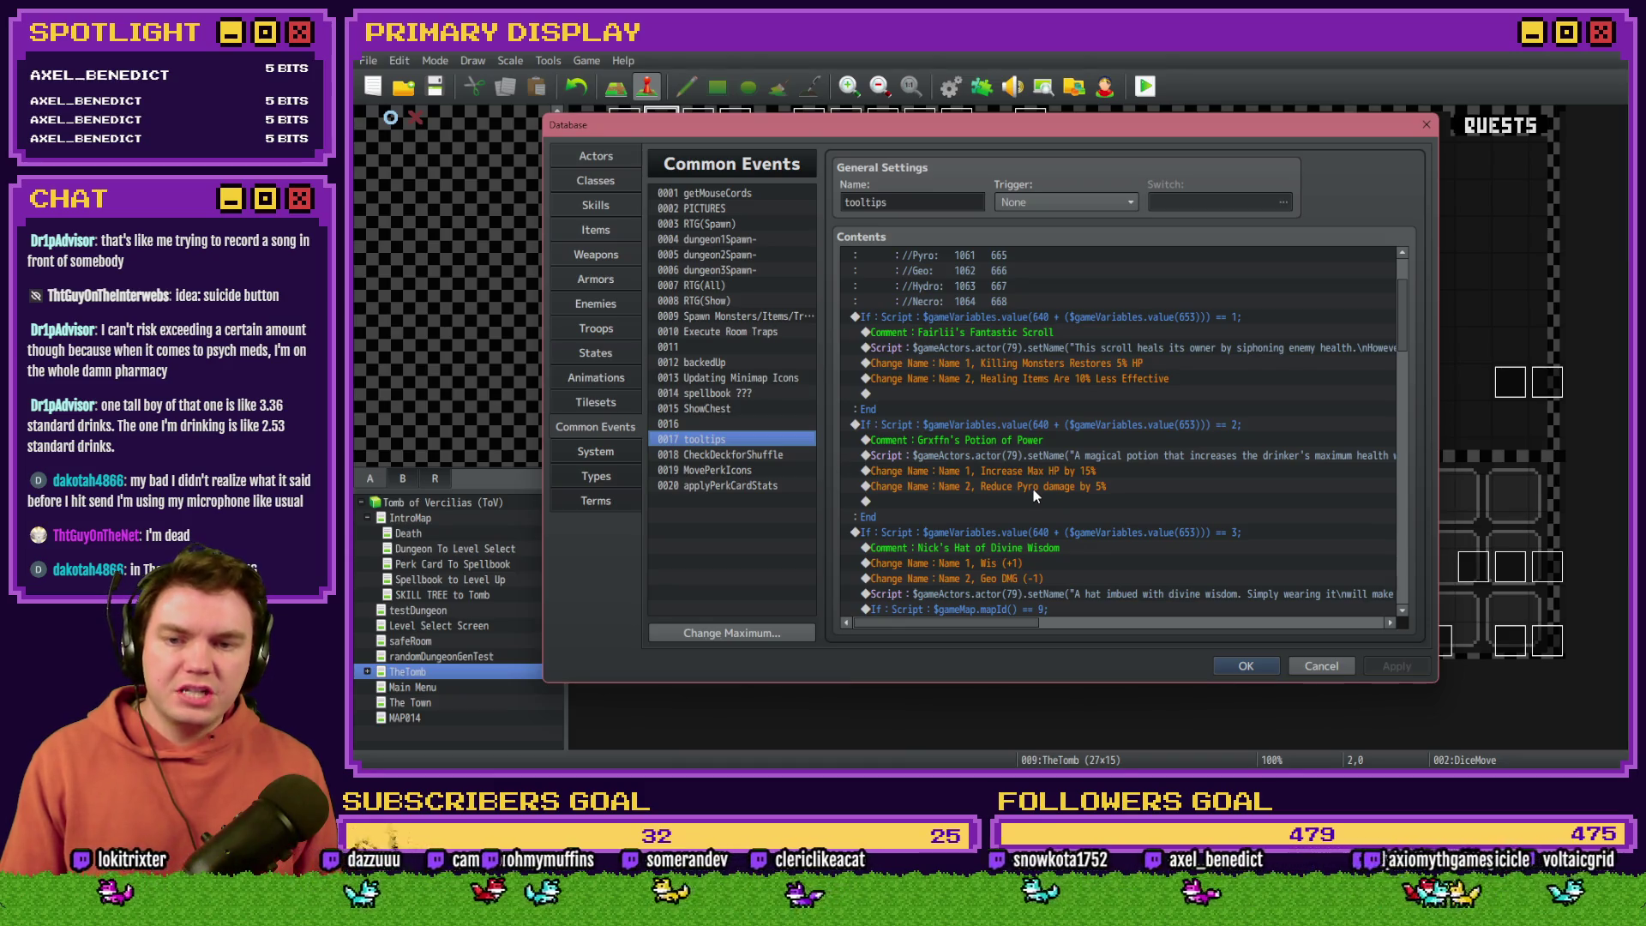
click(758, 486)
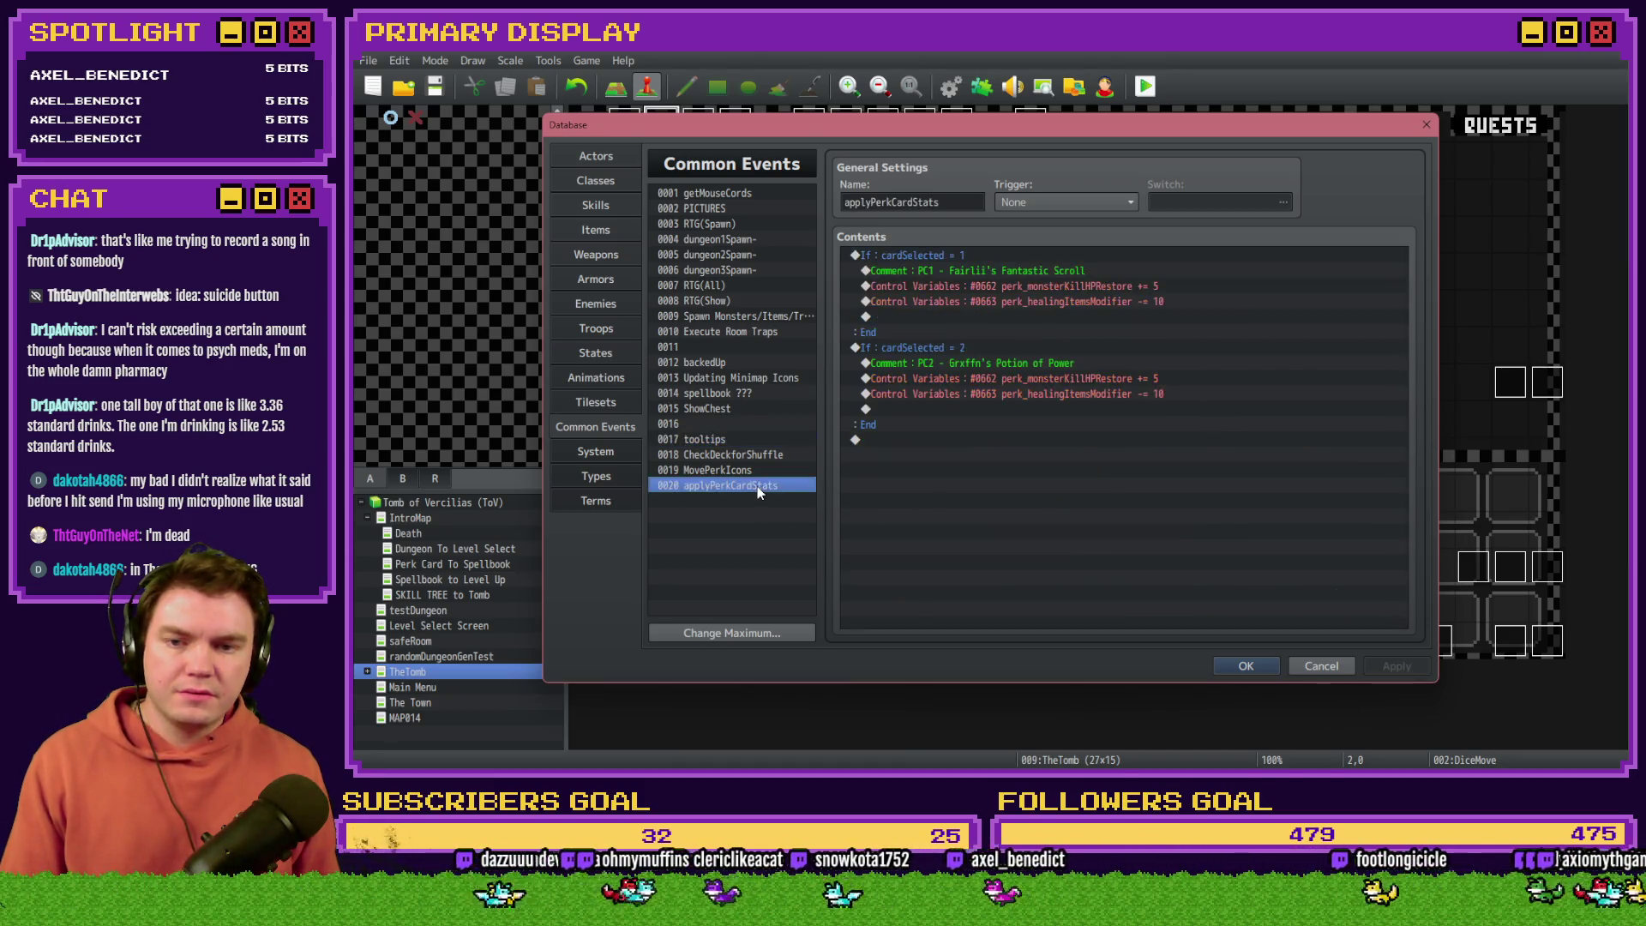
double_click(997, 378)
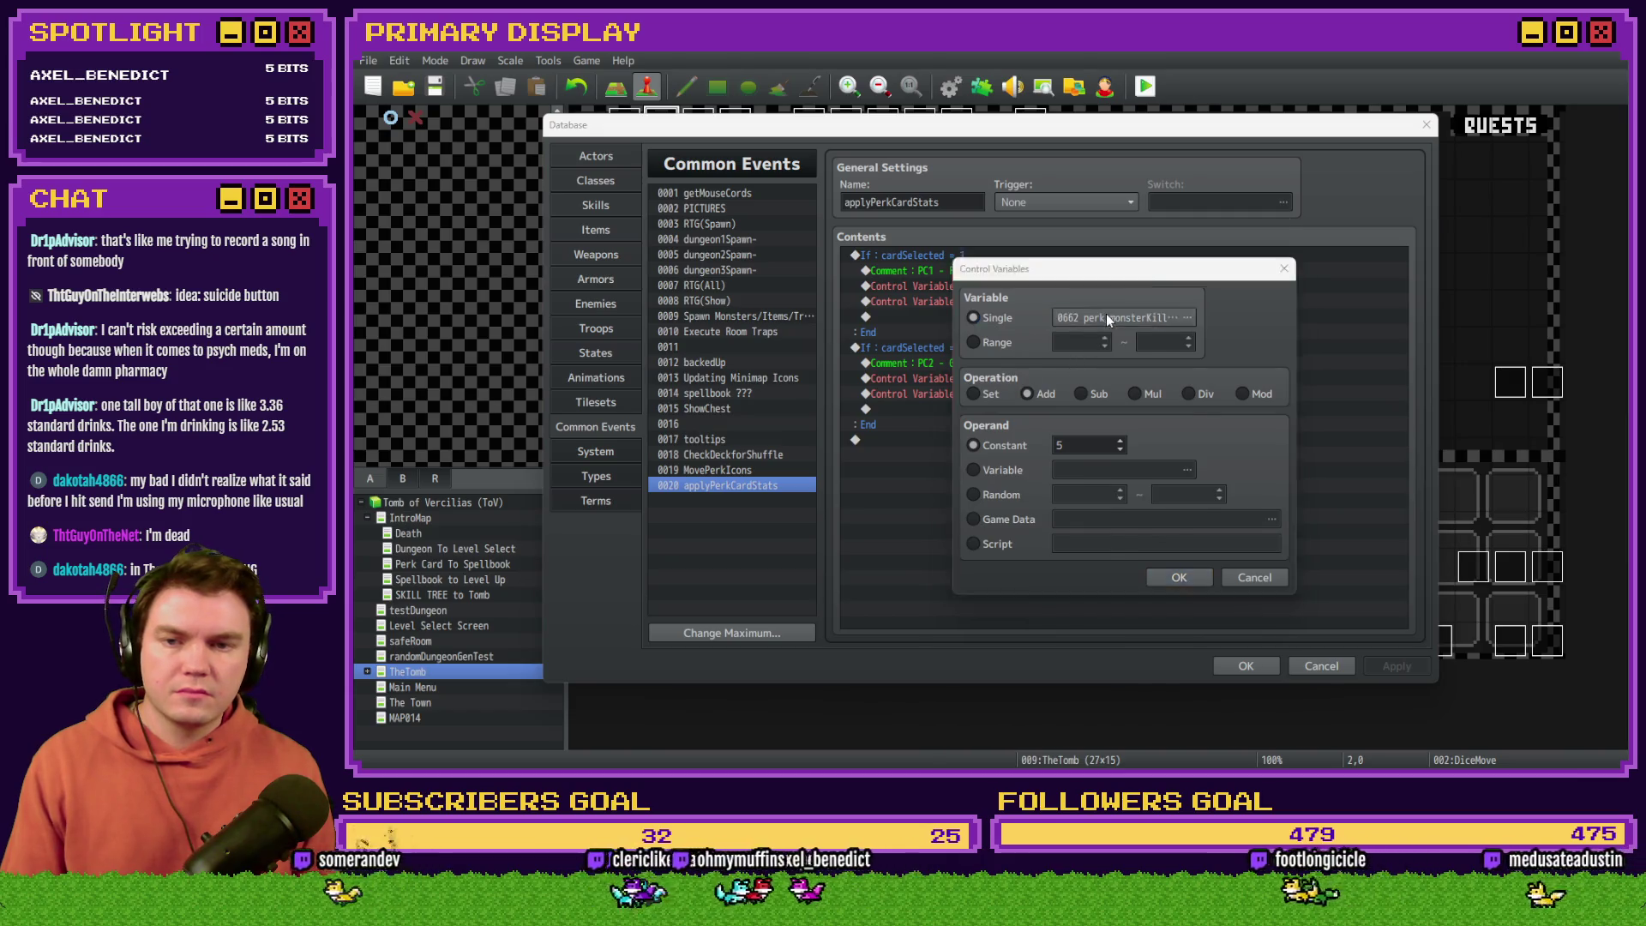
click(1106, 316)
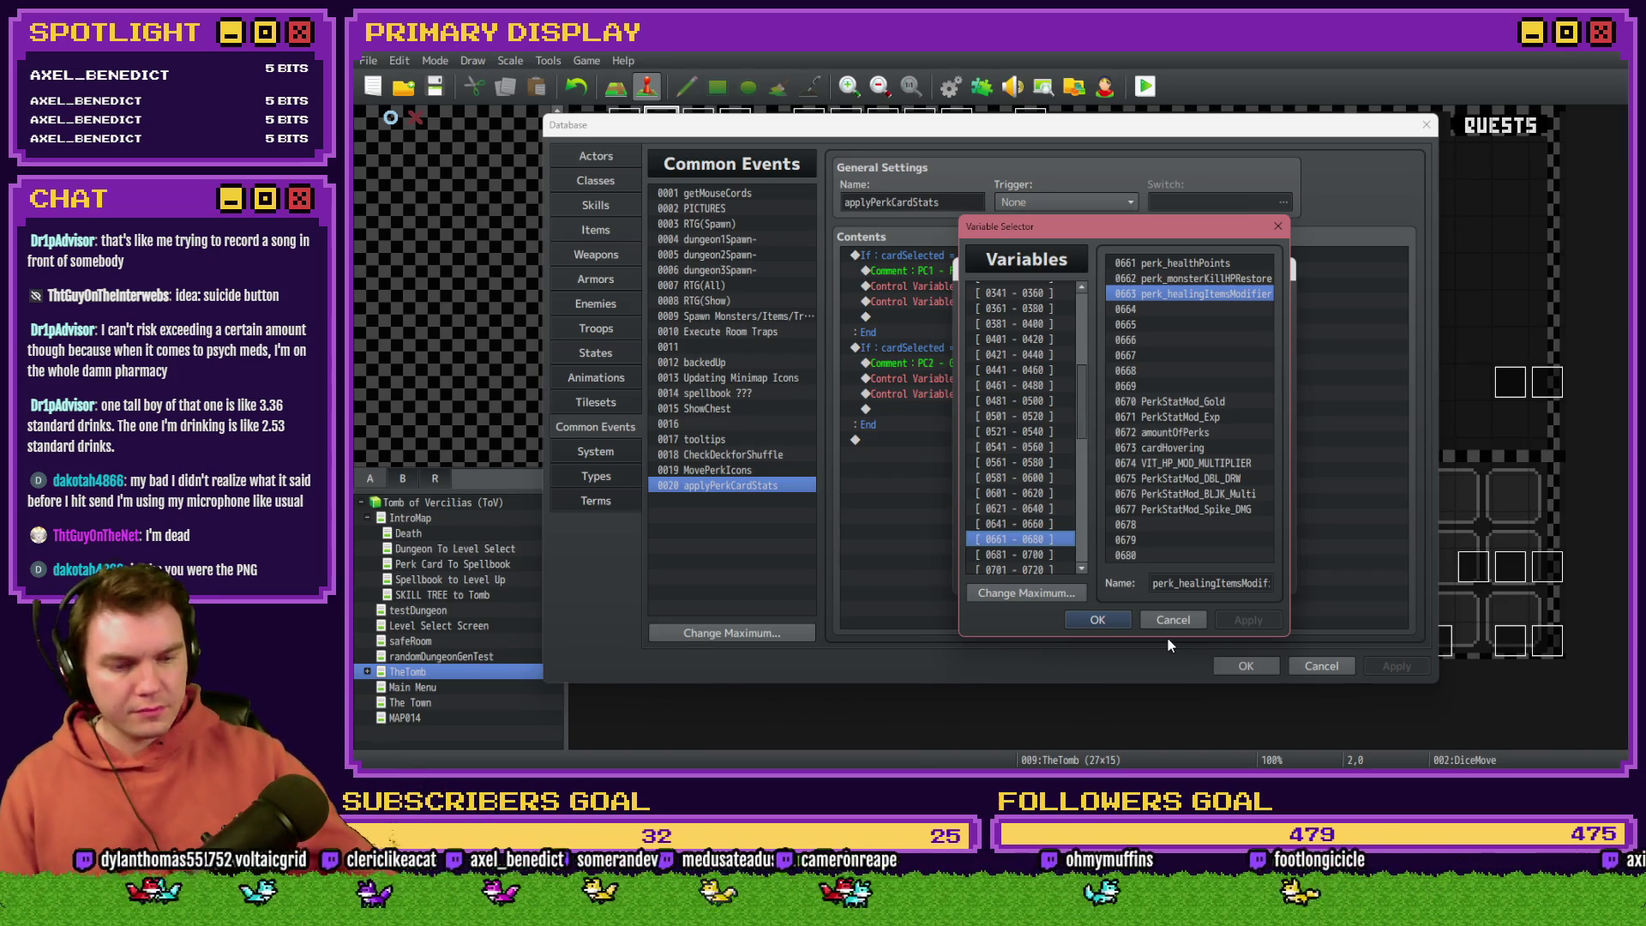
click(1175, 266)
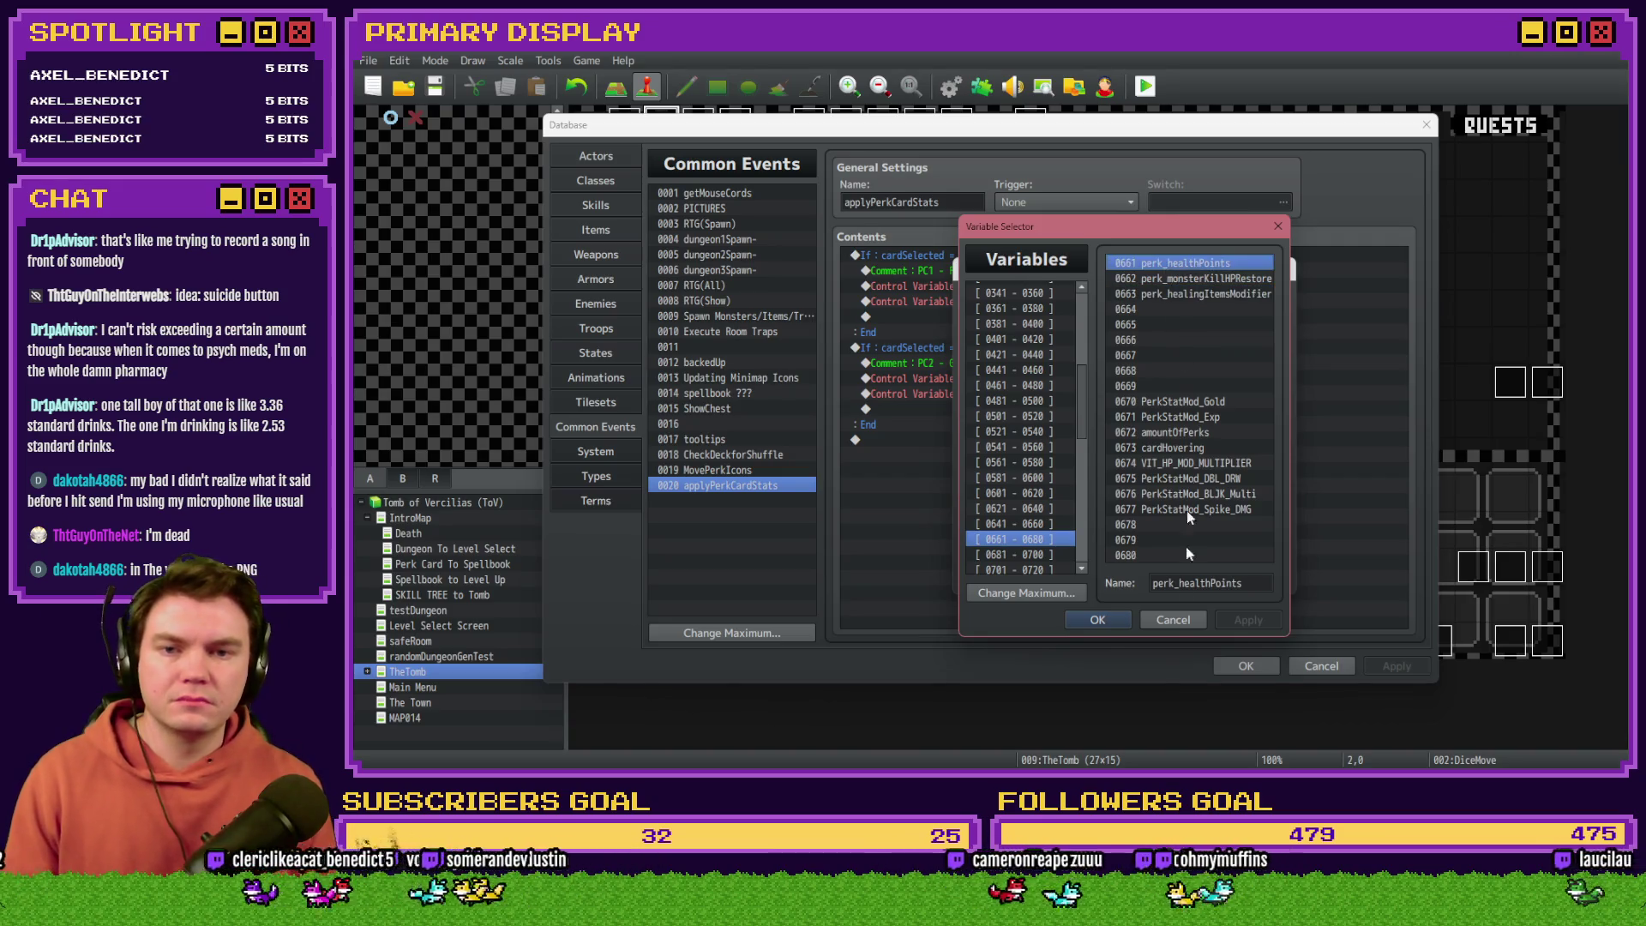
click(1265, 582)
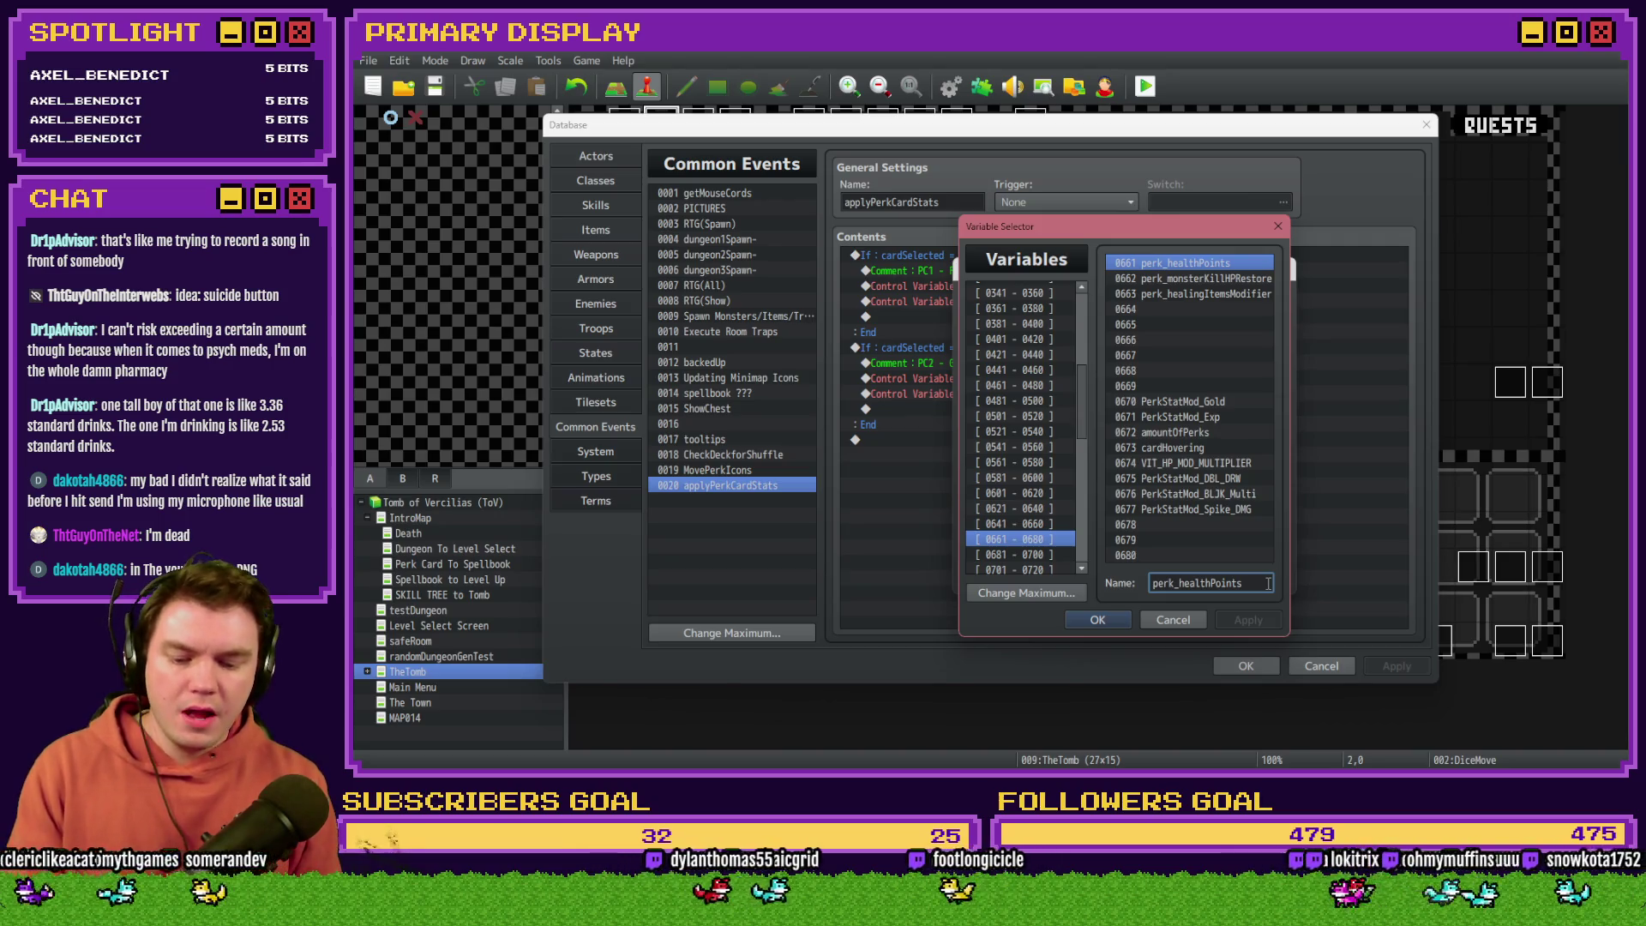
text(())
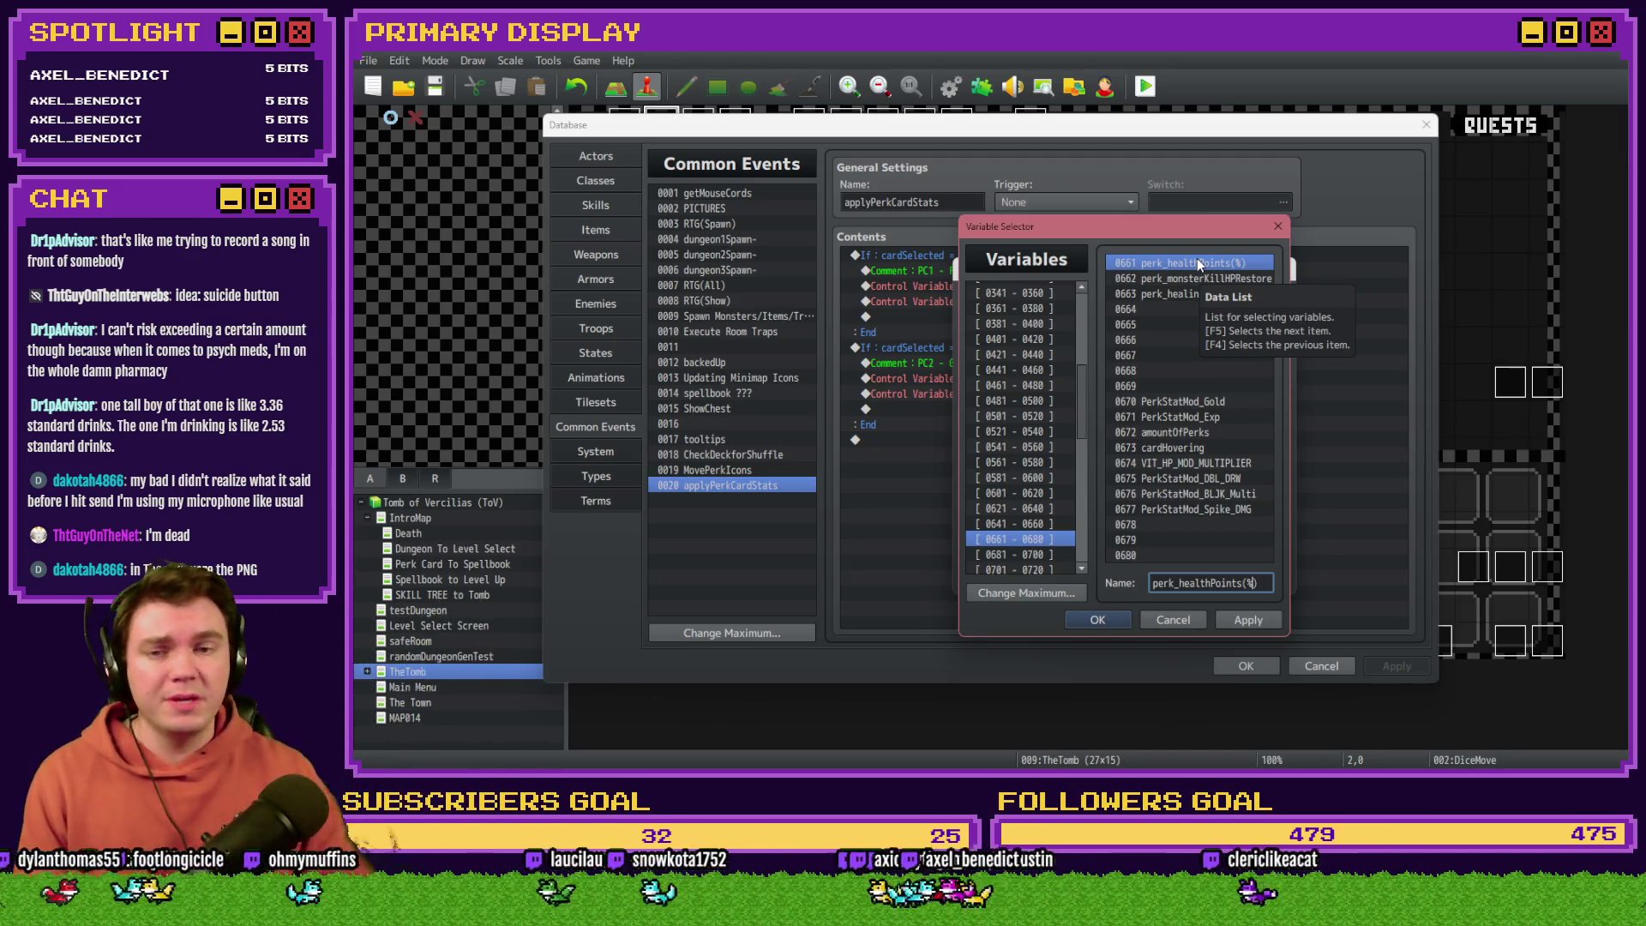
mouse_move(1195, 240)
mouse_down()
mouse_move(825, 394)
mouse_move(827, 271)
mouse_up()
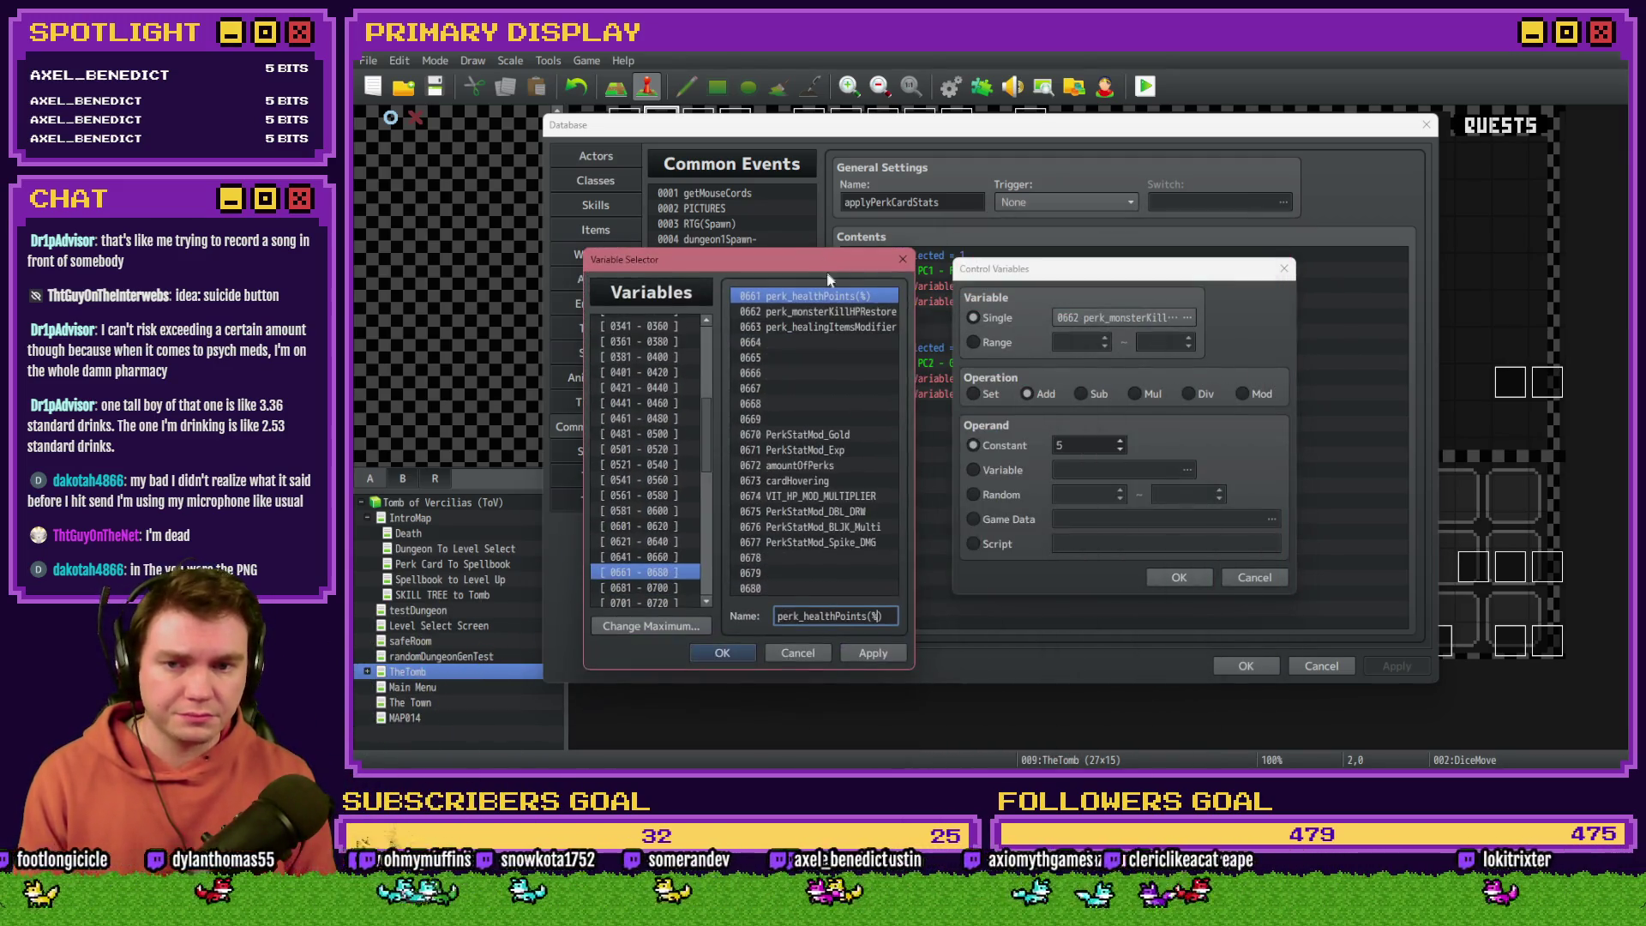
double_click(825, 298)
double_click(1096, 445)
text(1)
click(1153, 575)
click(725, 440)
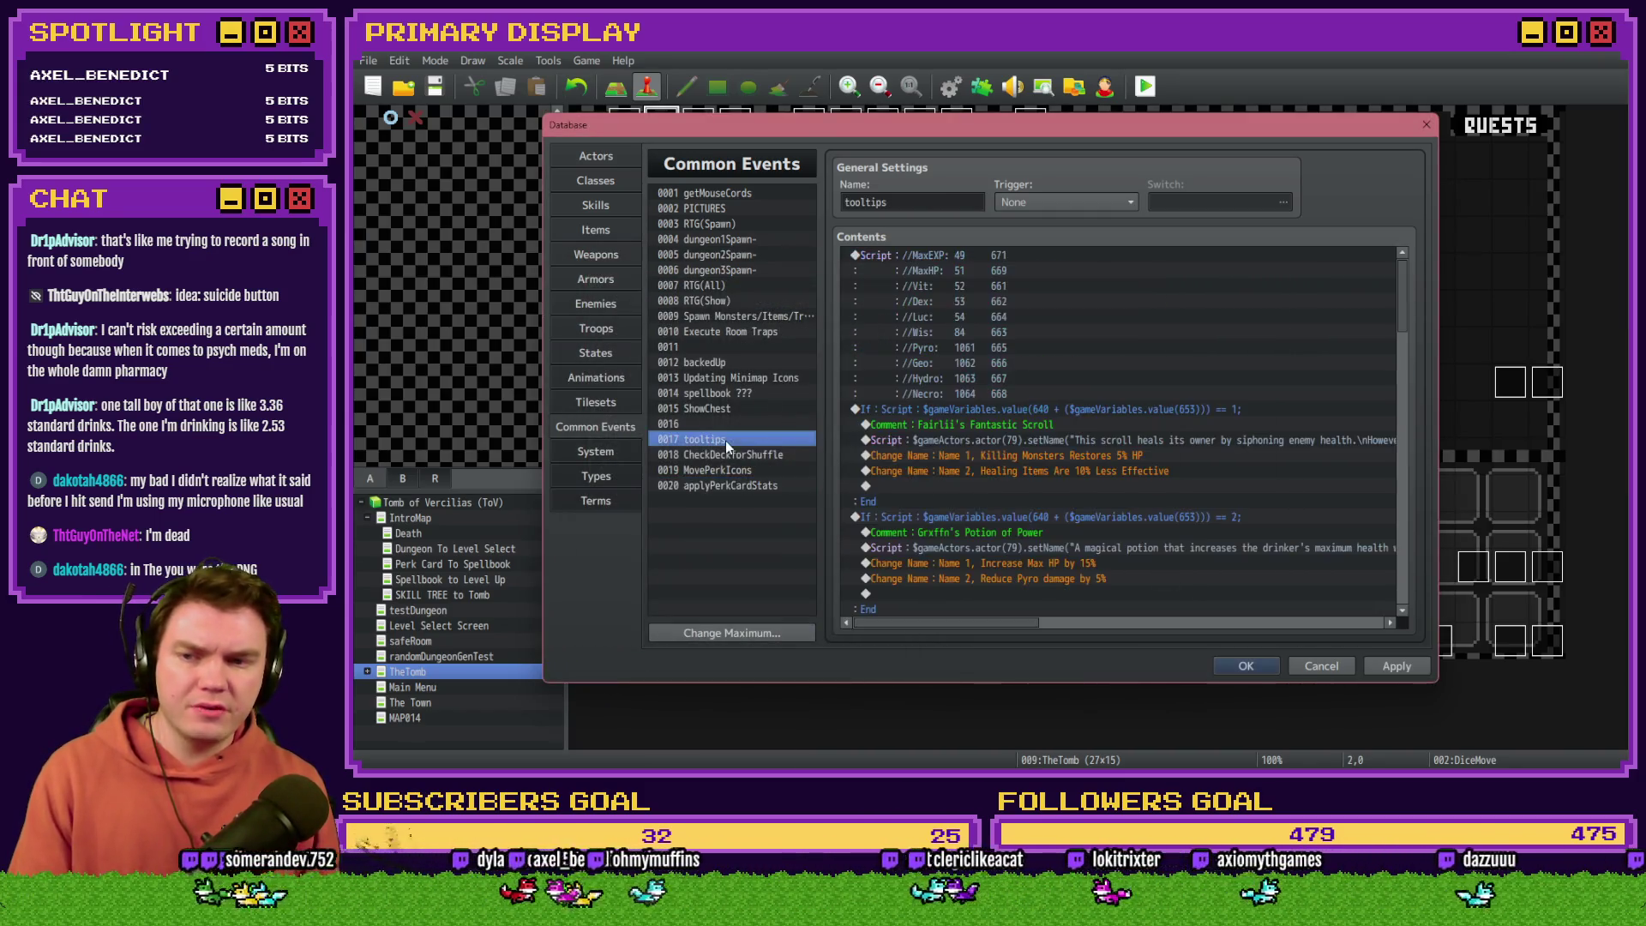
Step: Compare the Potion of Power effect lines in tooltips with the card lines in applyPerkCardStats
click(1079, 564)
click(988, 581)
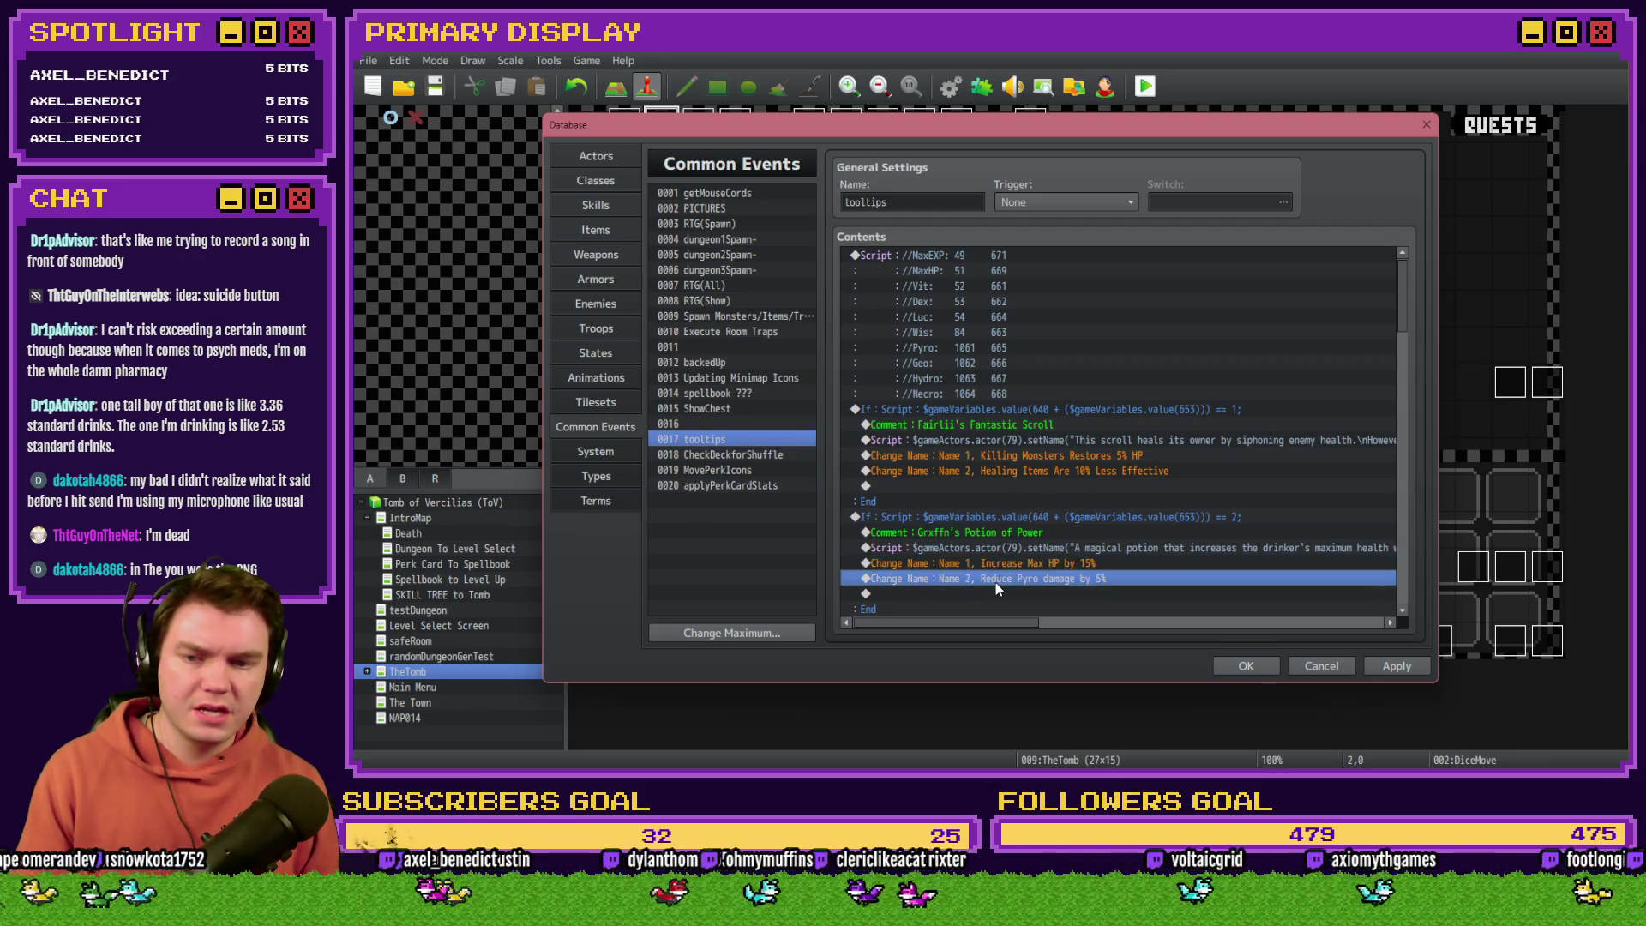
click(771, 485)
click(1013, 289)
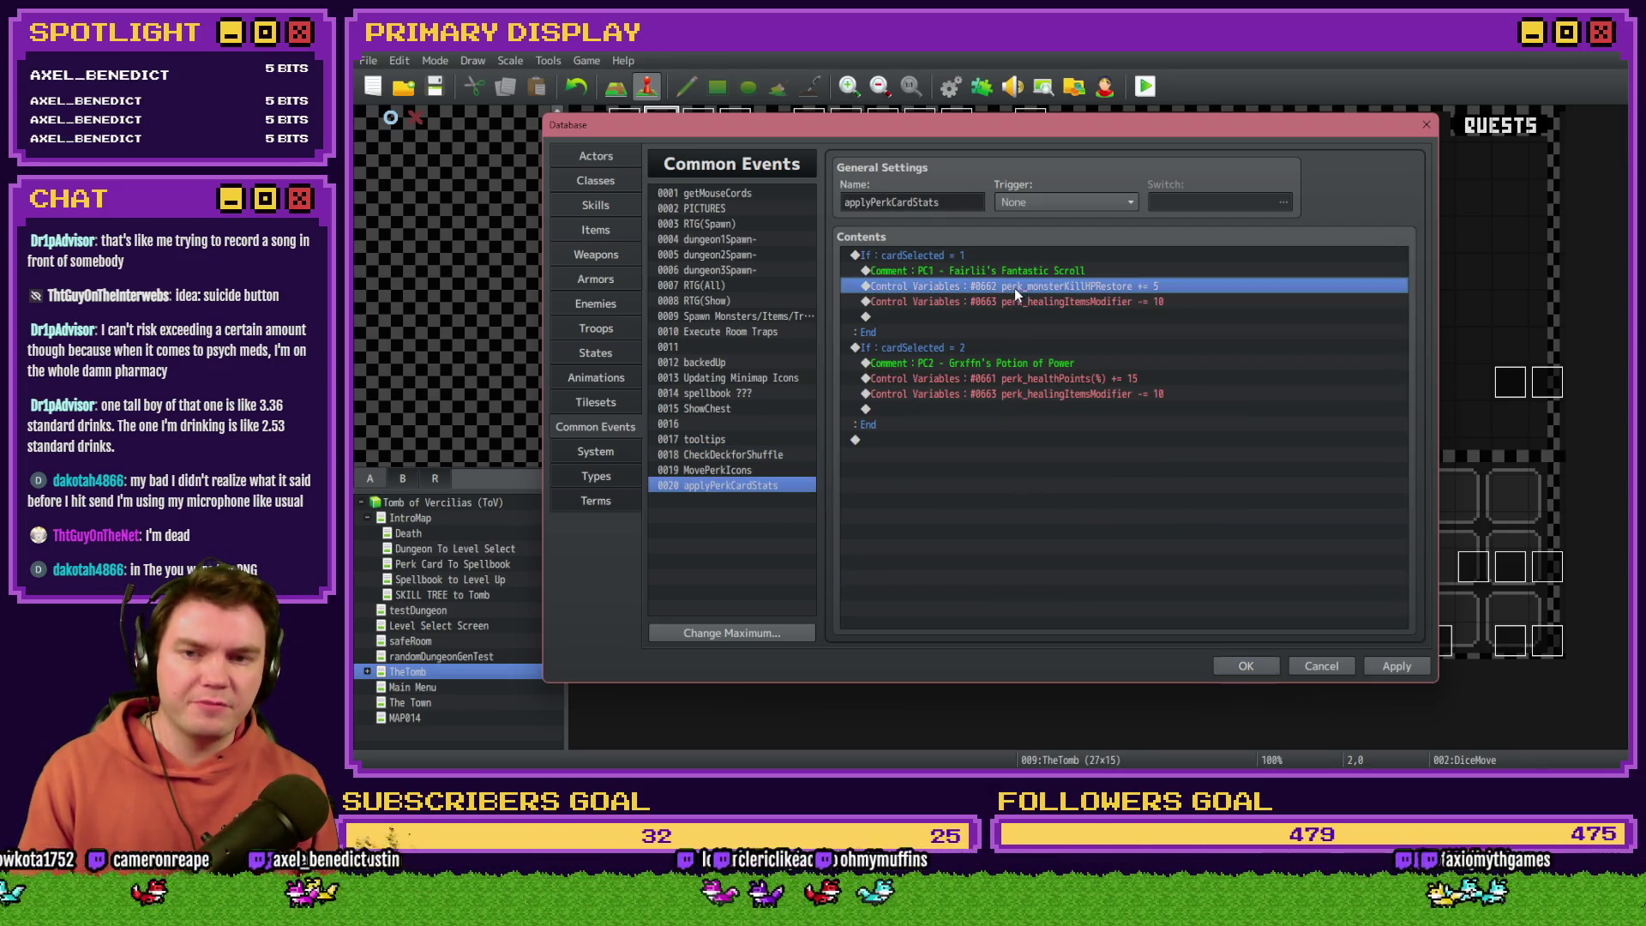
click(1021, 377)
Step: Switch the card 2 healing-items line to variable 0664, naming it perk_pyroDamage
double_click(1026, 394)
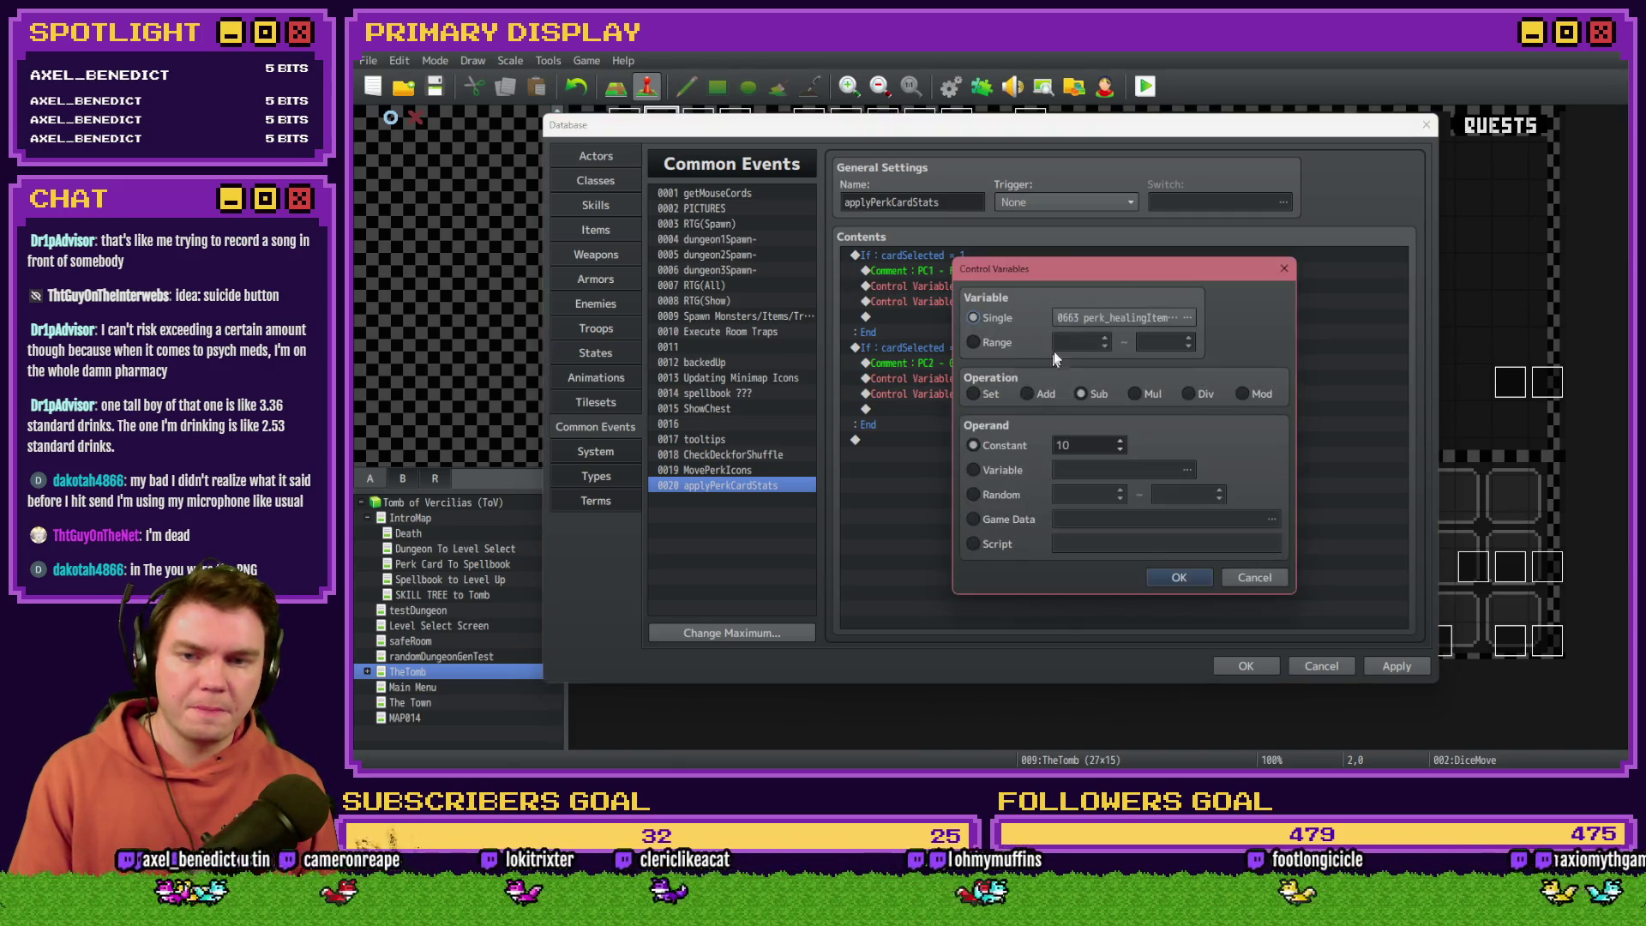
click(1173, 318)
drag(1202, 264, 1201, 307)
click(1212, 582)
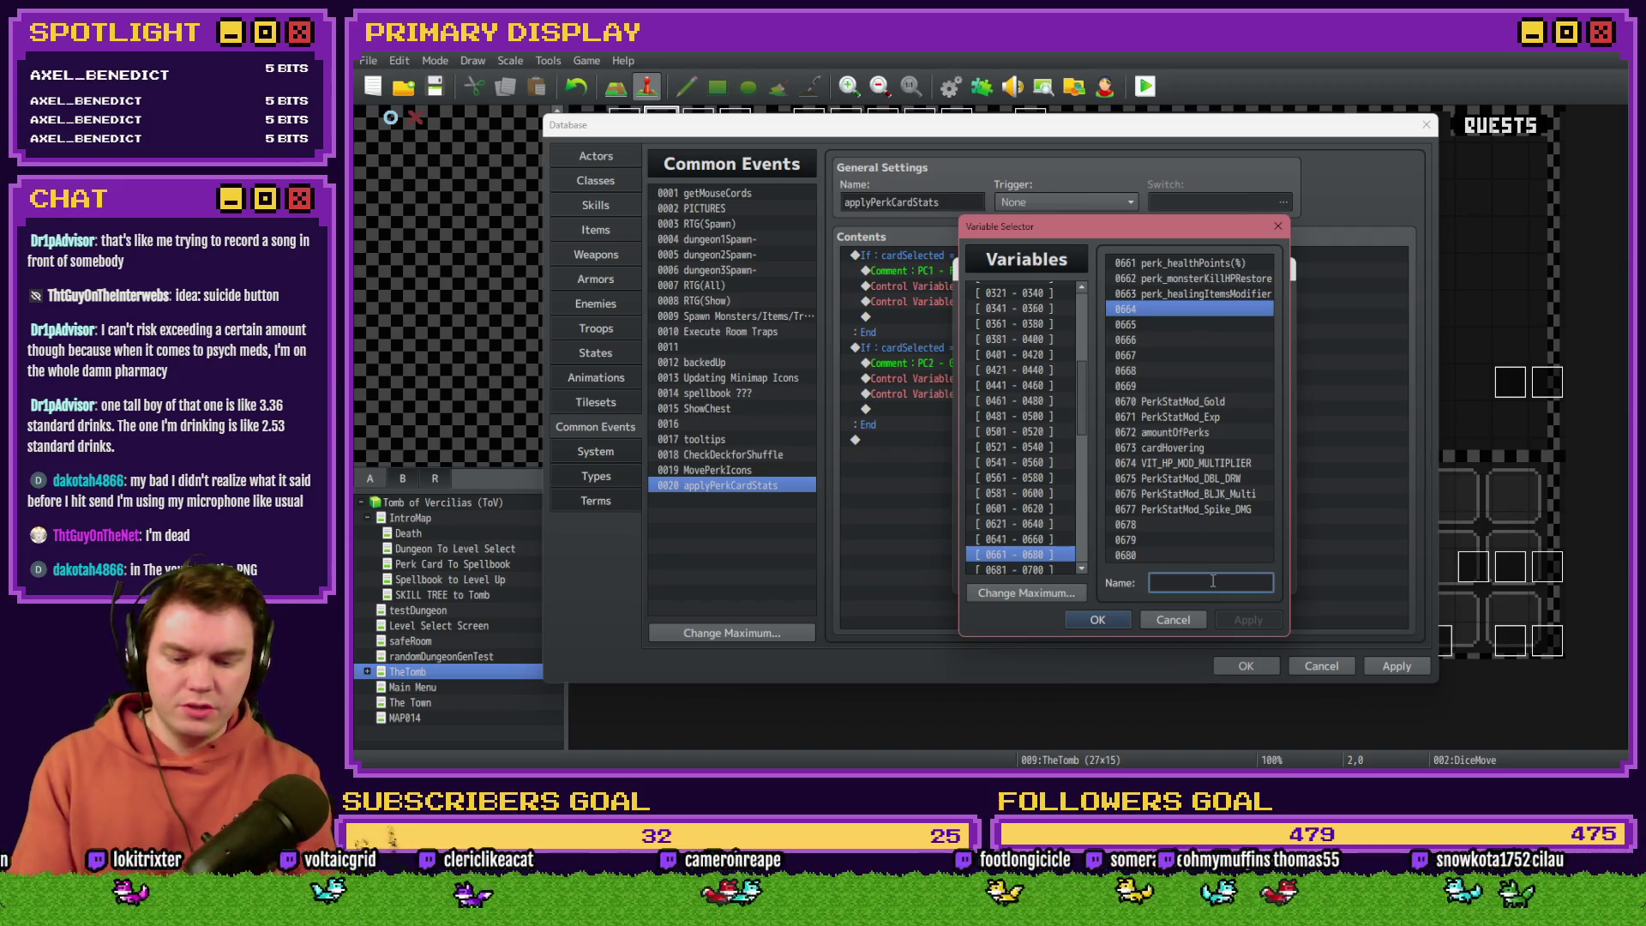
text(perk_)
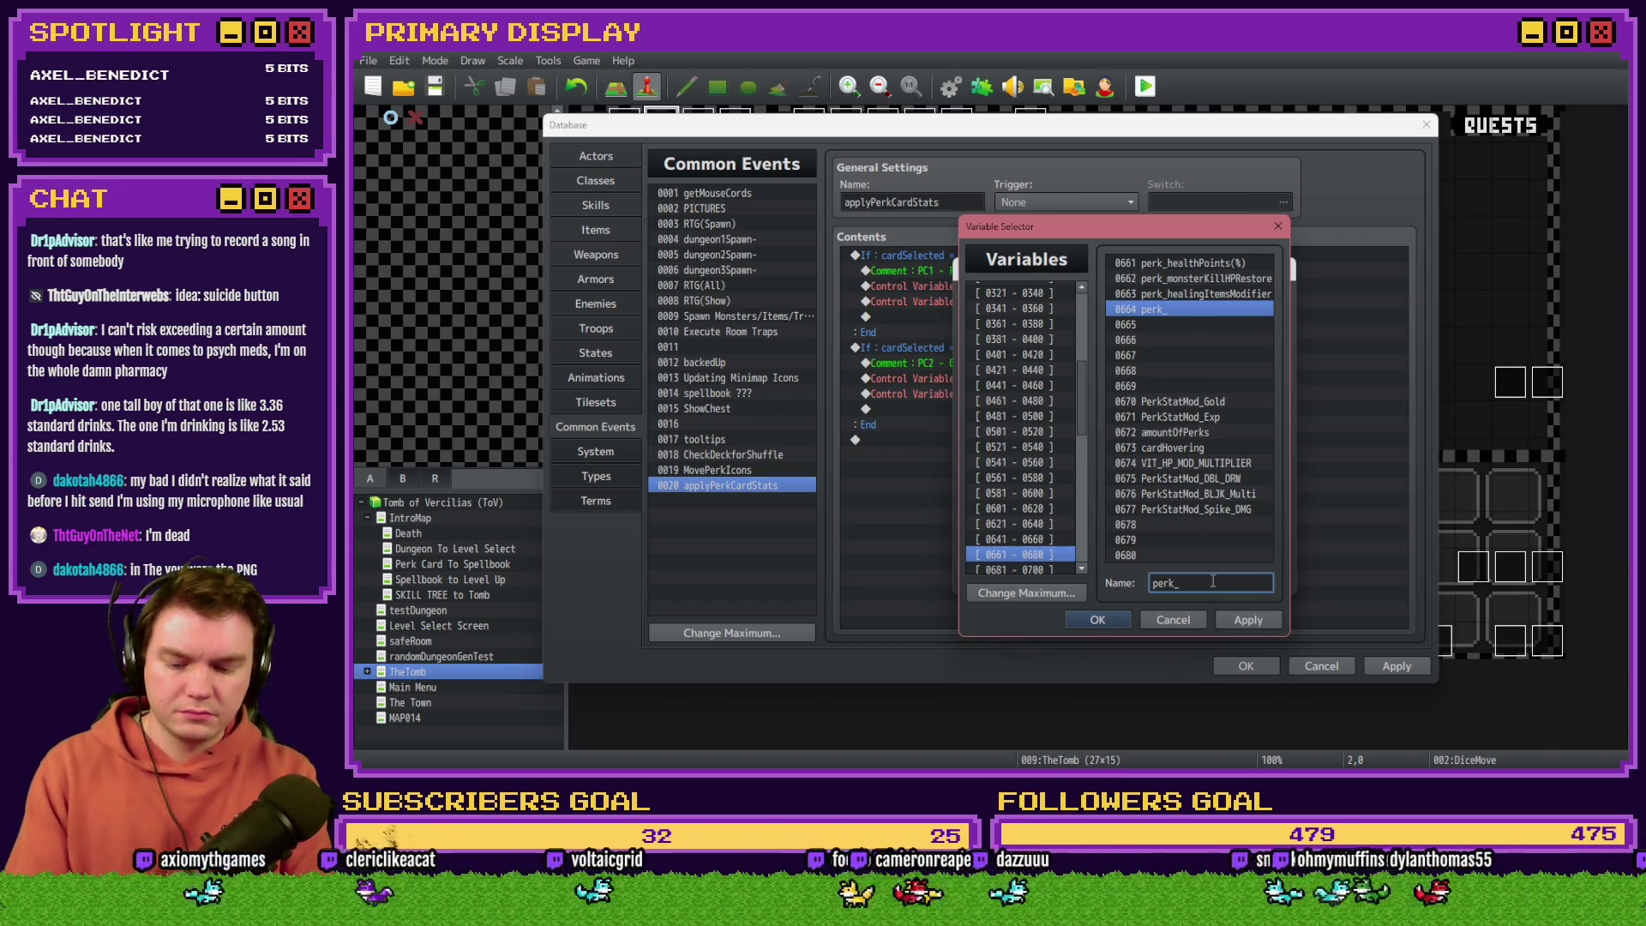
text(pry)
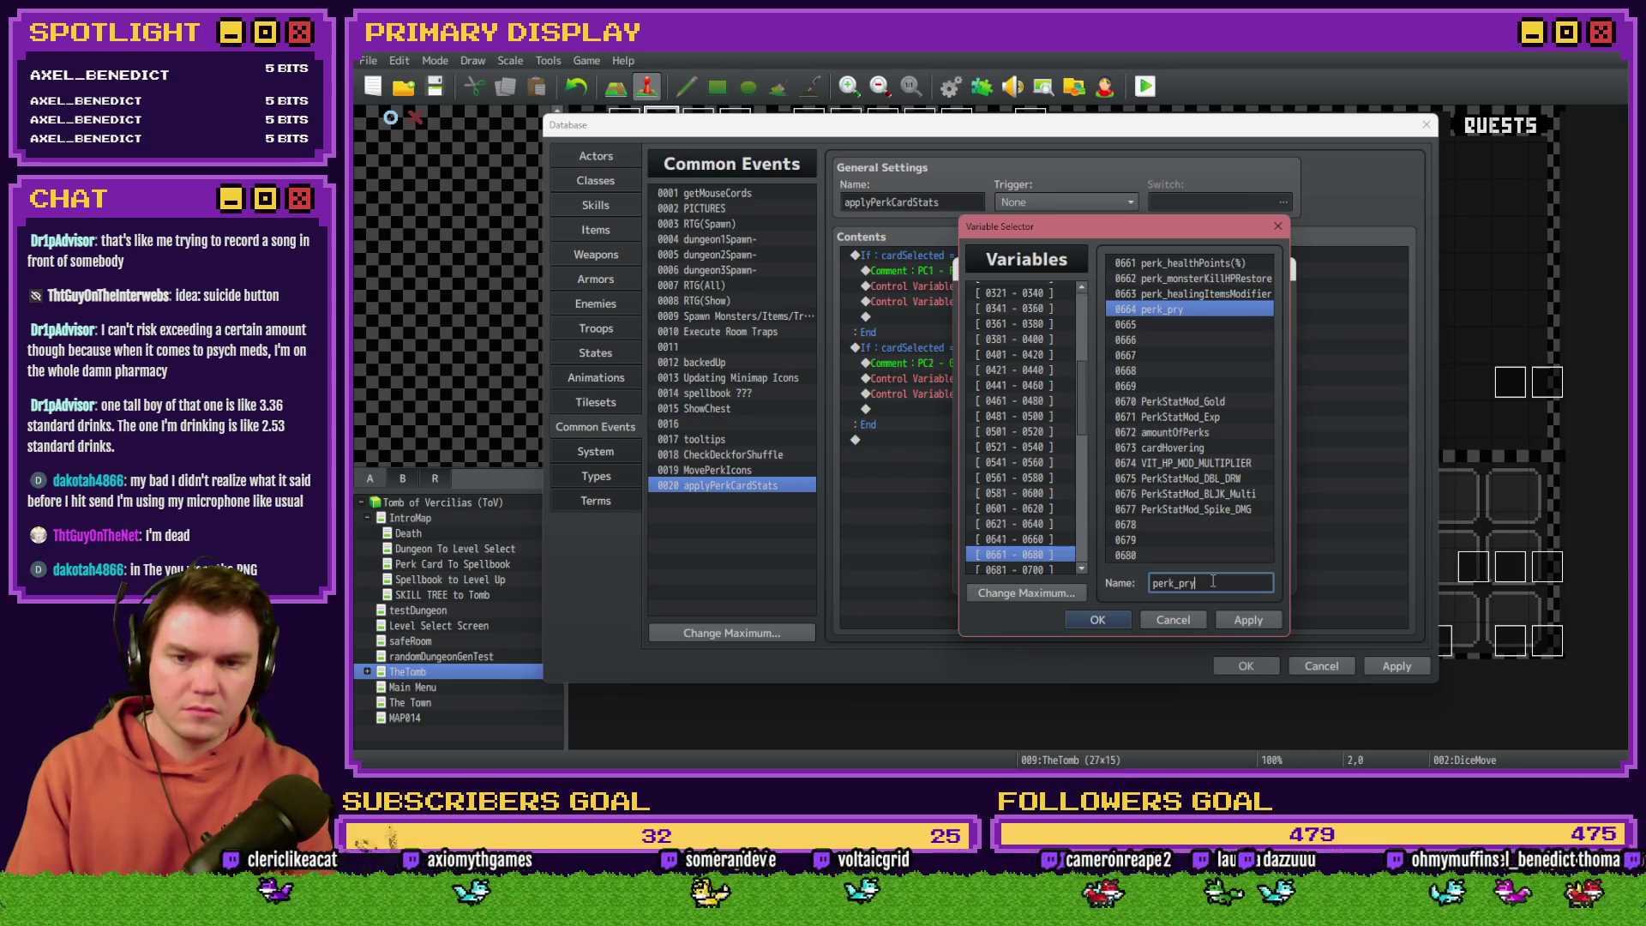
key(BackSpace)
key(BackSpace)
text(yroDamage)
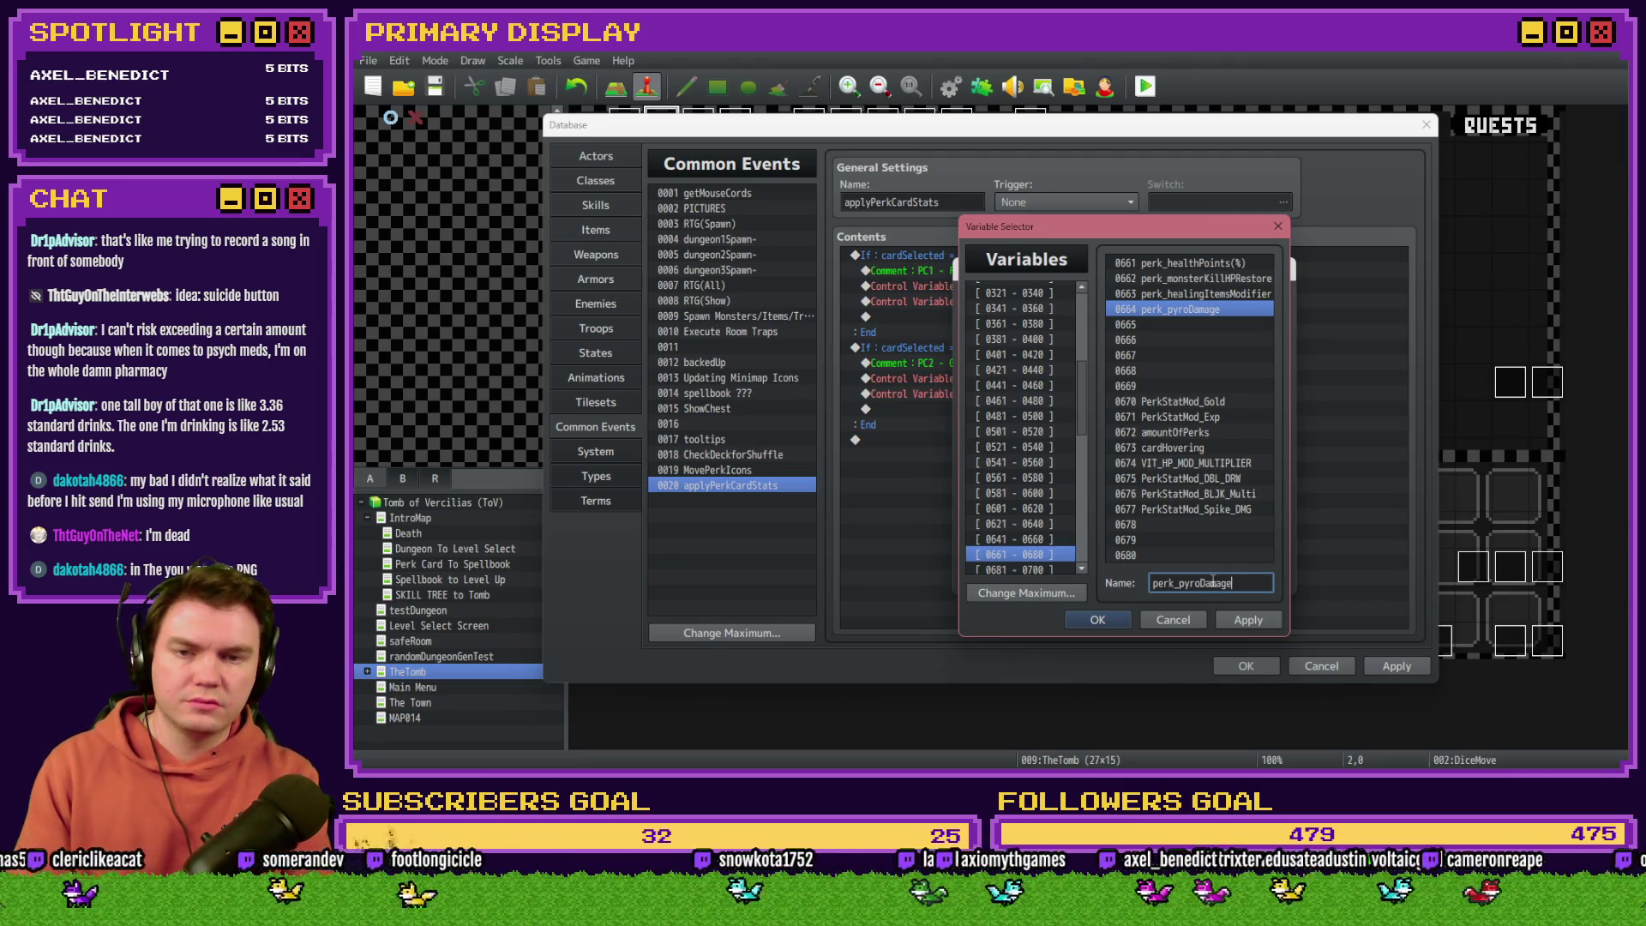
key(Return)
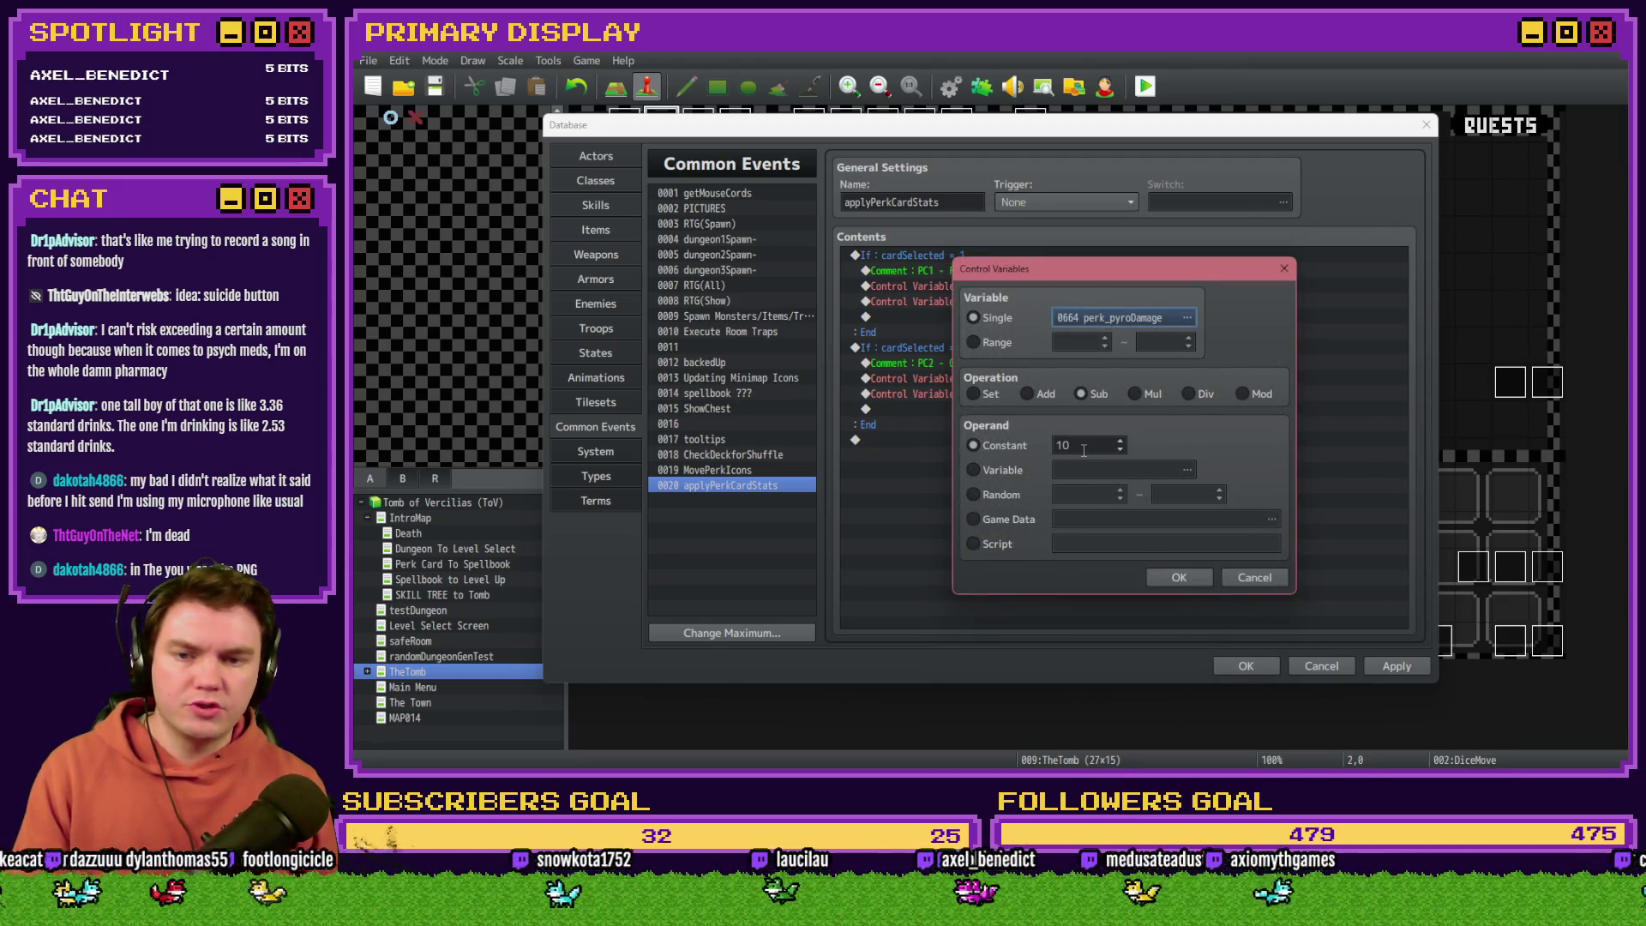
Step: Set that line to subtract a constant 5 and apply the changes
double_click(1063, 445)
text(5)
click(1179, 577)
click(1396, 666)
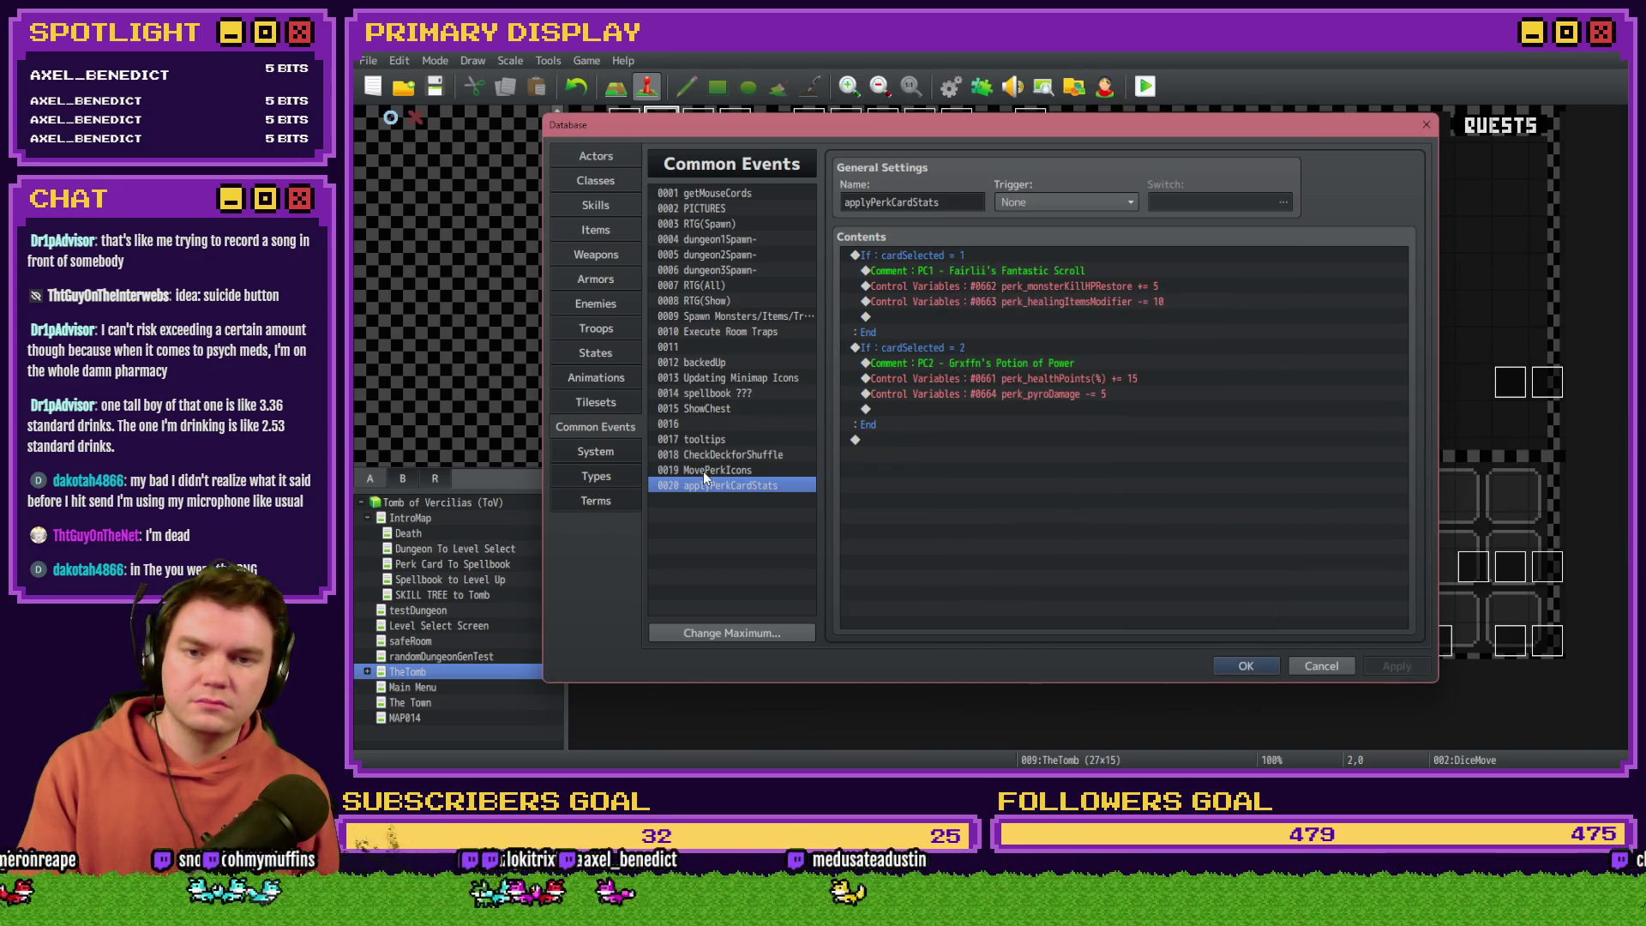
click(729, 441)
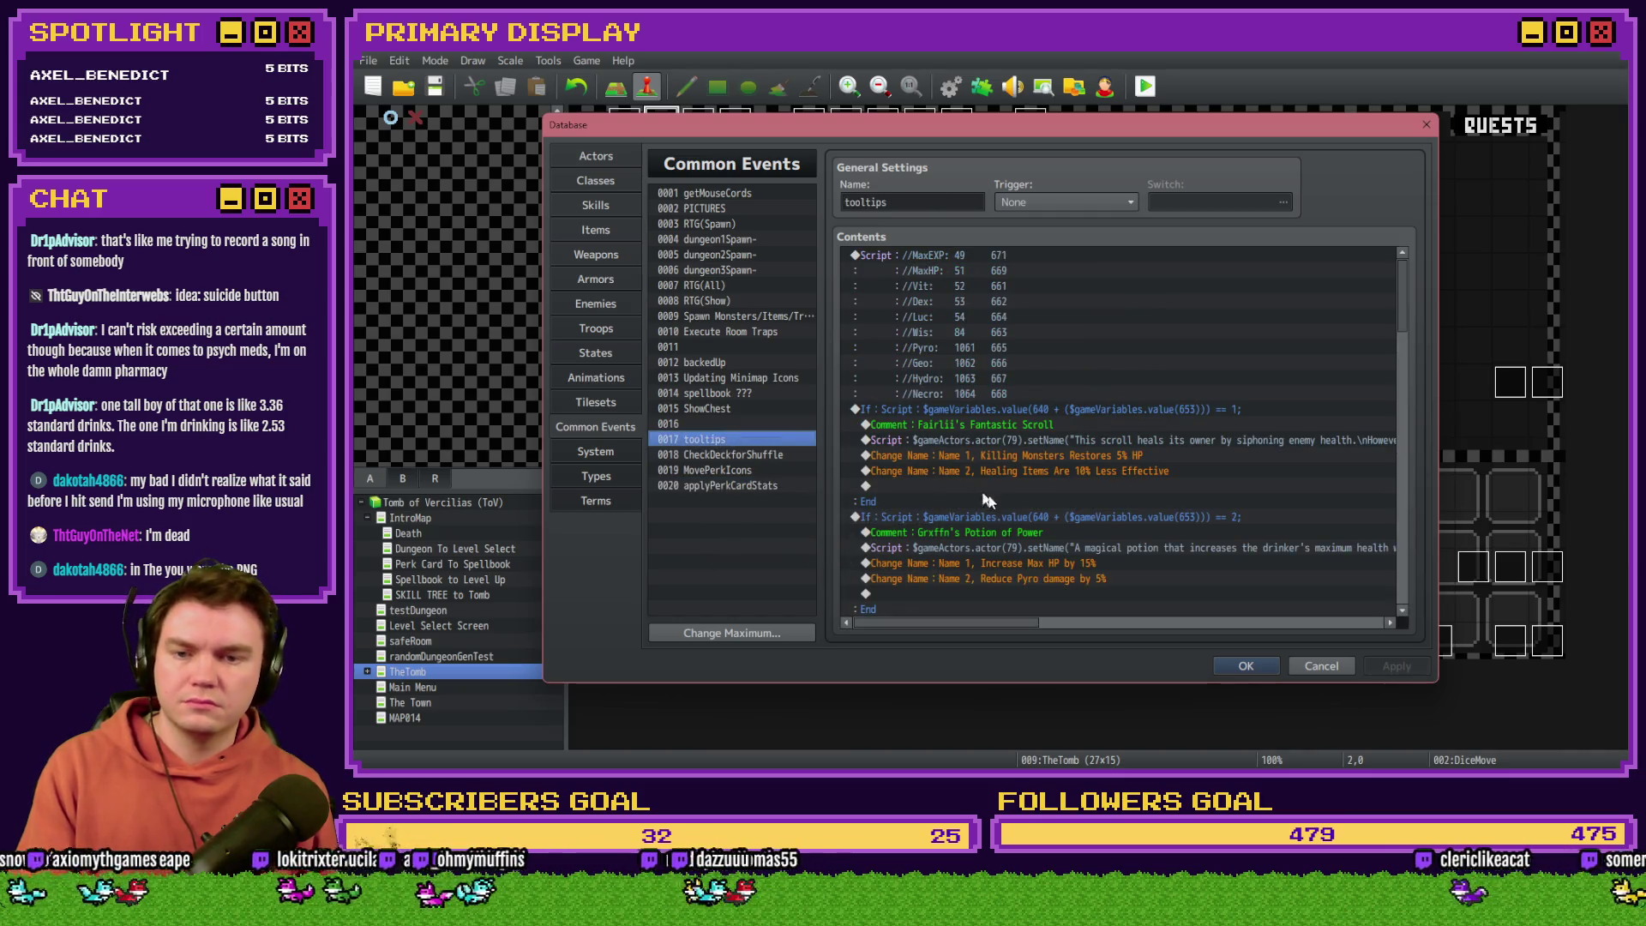
Step: Check the perk_healthPoints(%) += 15 and perk_pyroDamage -= 5 commands, then close the database with OK
scroll(994, 504, down, 1)
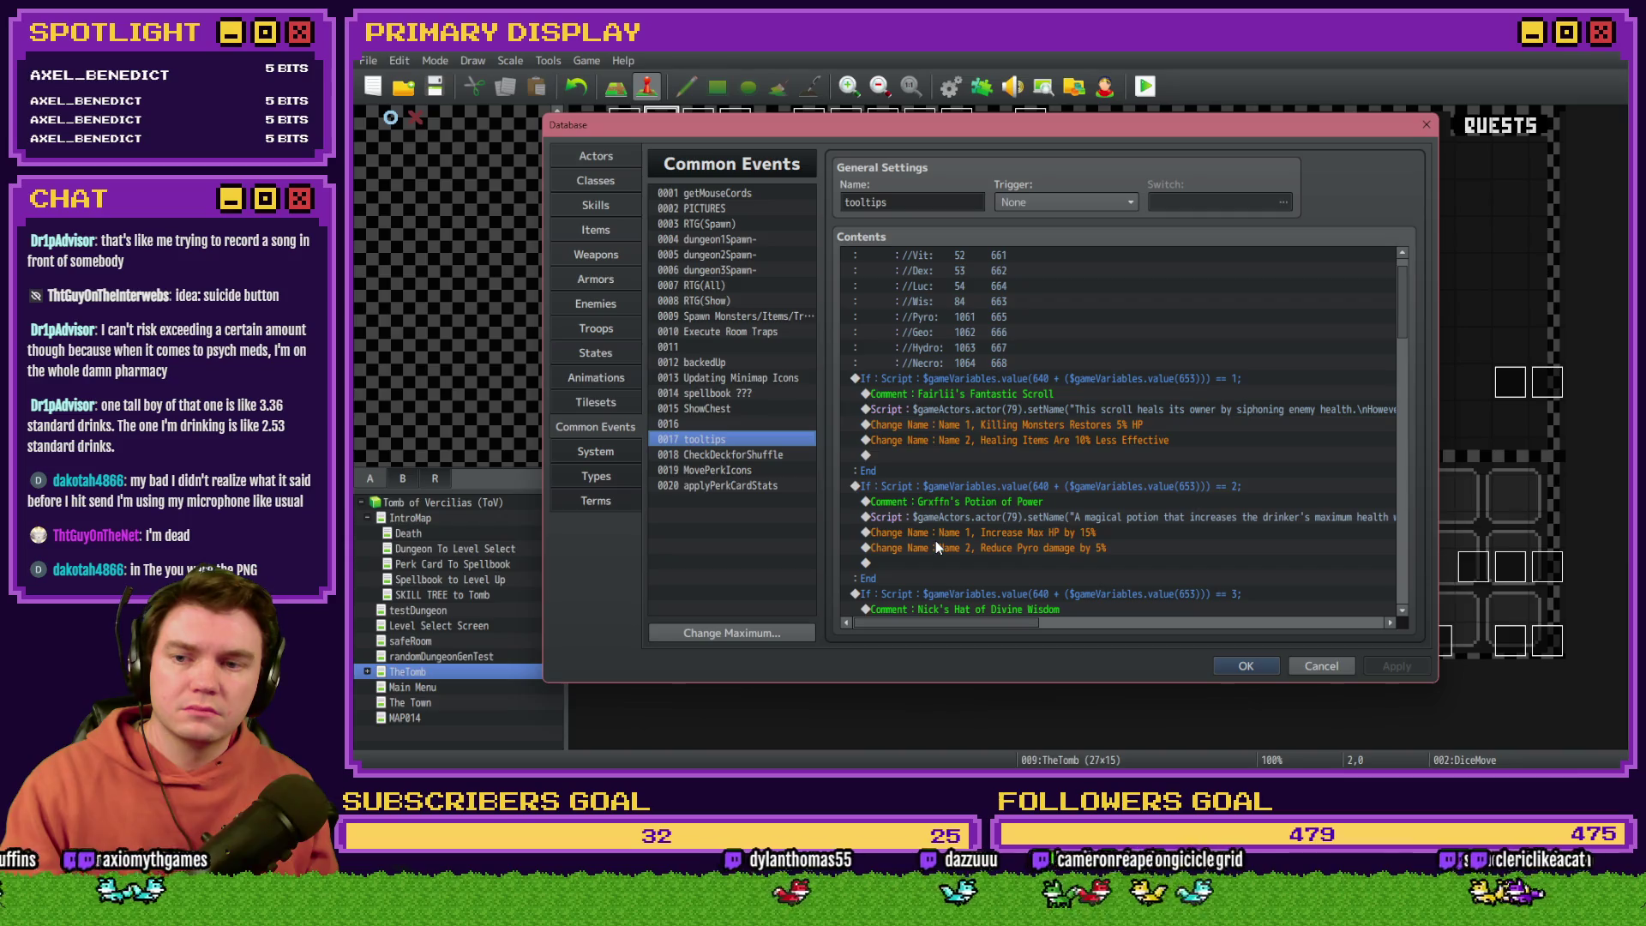
click(708, 486)
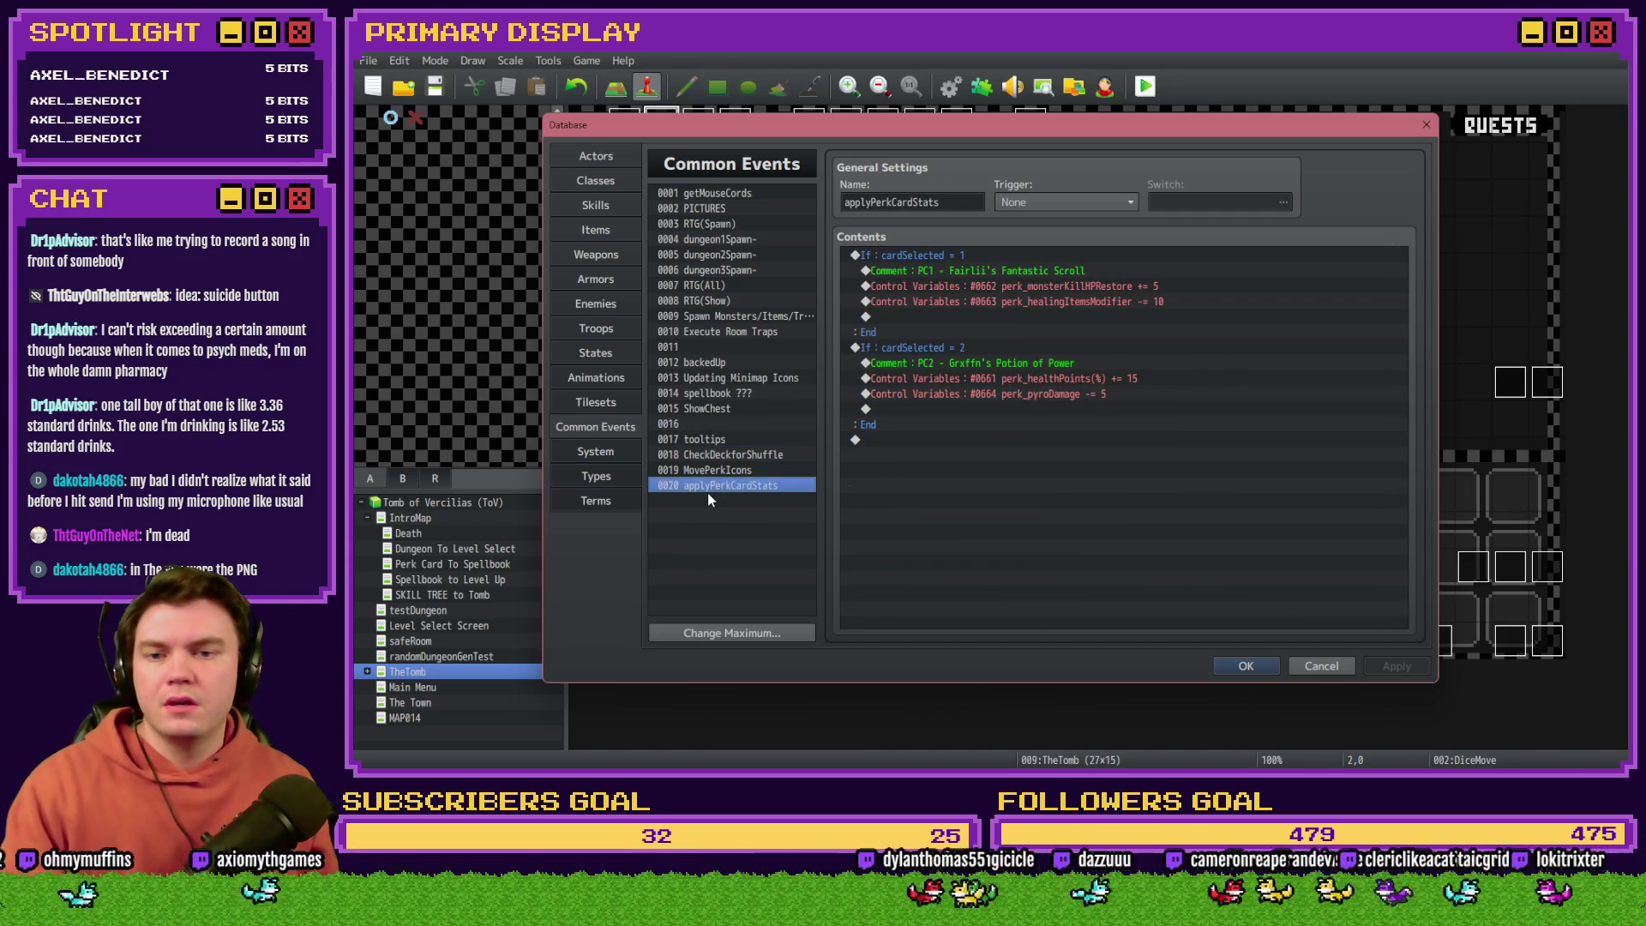
click(1036, 376)
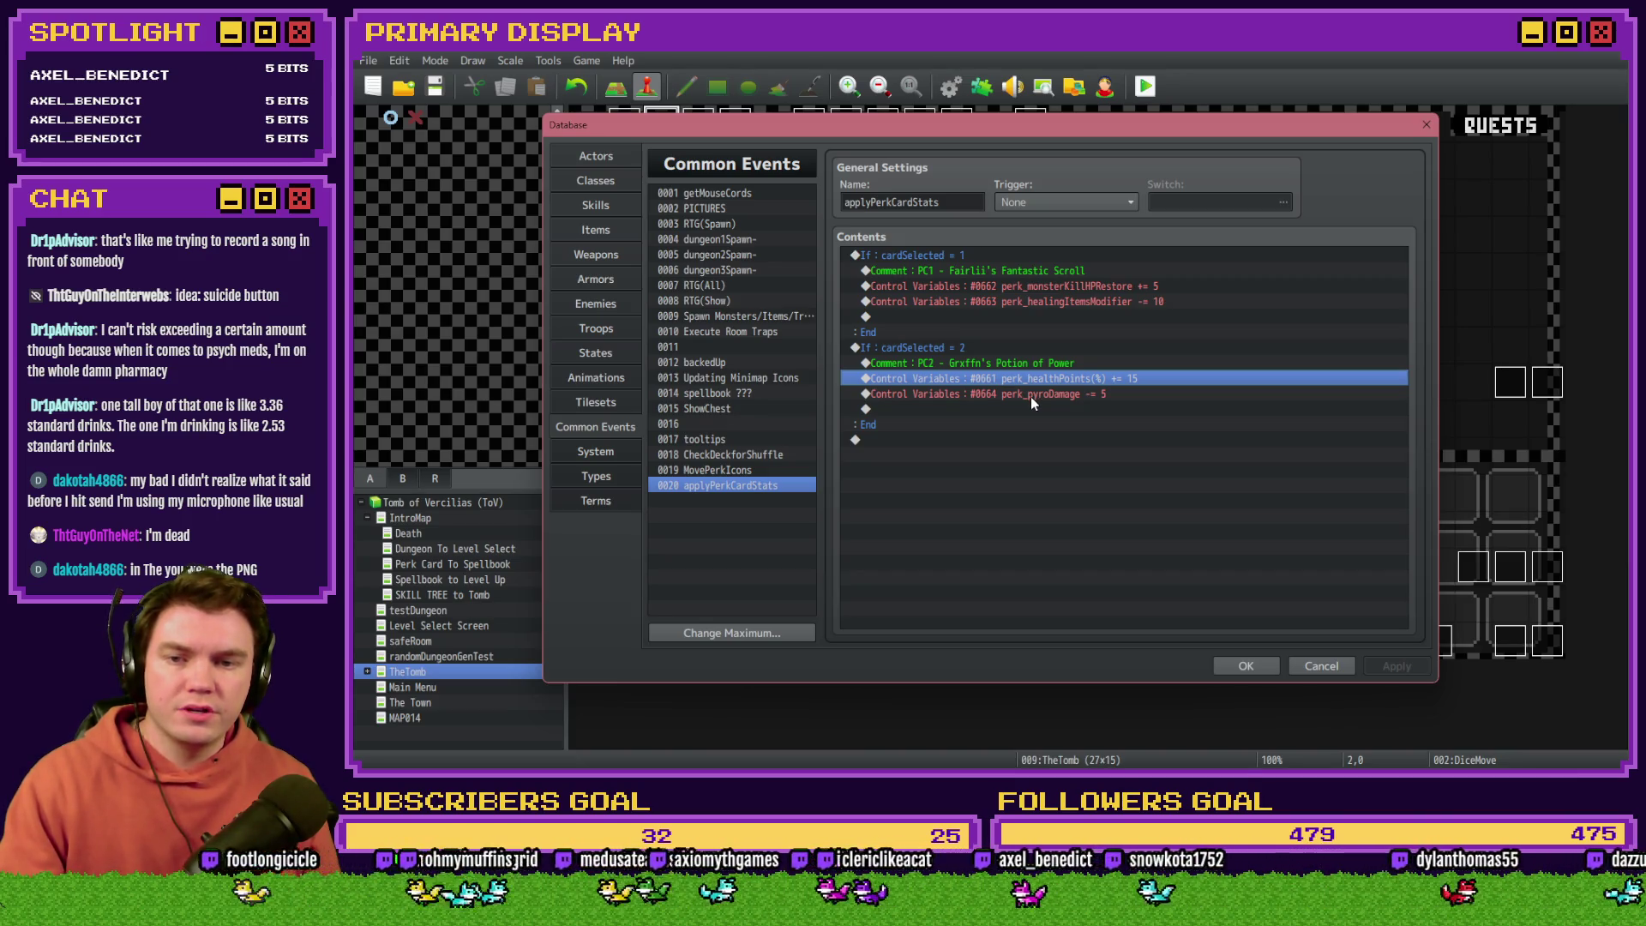
click(1031, 396)
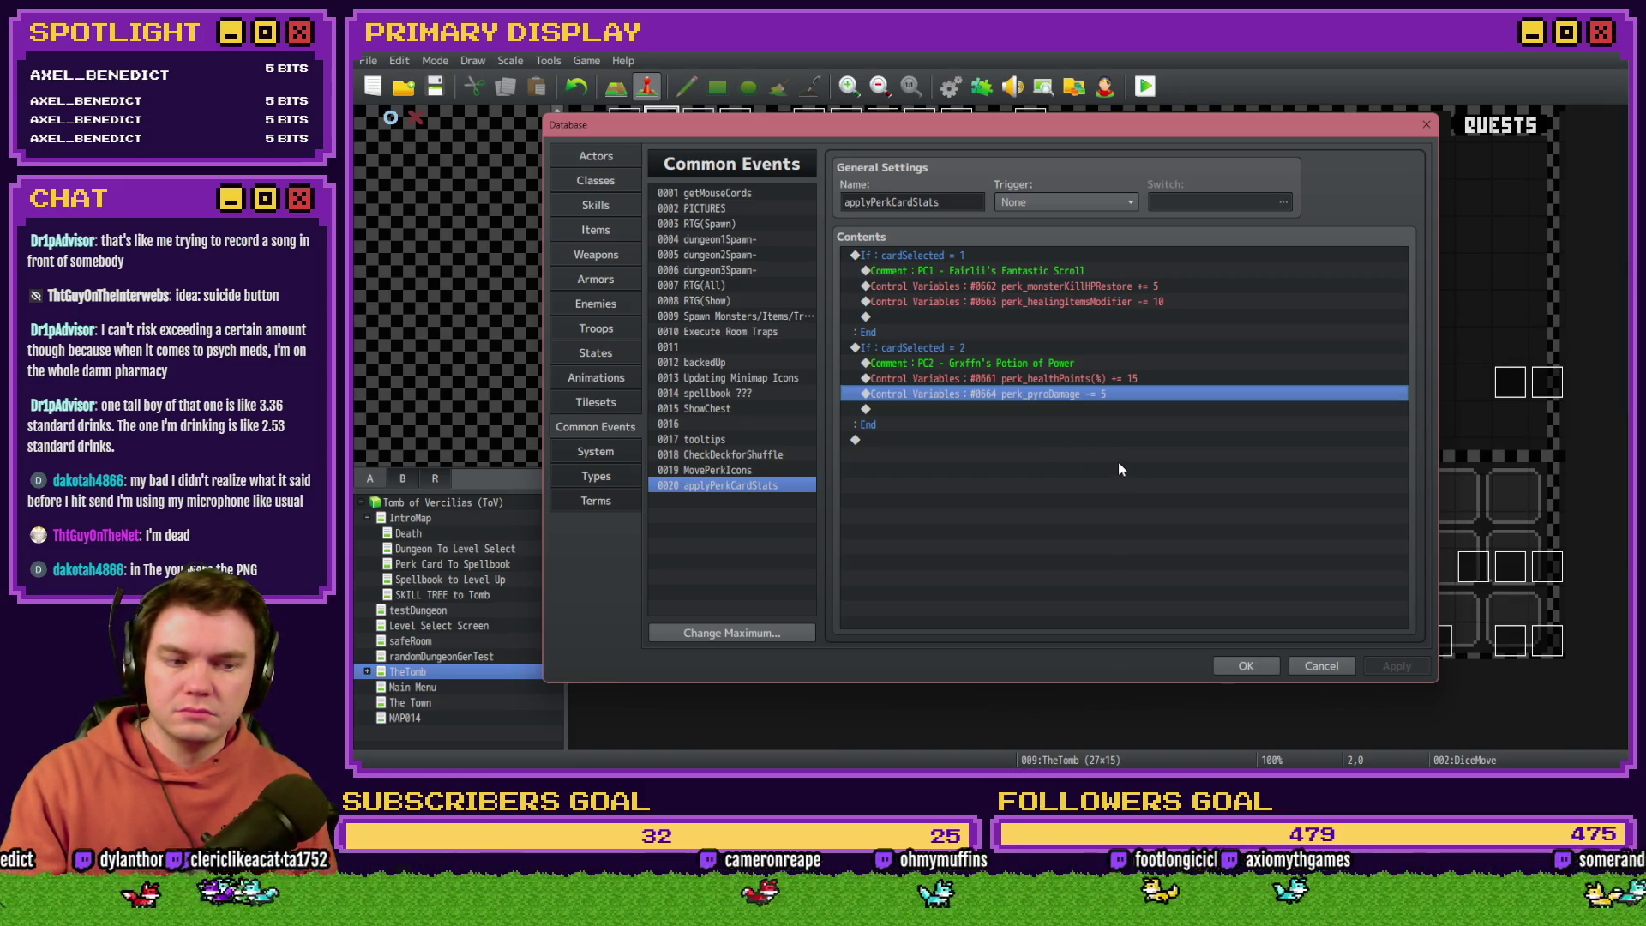
click(1245, 666)
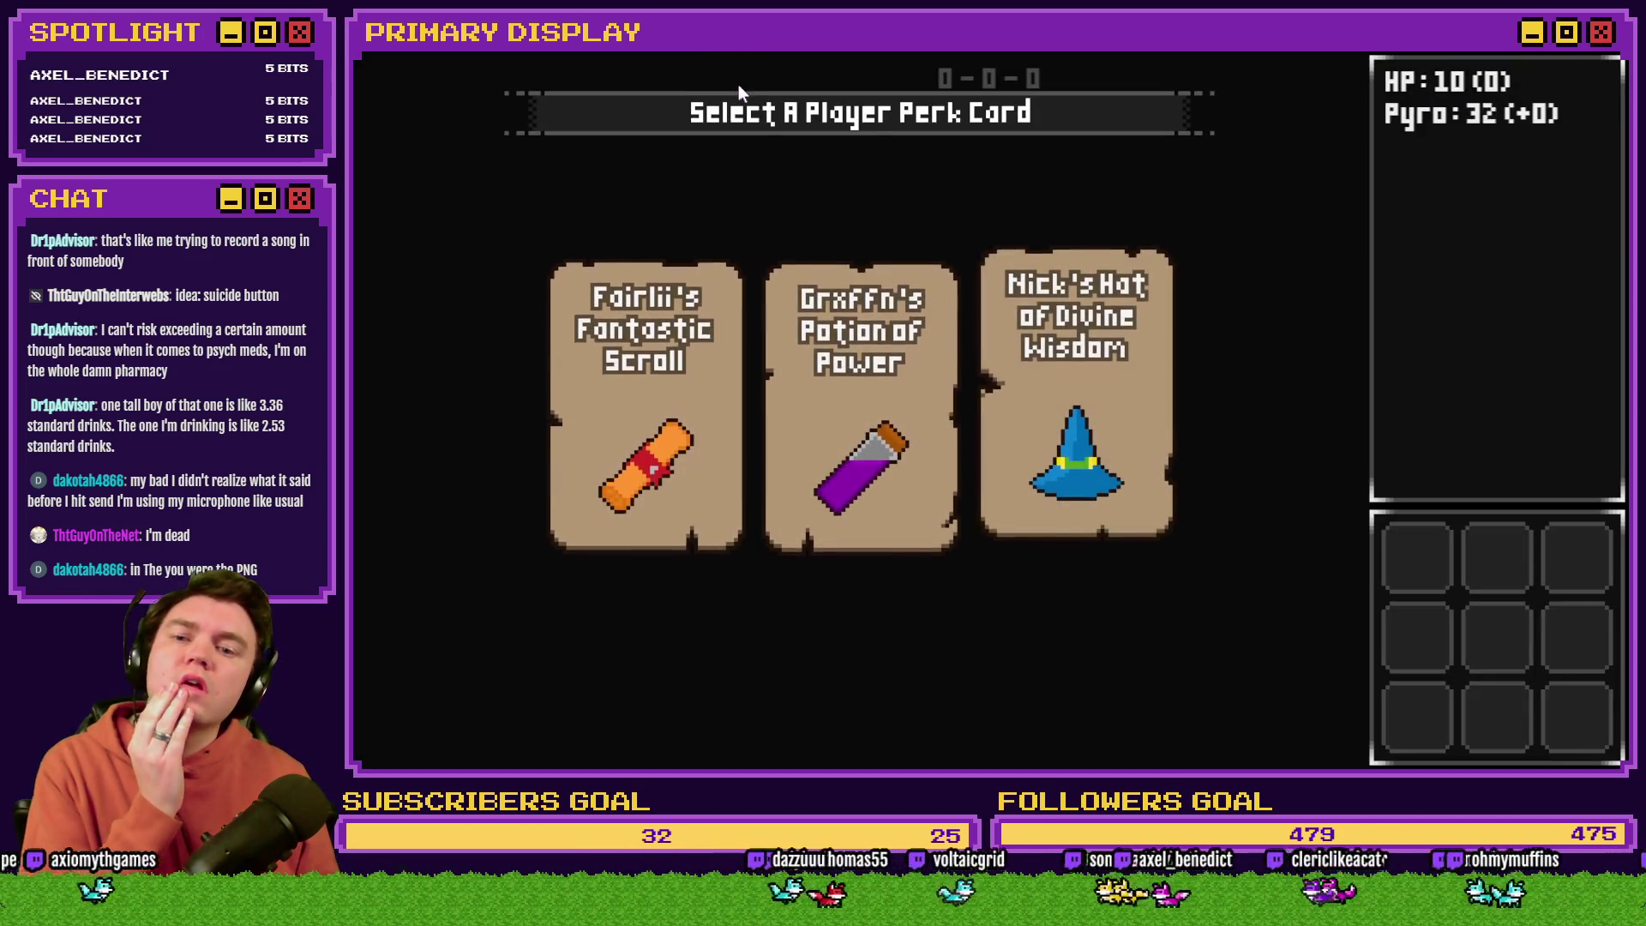
Step: Pick Graffn's Potion of Power as the perk card and continue into the dungeon
mouse_move(880, 341)
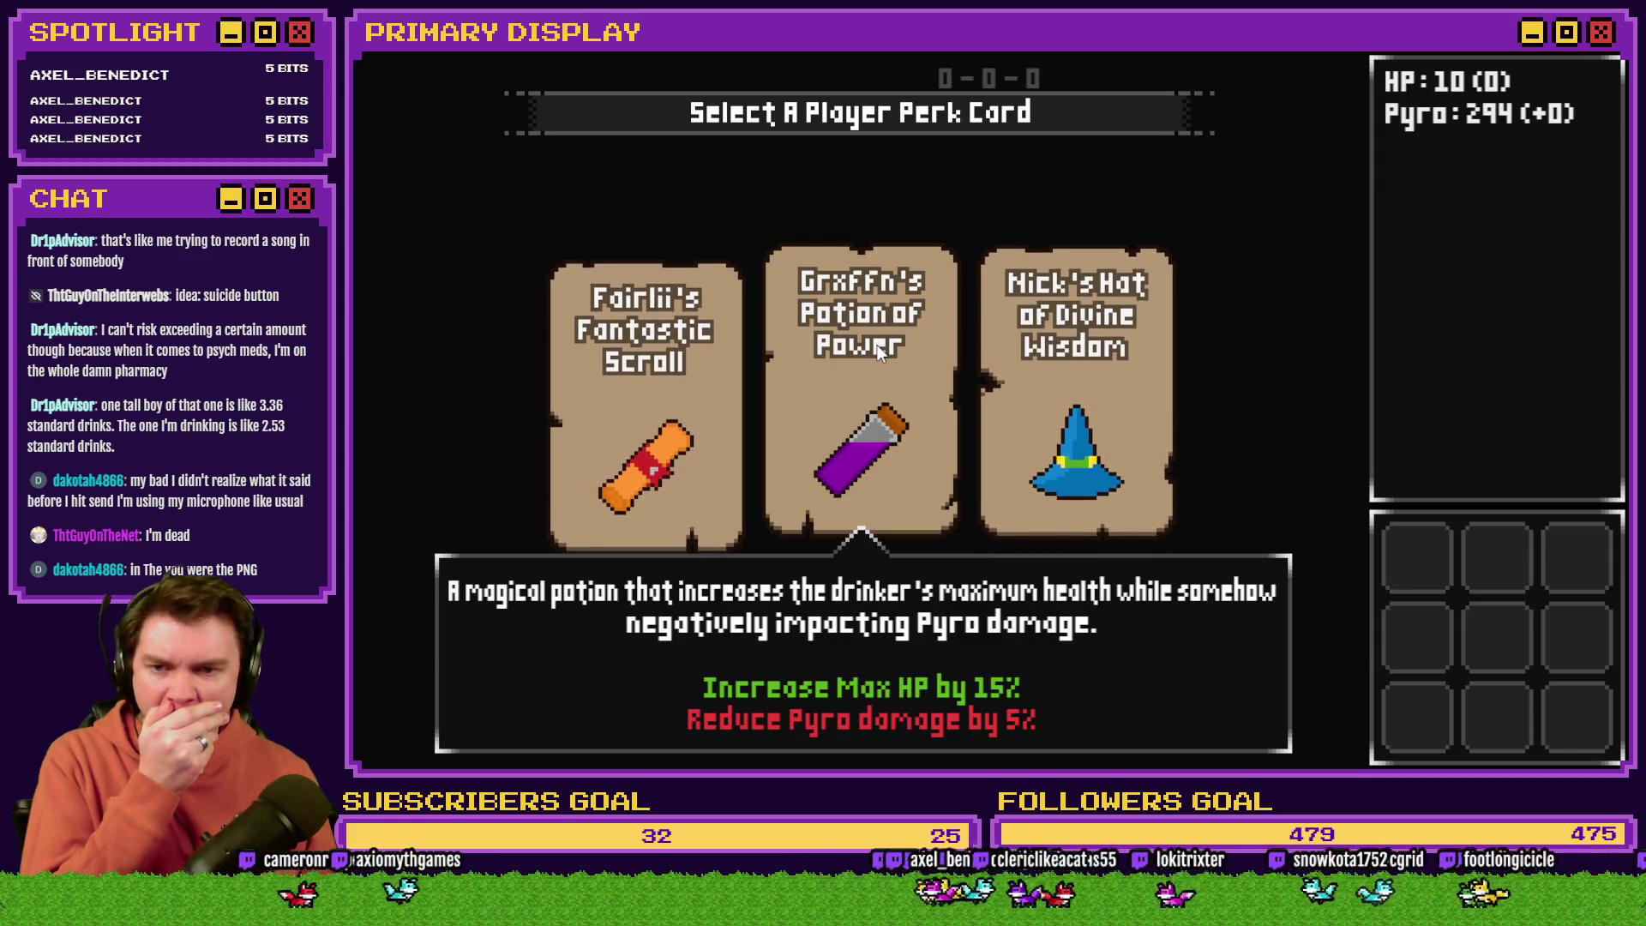
click(881, 348)
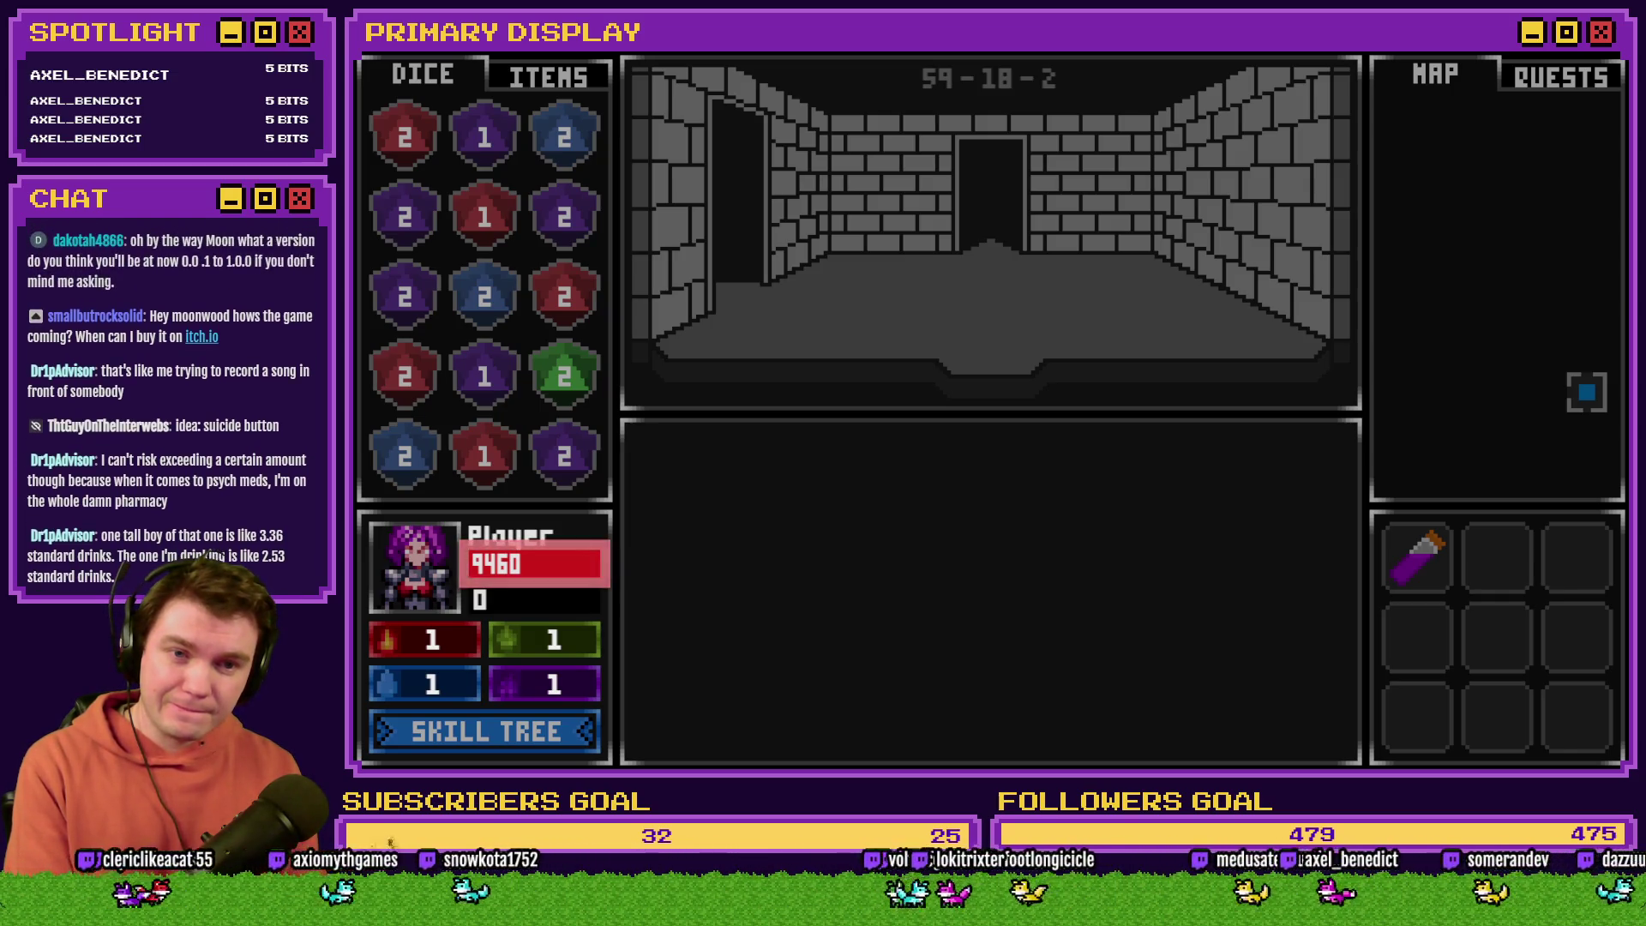
click(1423, 76)
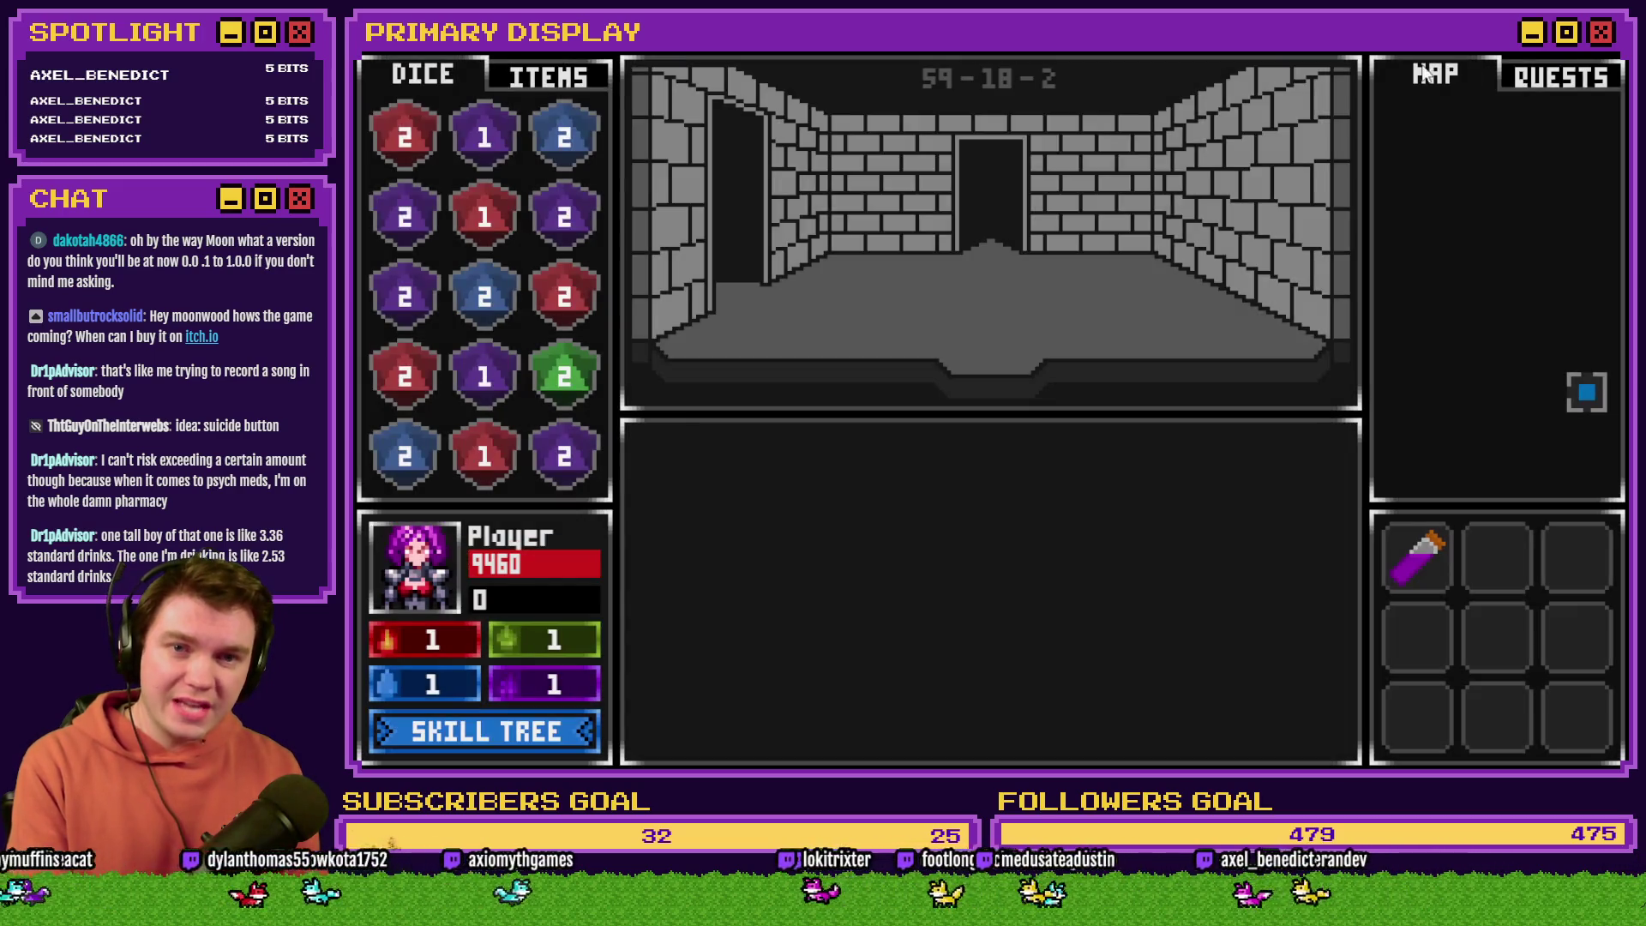
Step: Check in the F9 debug list that playerHP (V 0041-0050) reads 9460, then close the playtest
key(F9)
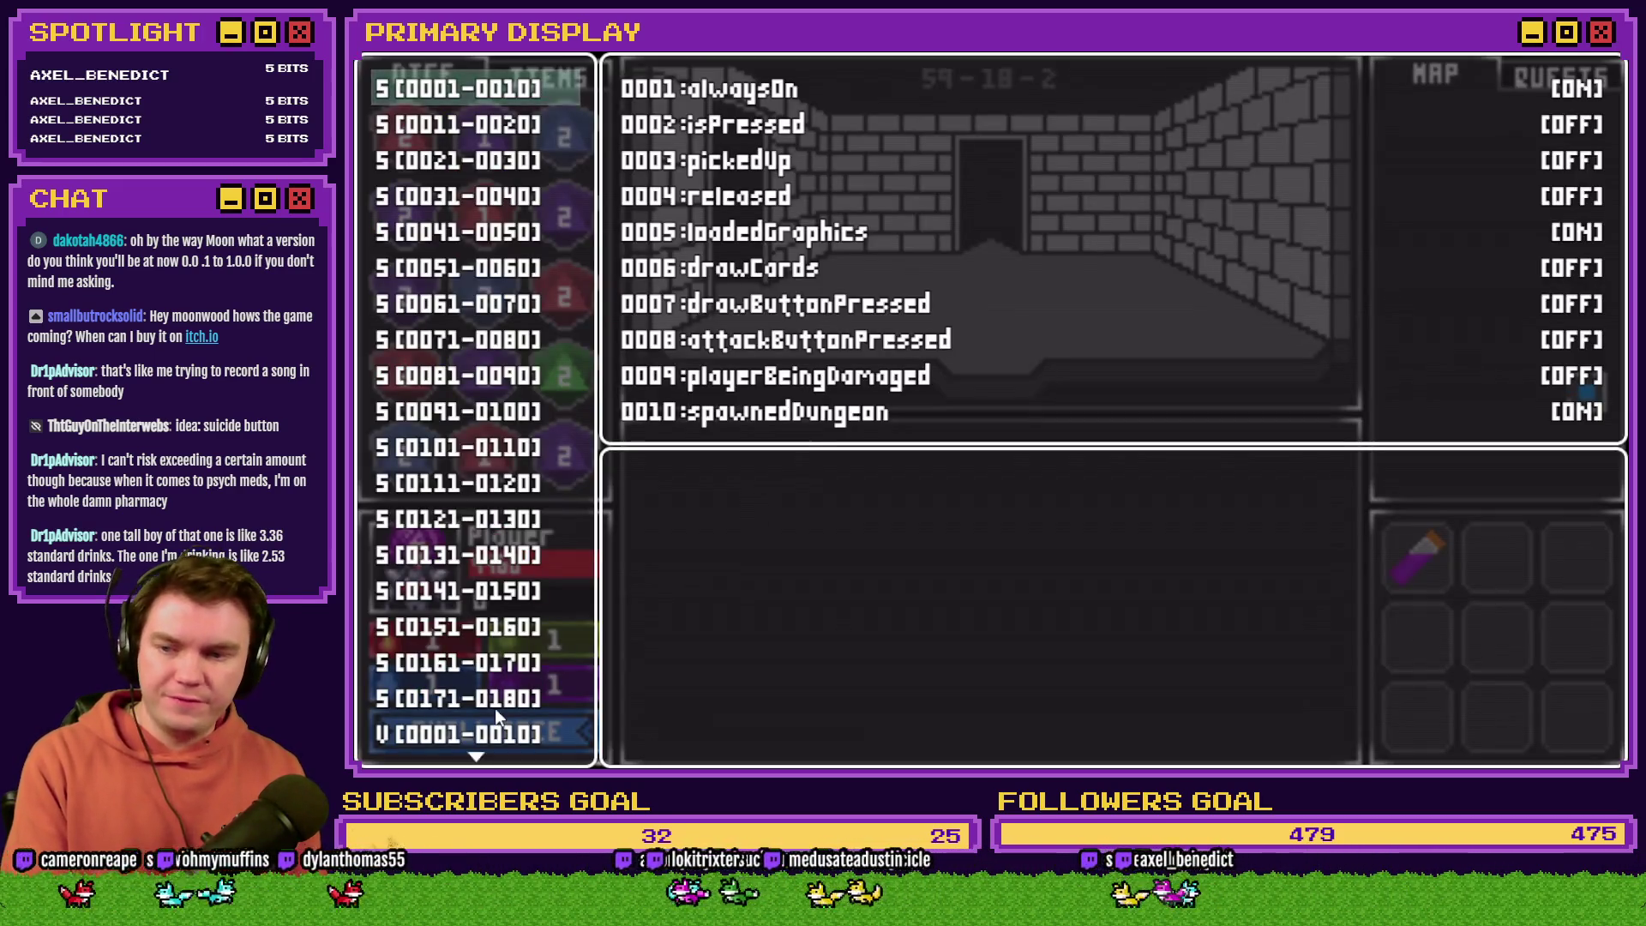
click(496, 712)
key(Down)
key(Down)
key(Down)
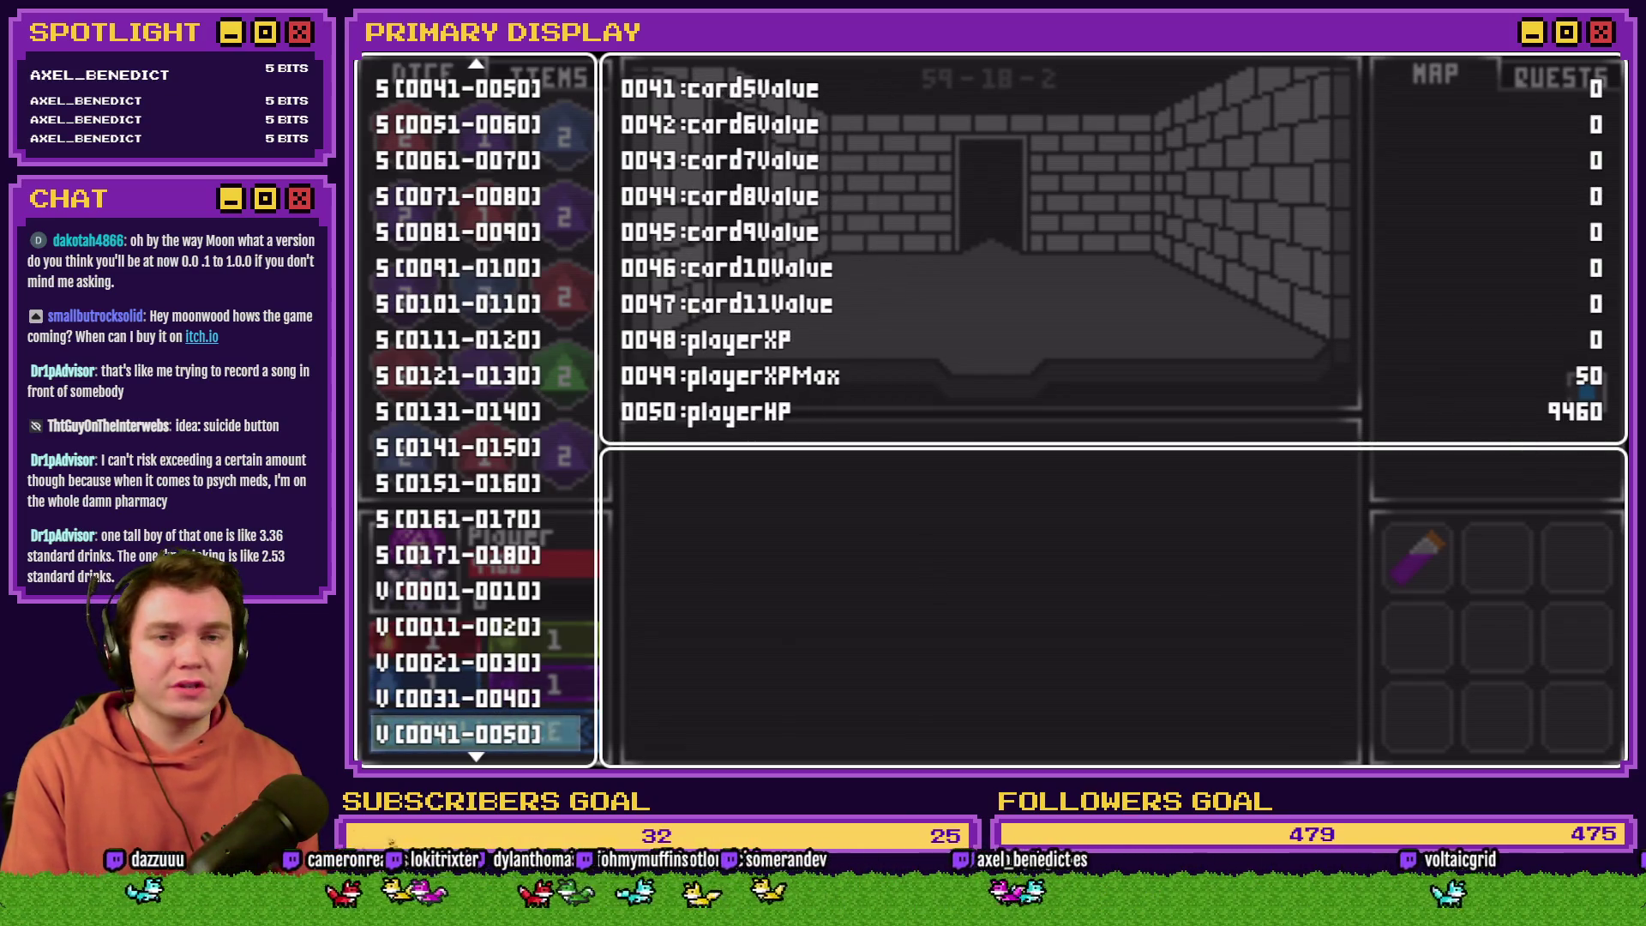
key(alt+F4)
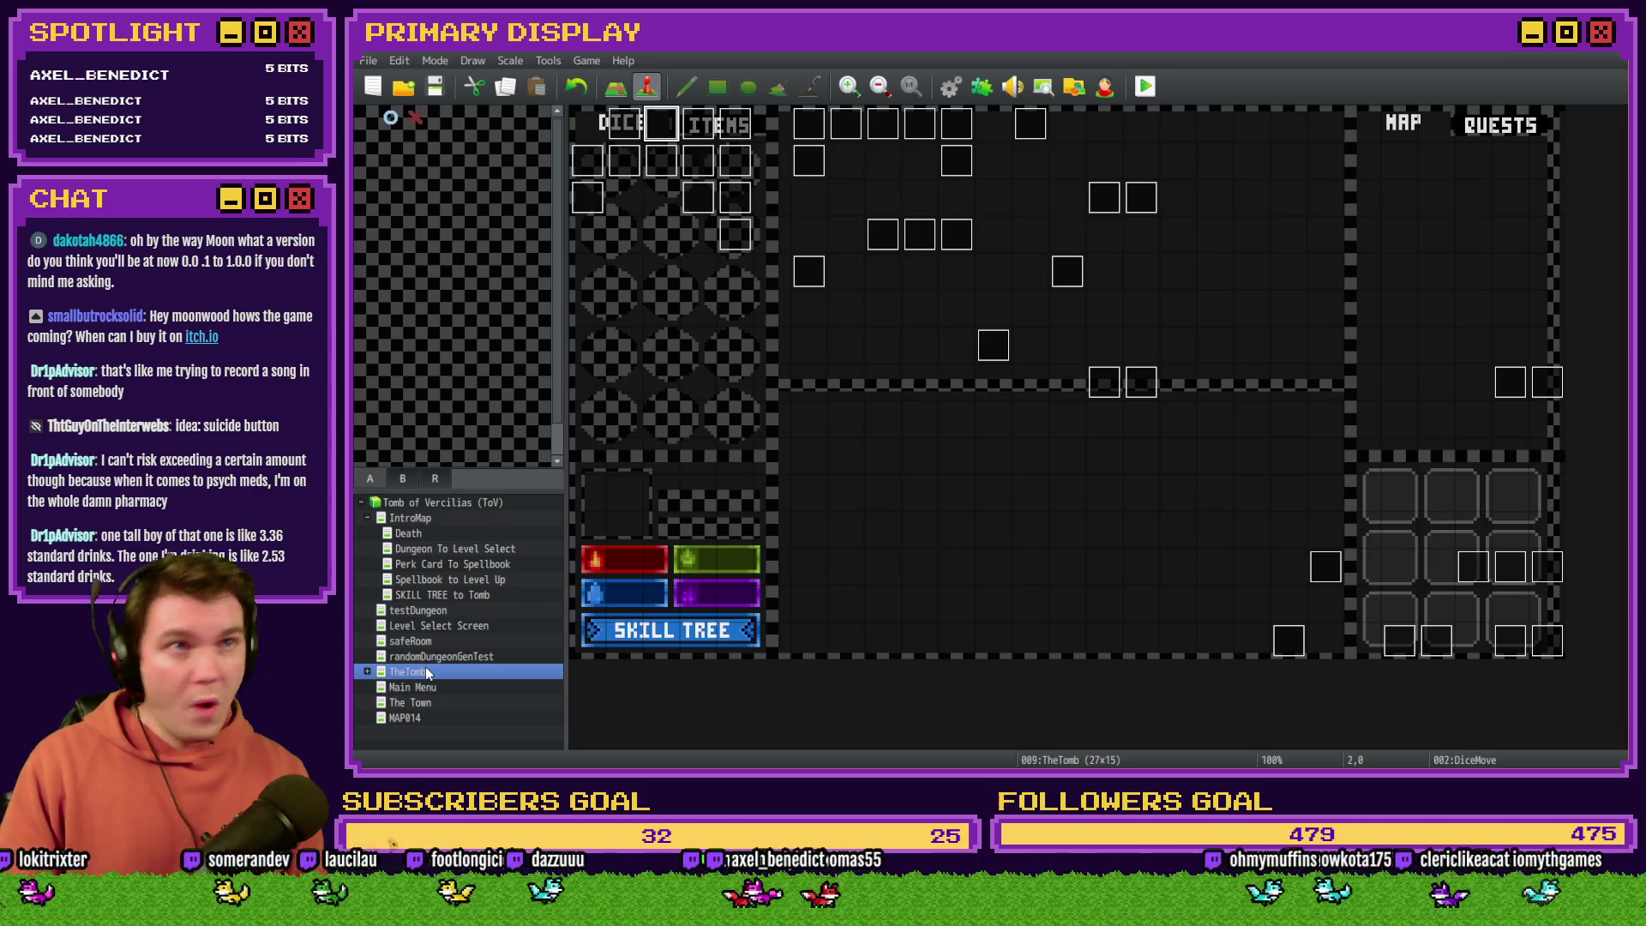
Step: Open the first event on the Perk Card To Spellbook map for editing
click(432, 564)
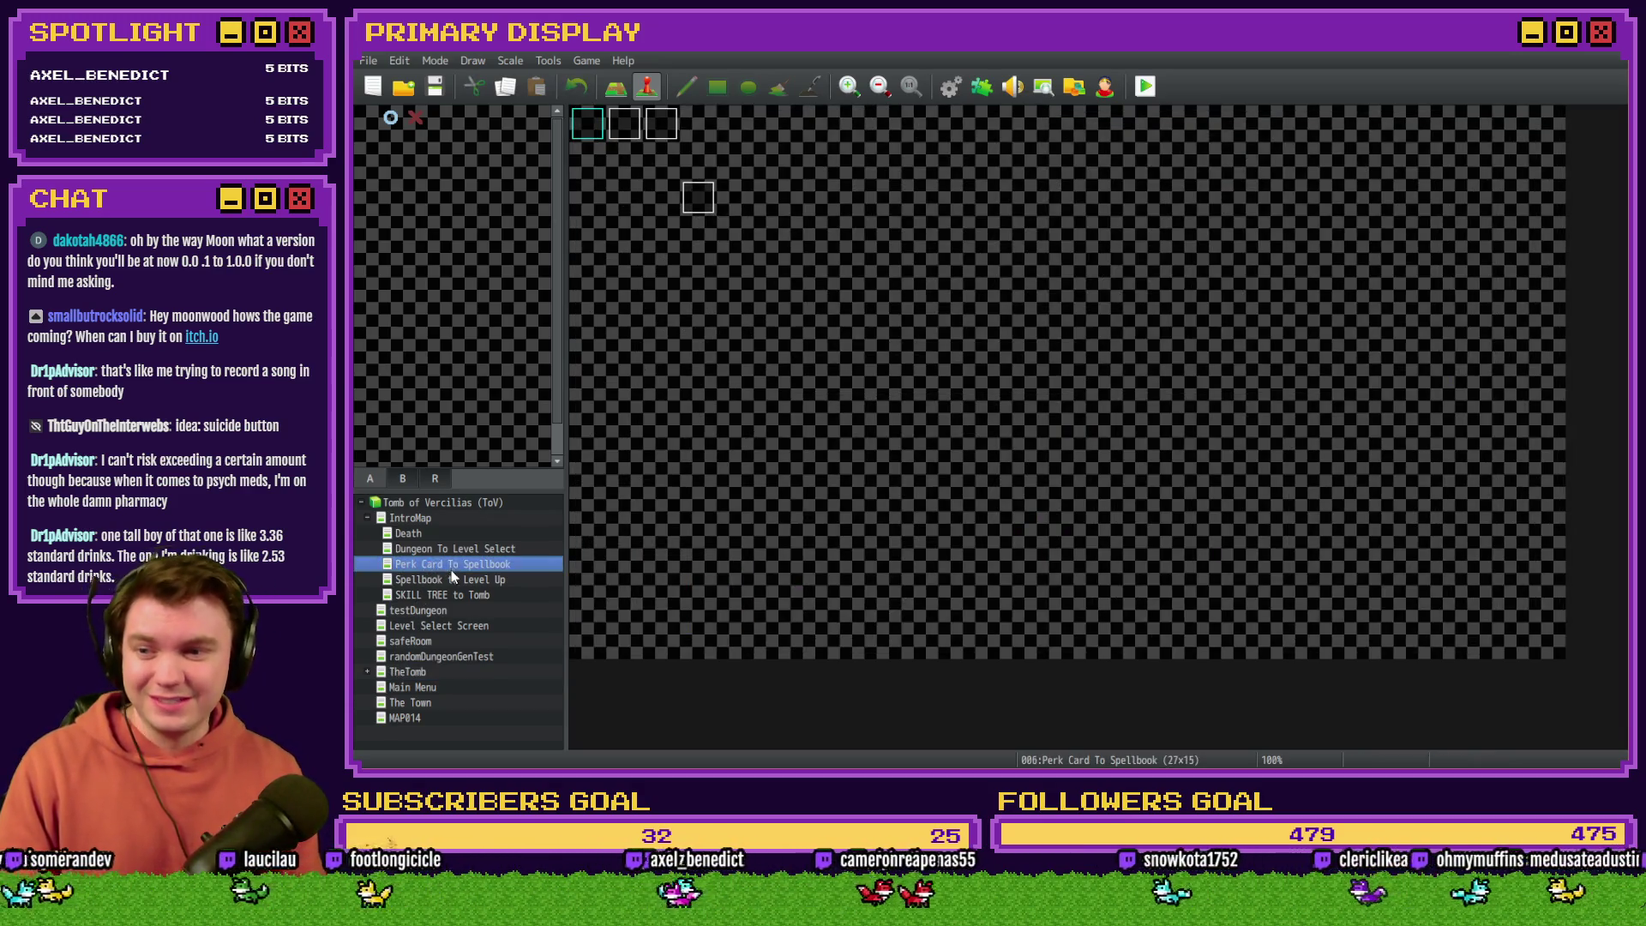
double_click(630, 128)
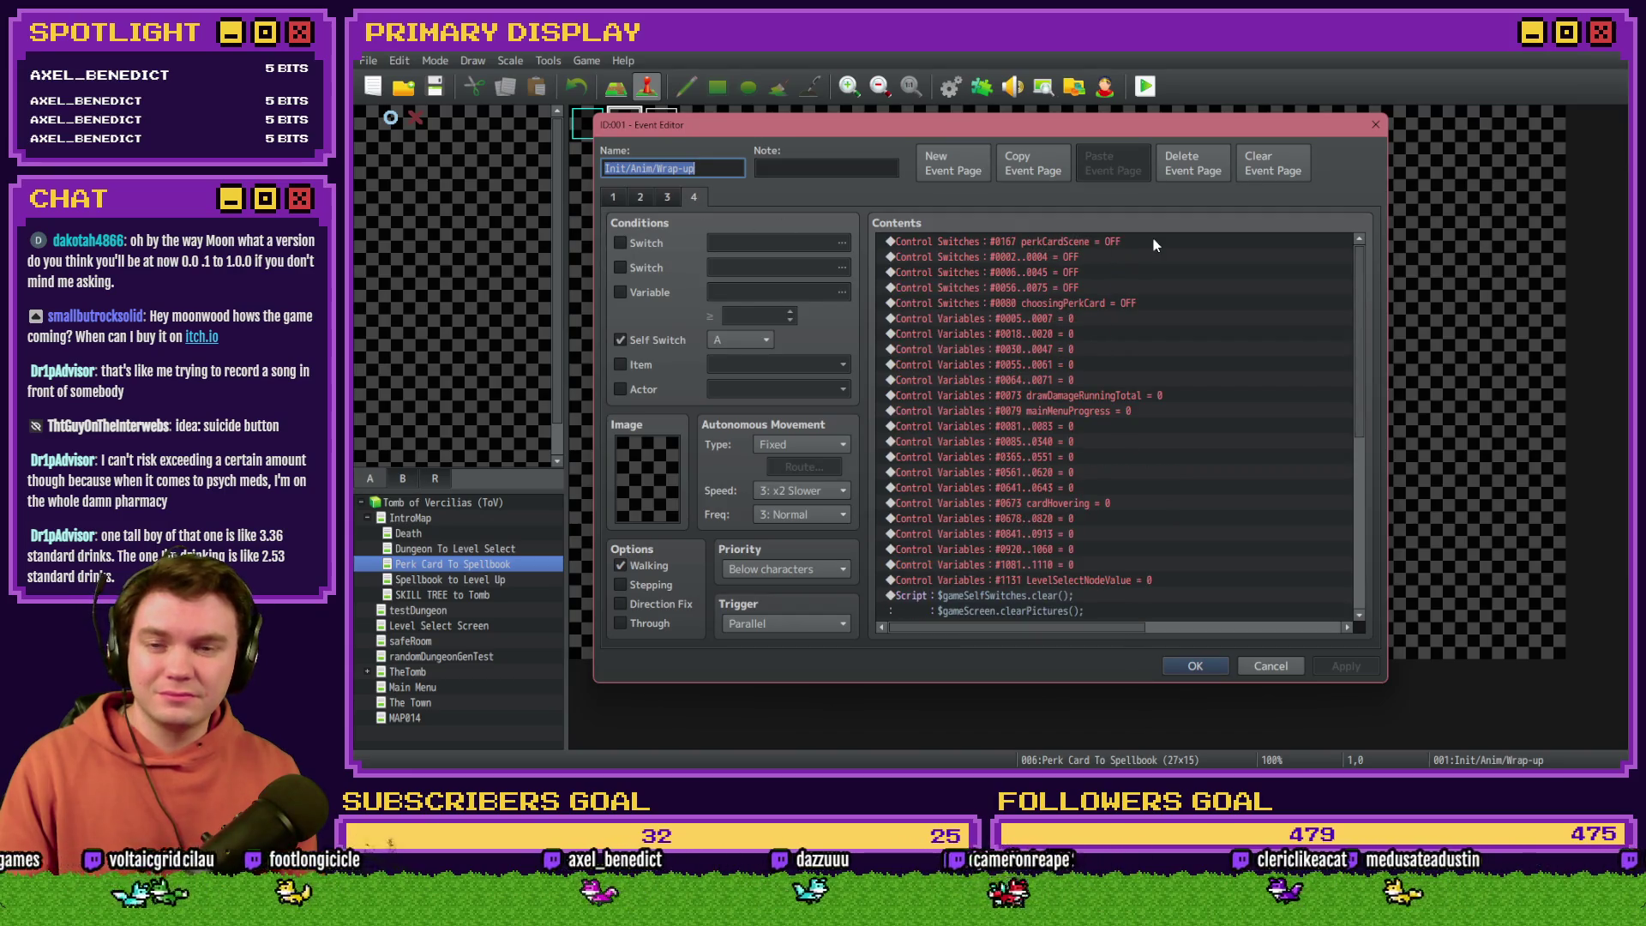
scroll(1119, 339, down, 7)
scroll(1119, 343, up, 7)
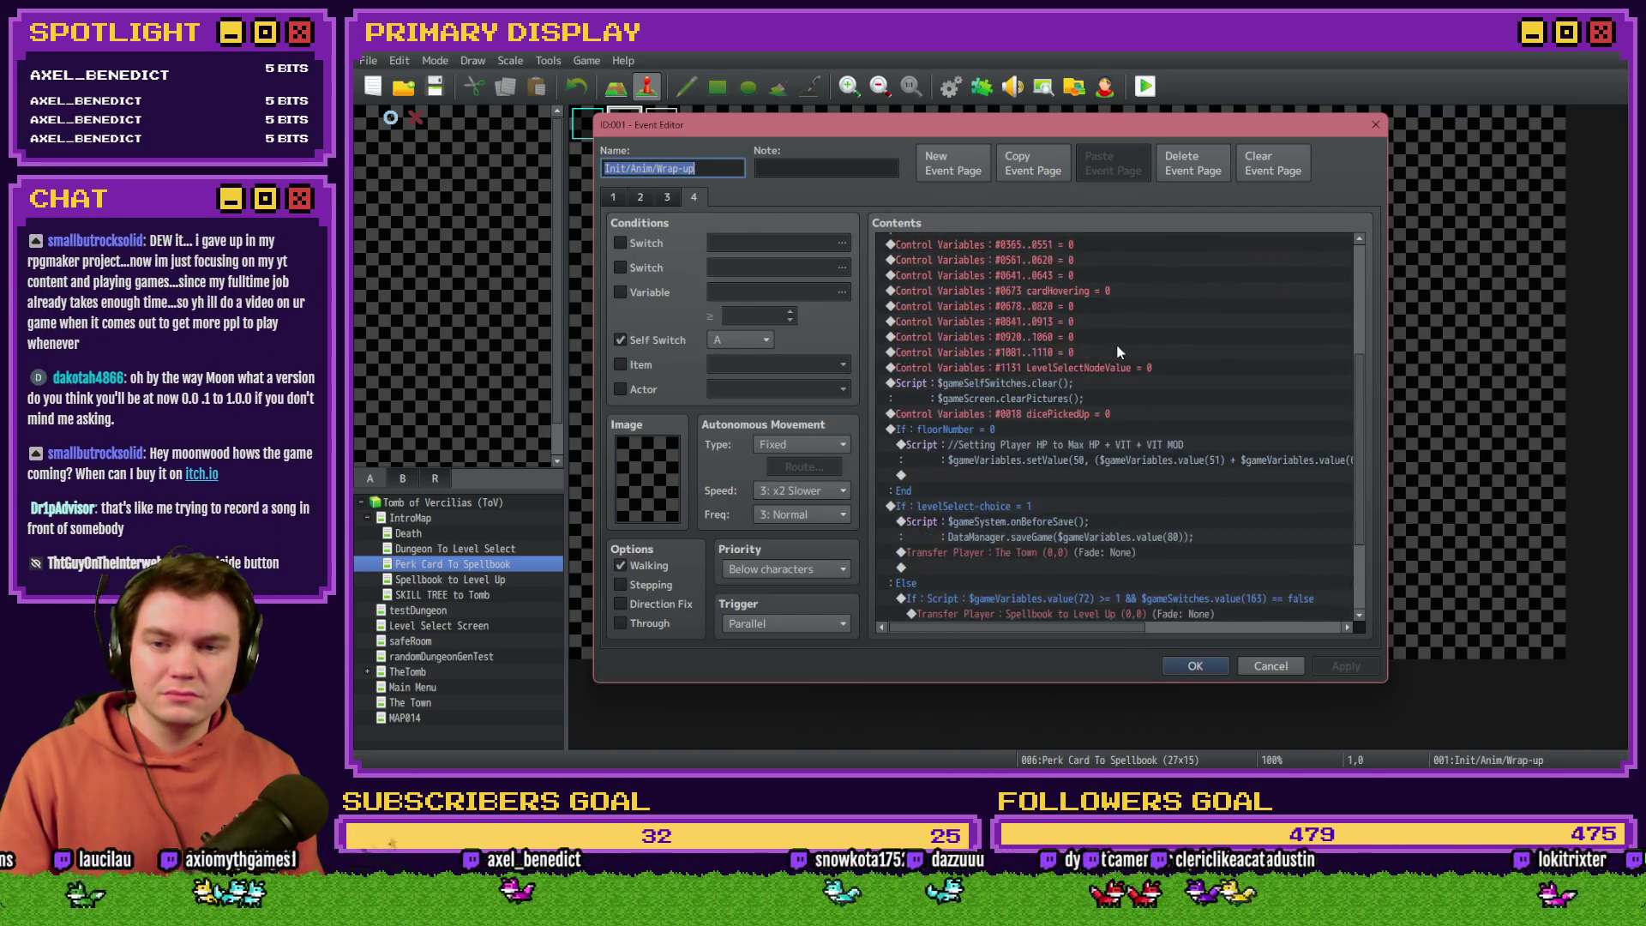
scroll(958, 368, down, 2)
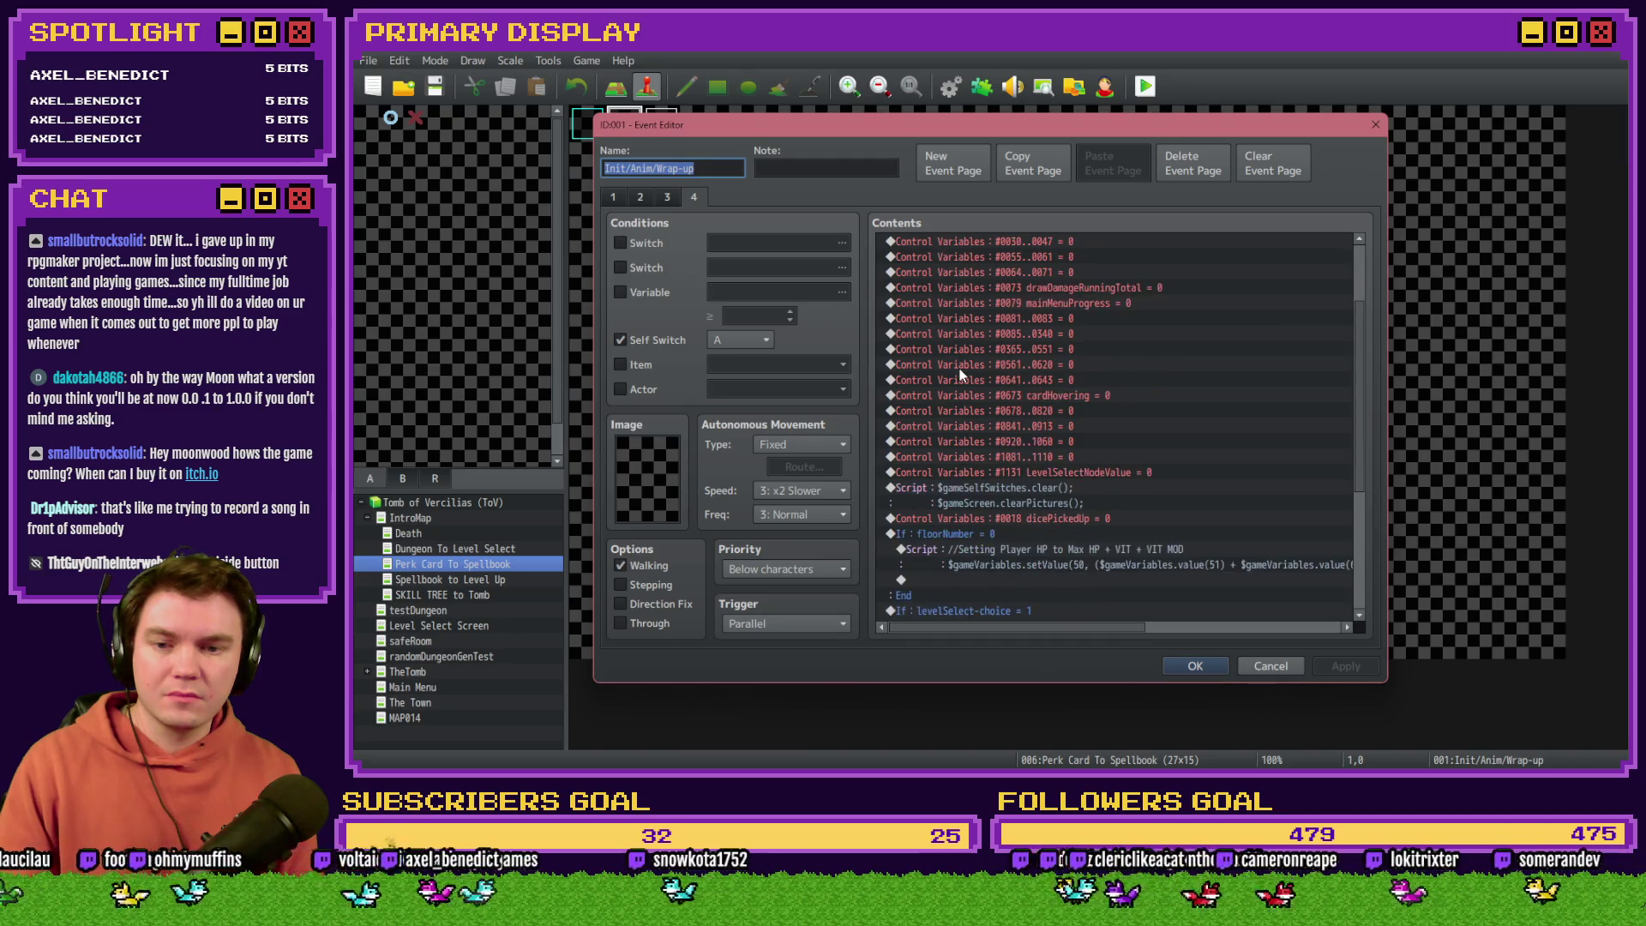
Step: Go to event page 4 and scroll to the HP script's end showing variables 661 and 674
click(641, 197)
click(613, 197)
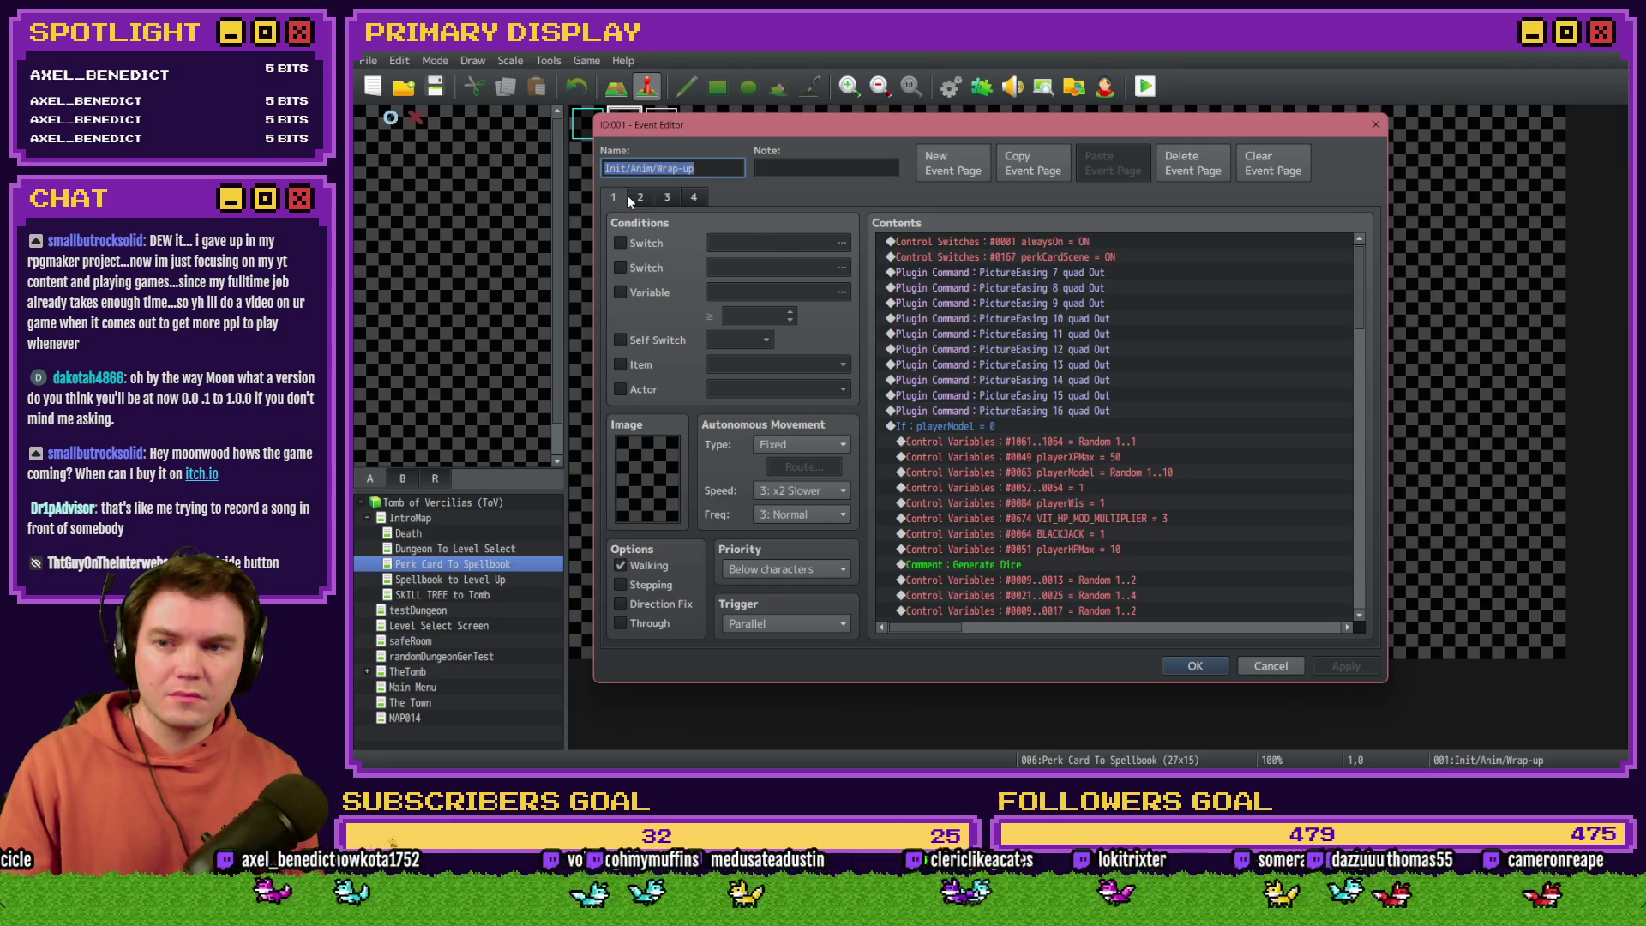
click(639, 198)
click(666, 198)
click(694, 197)
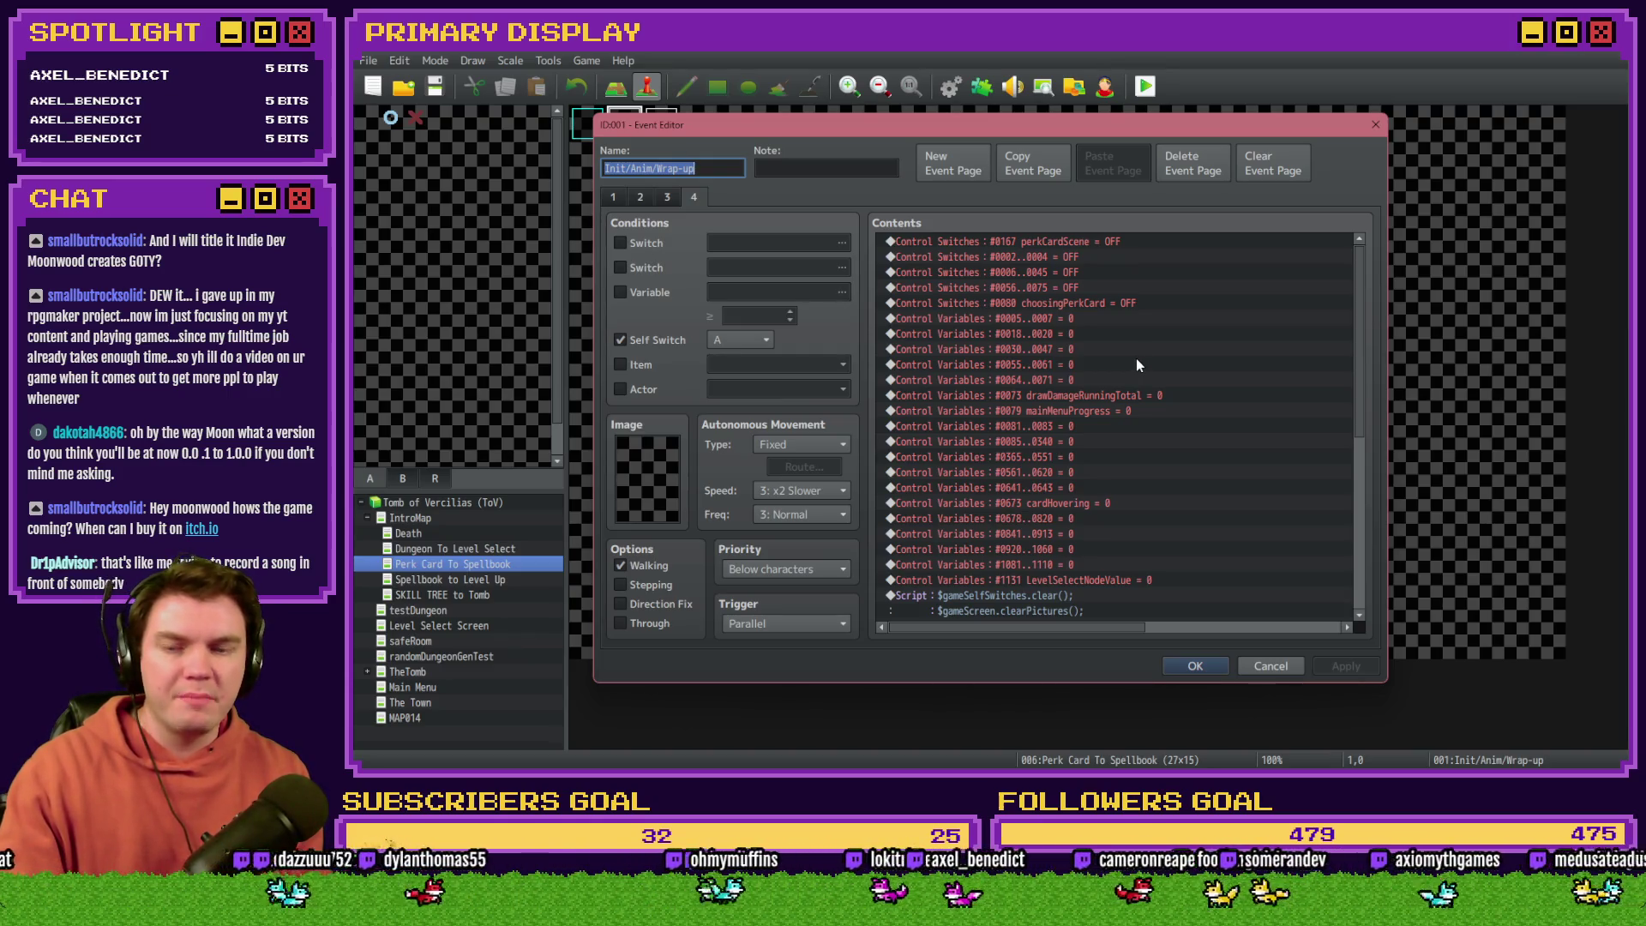
scroll(1137, 359, down, 5)
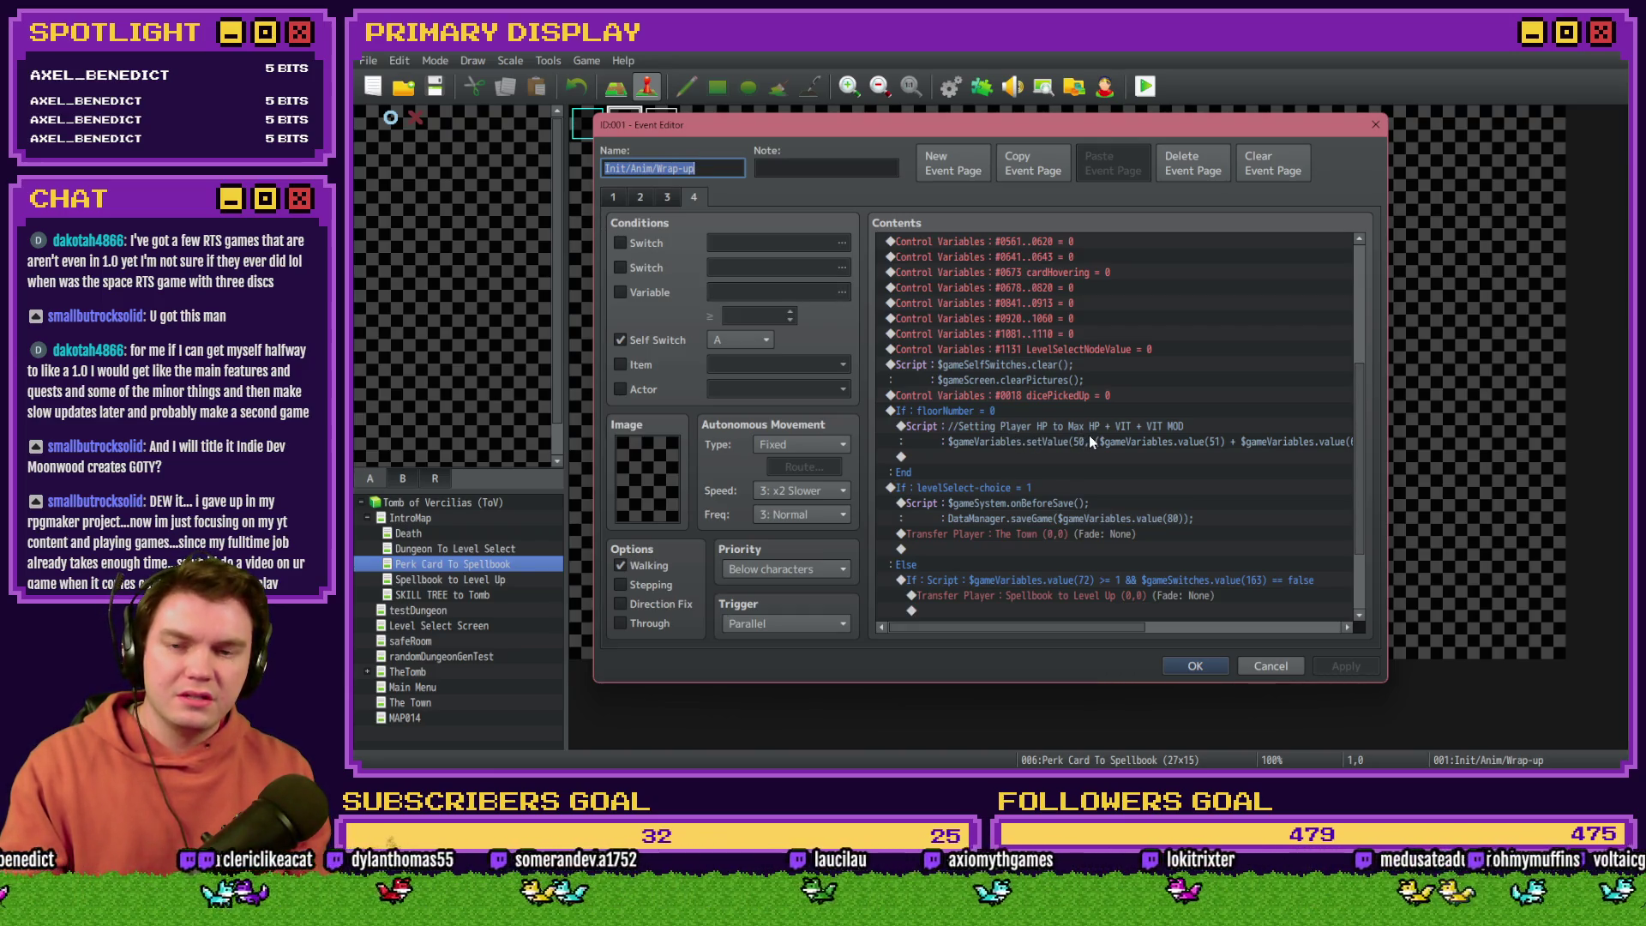
drag(1103, 625, 1322, 627)
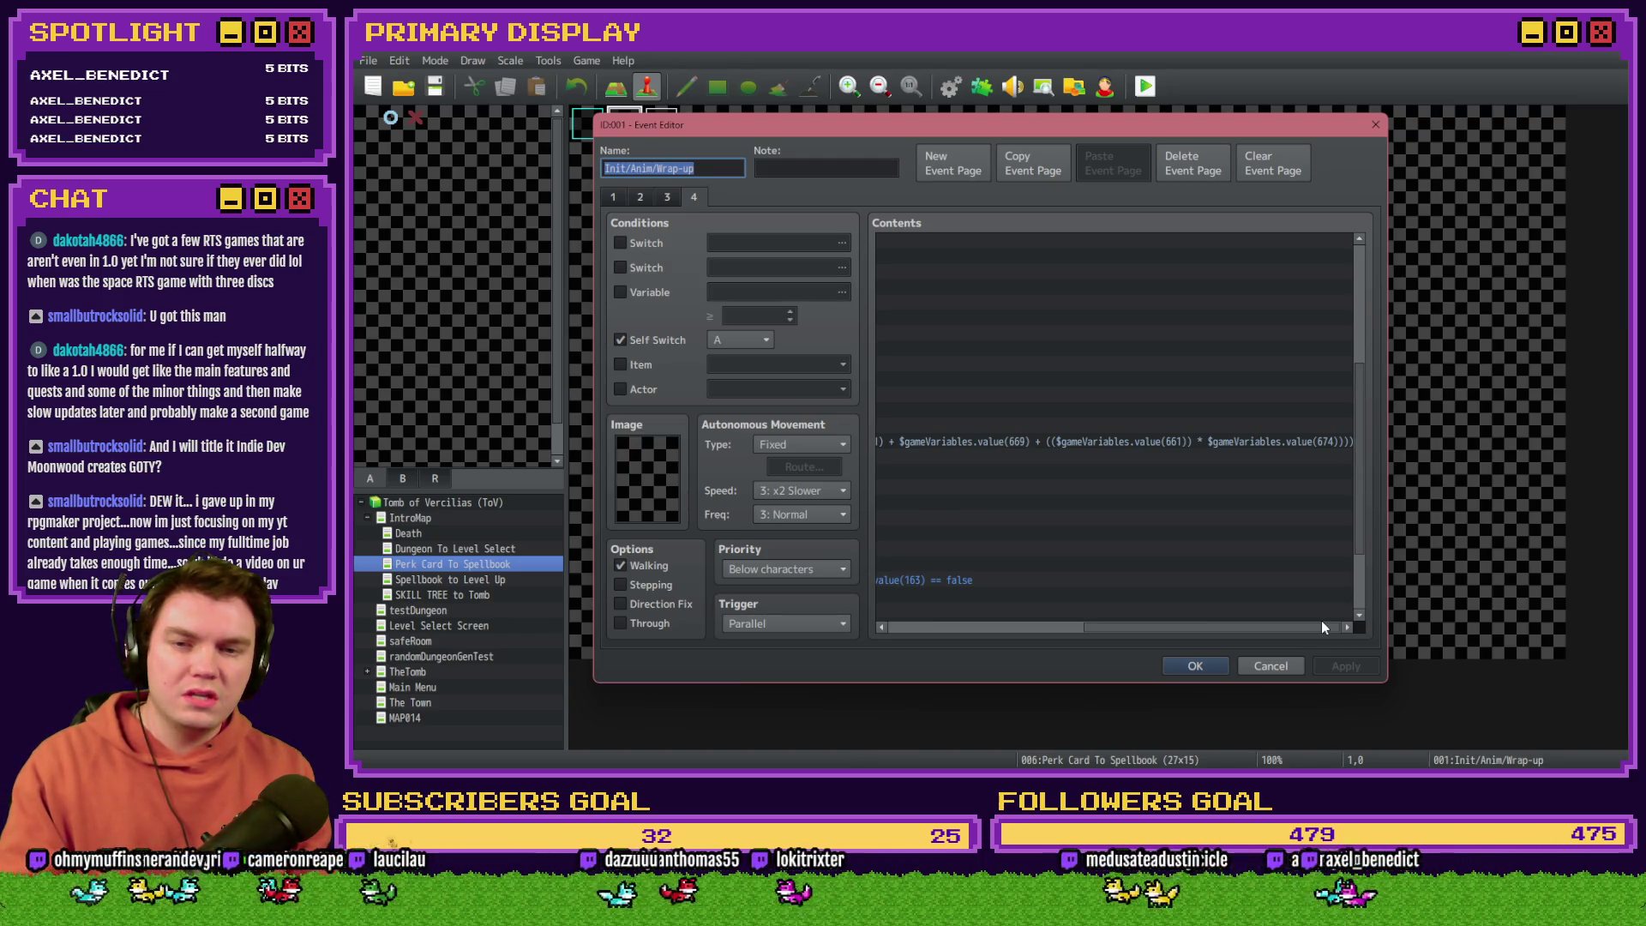
click(653, 292)
click(771, 292)
drag(1021, 203, 1581, 161)
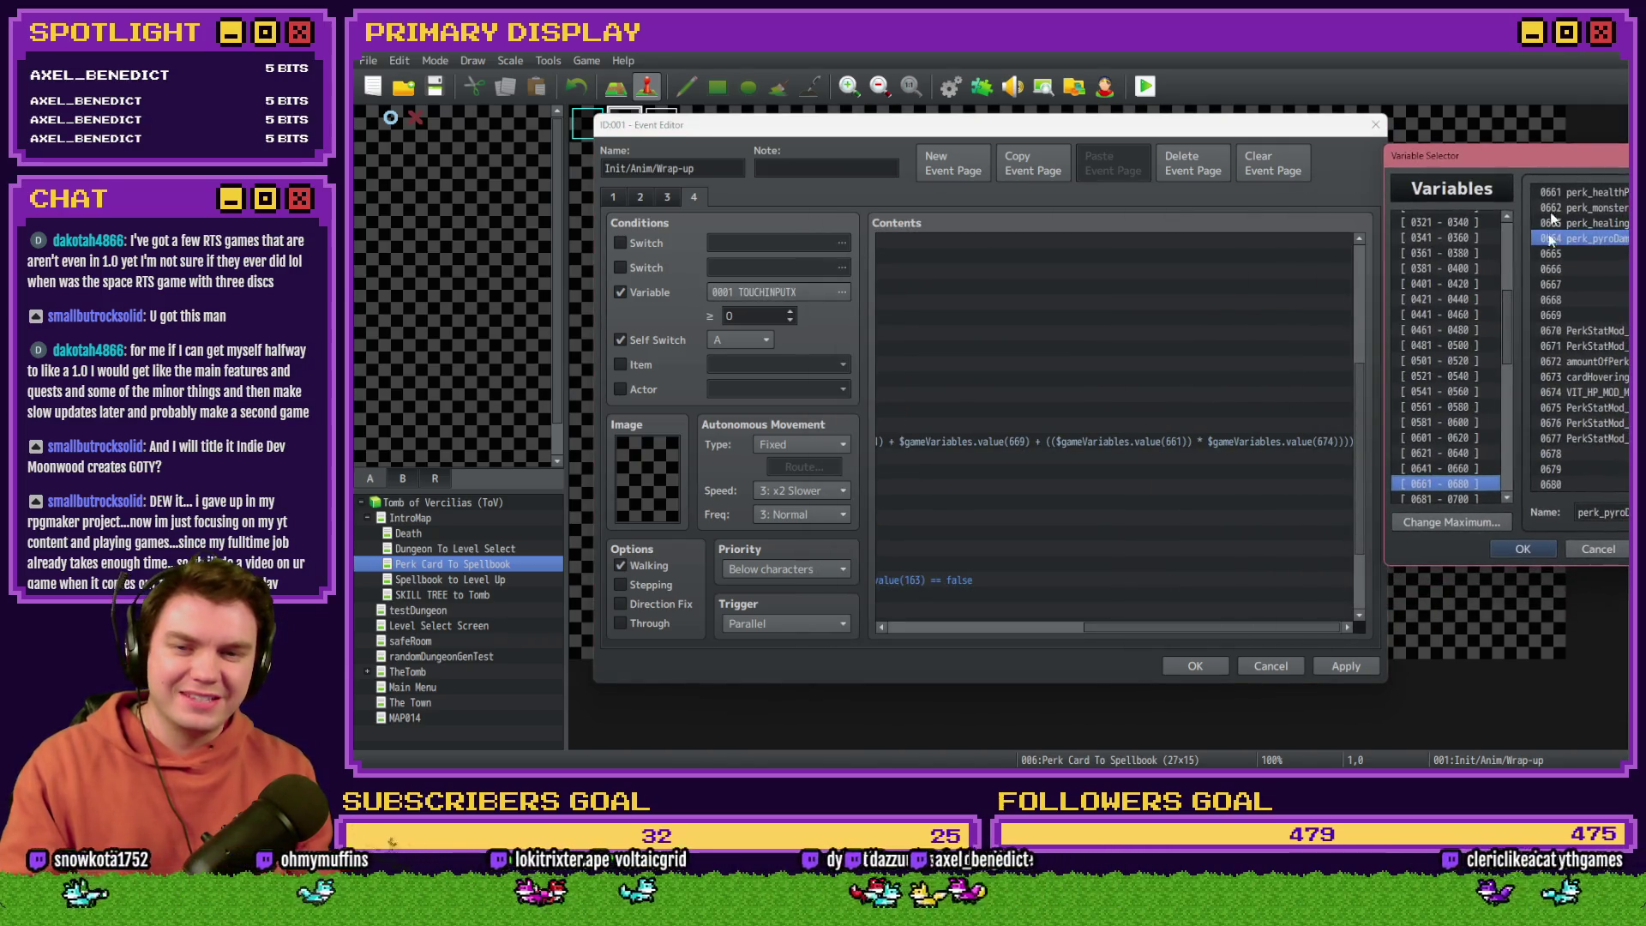
click(1597, 393)
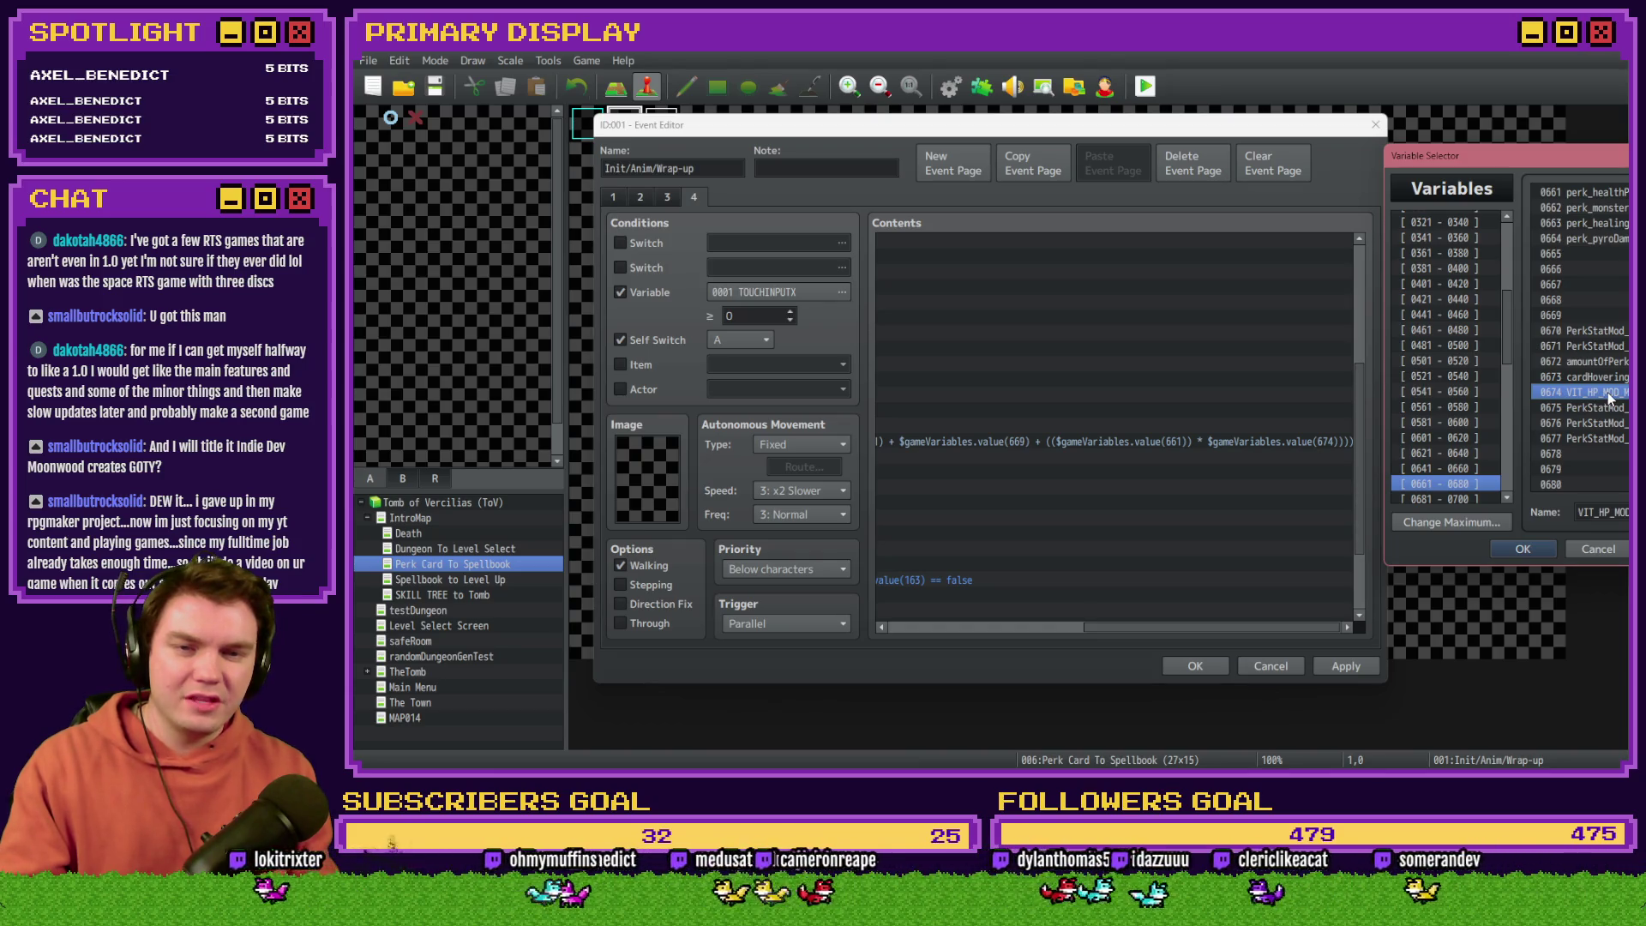
click(1587, 193)
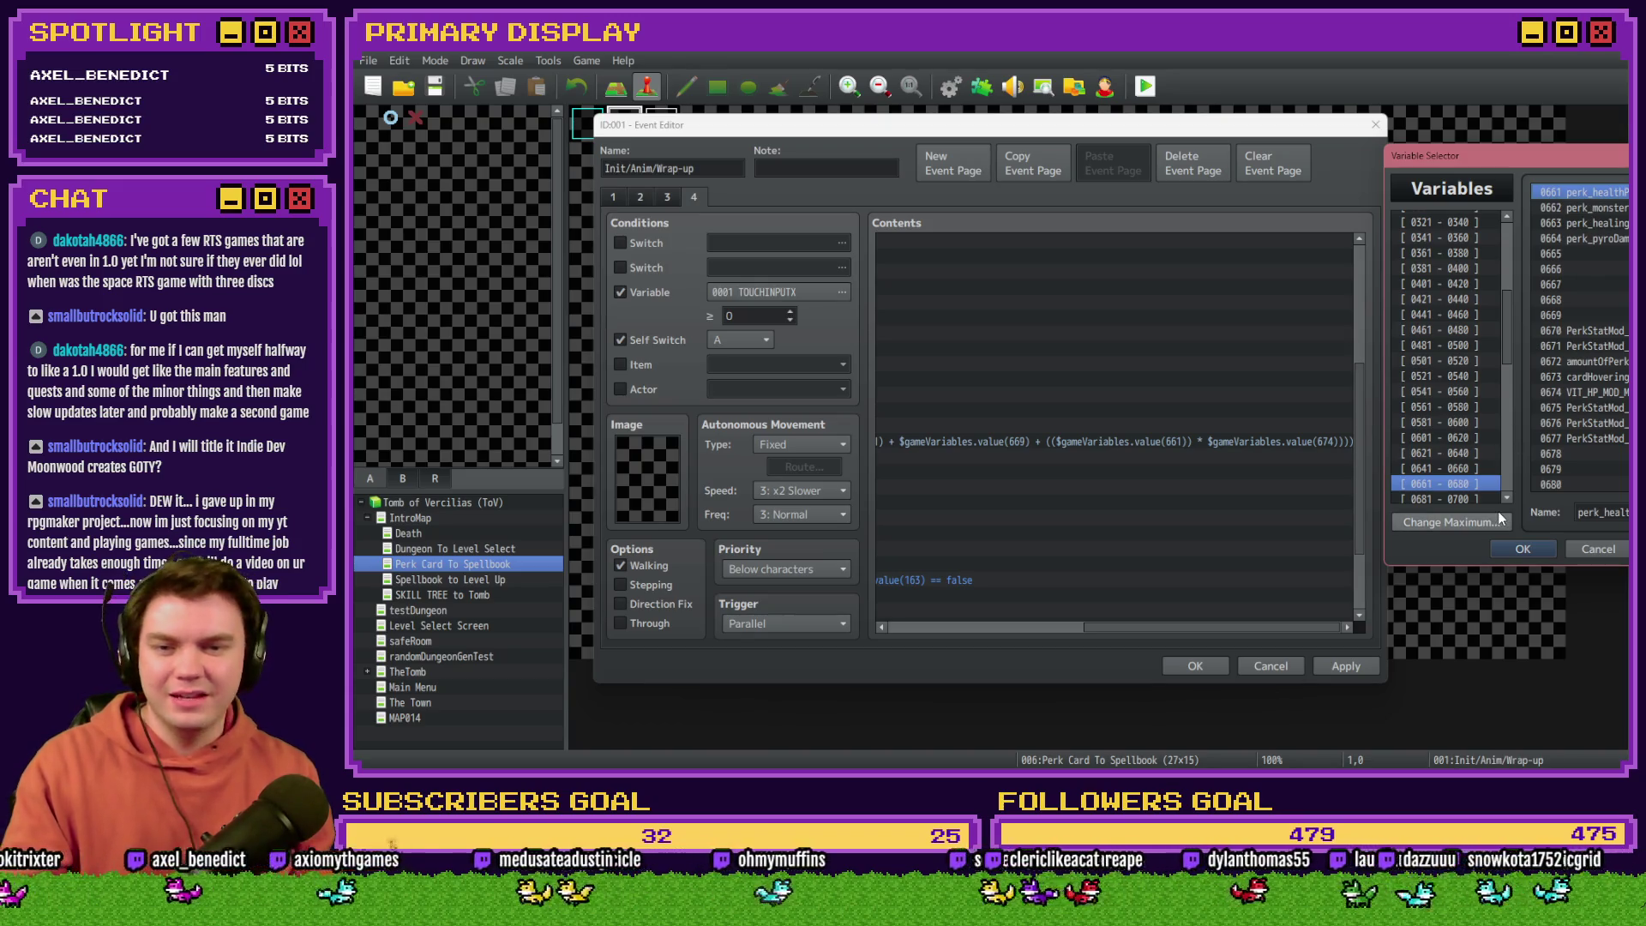
click(1591, 548)
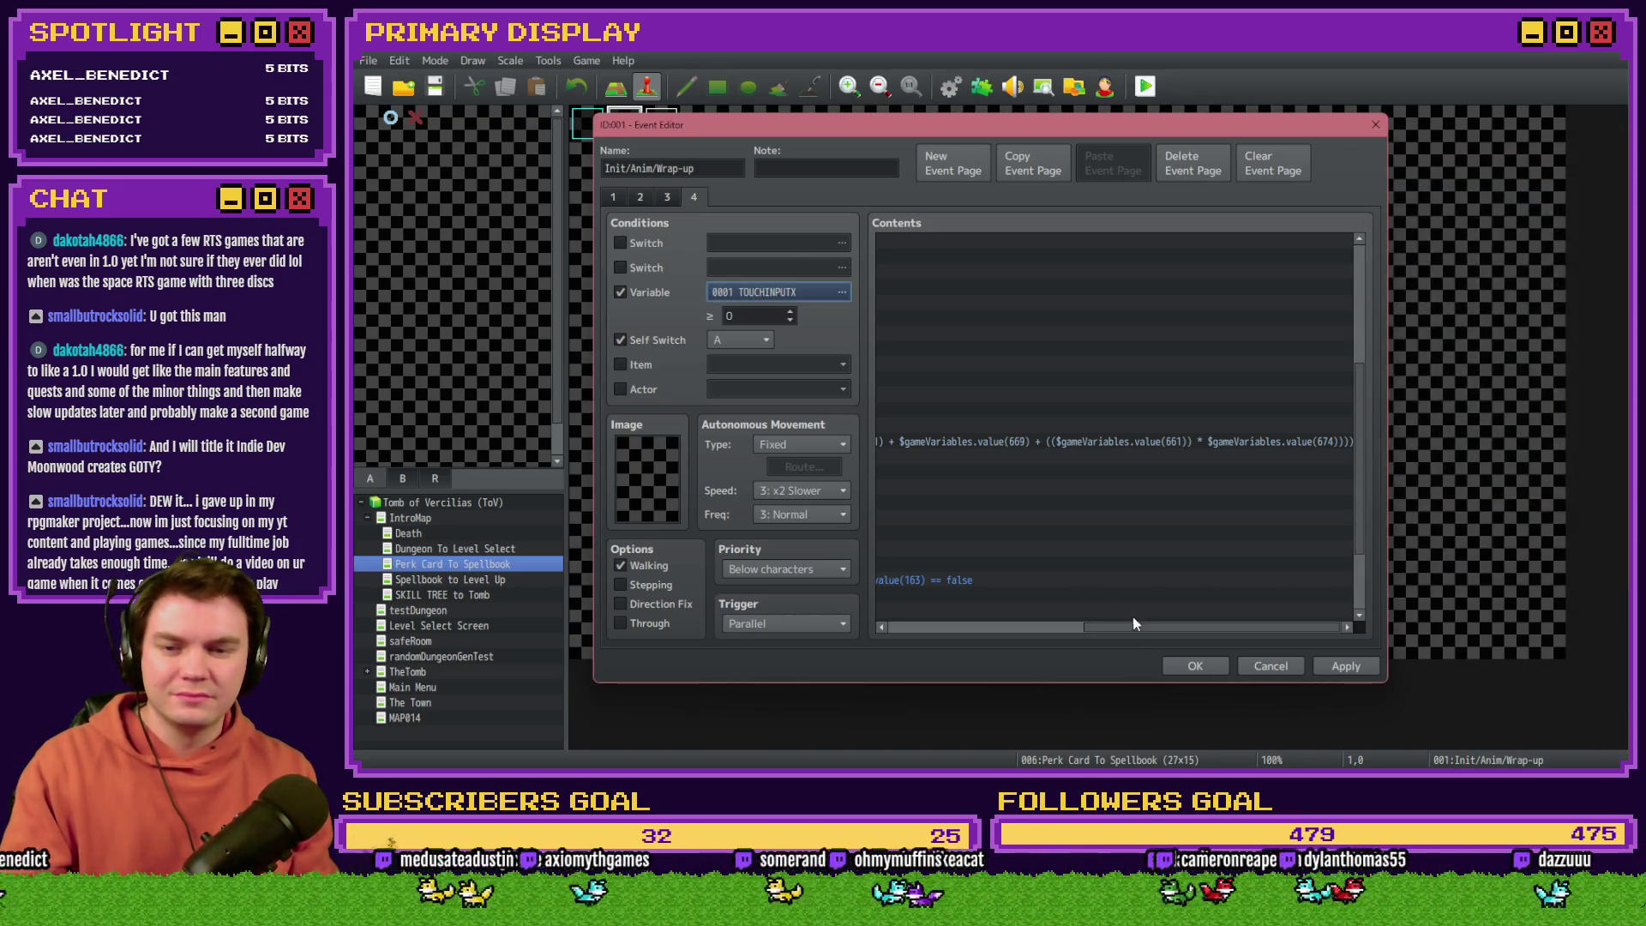
click(641, 300)
drag(1171, 626, 996, 610)
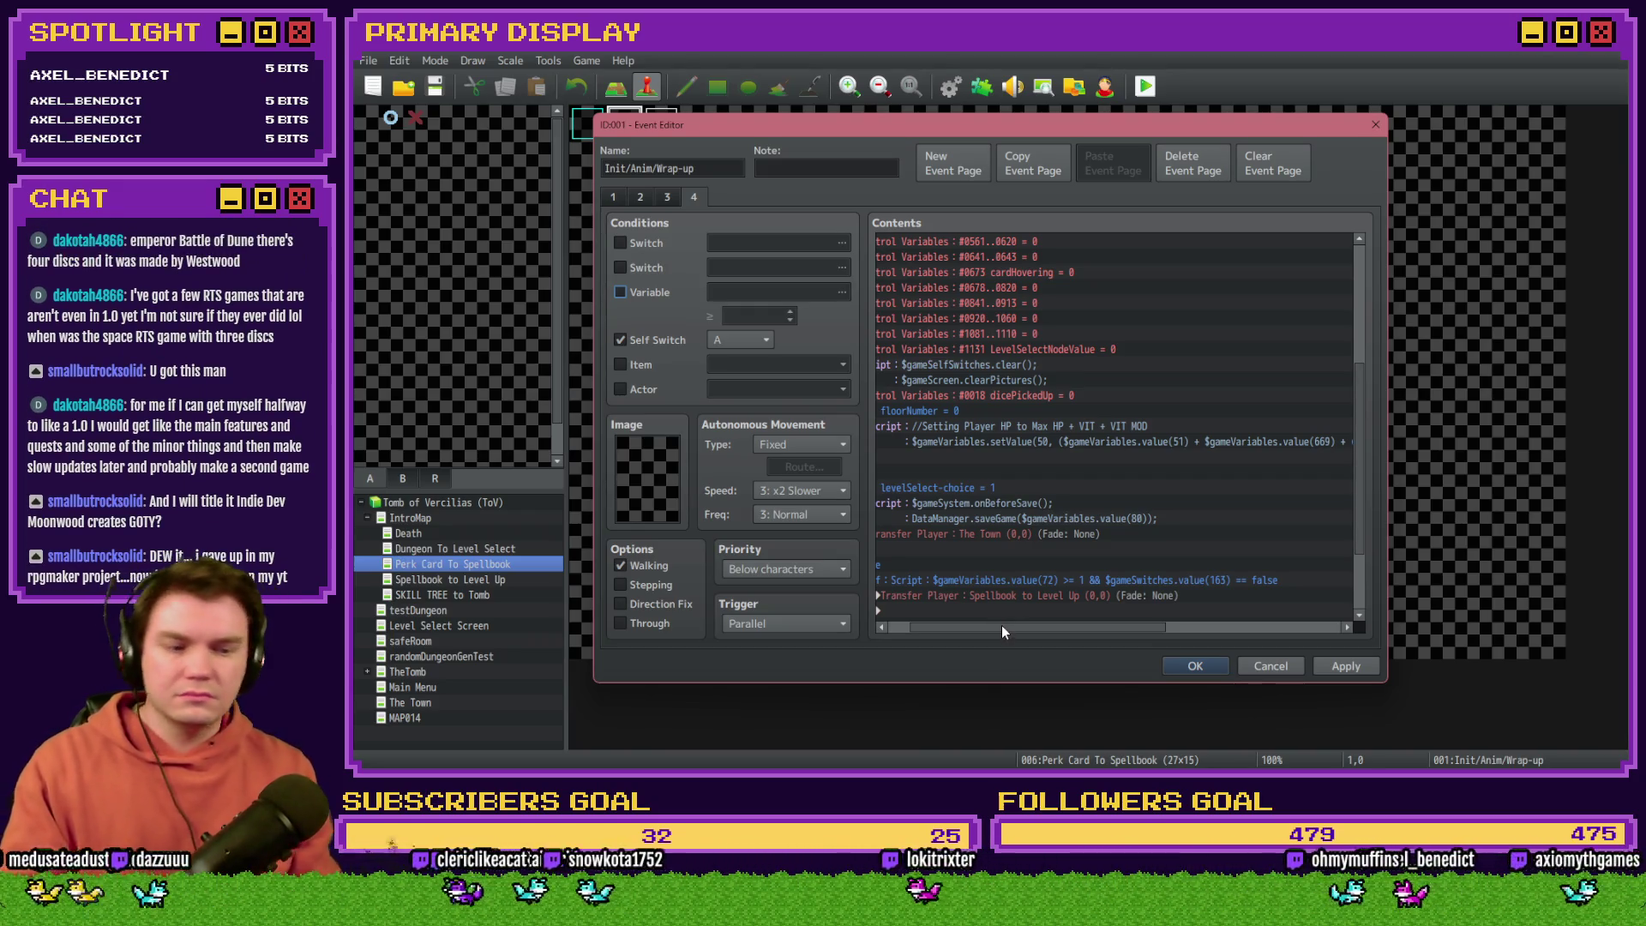
drag(1005, 628, 939, 632)
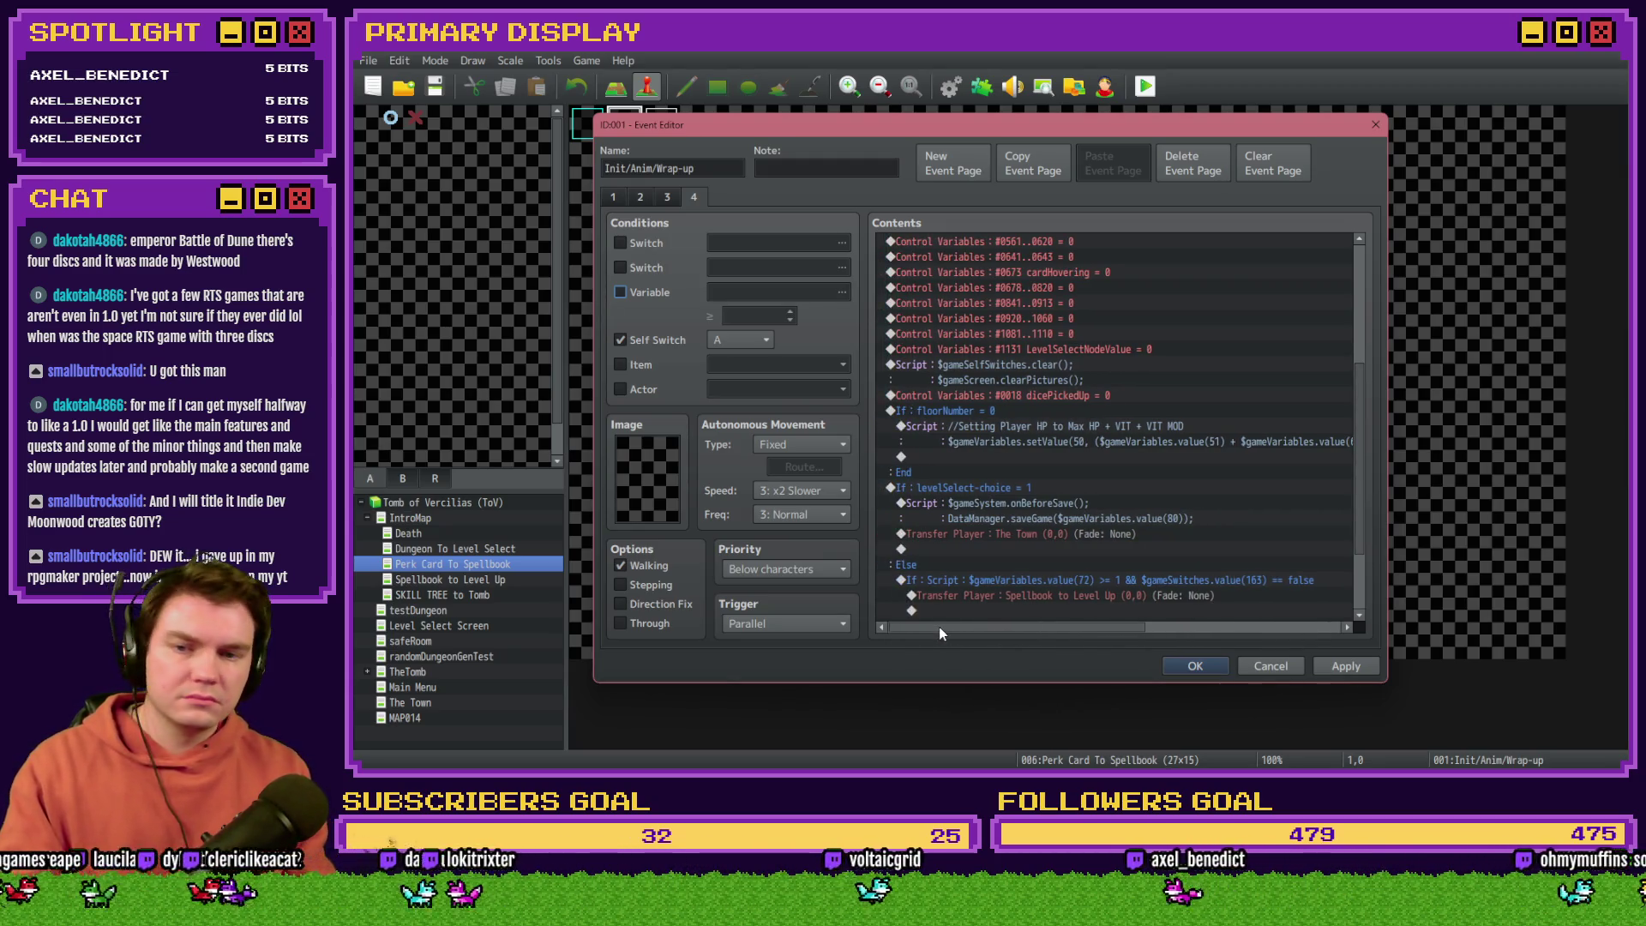
Step: Insert the comment 'Setting HP for first time' above the floorNumber HP script block
click(986, 410)
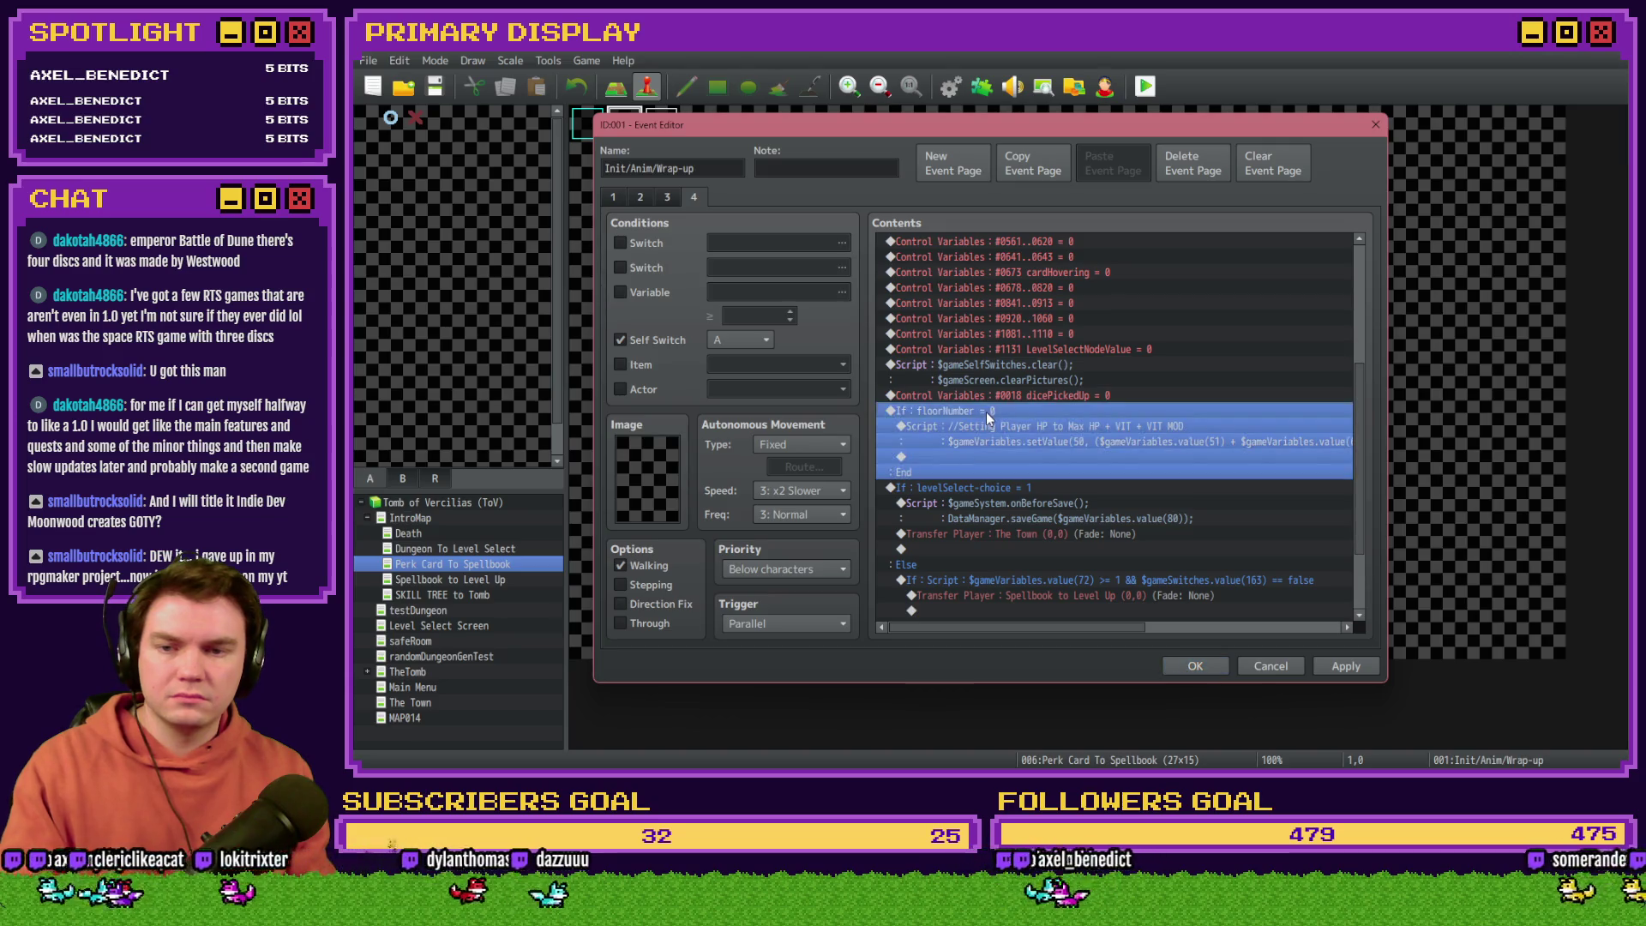
key(Insert)
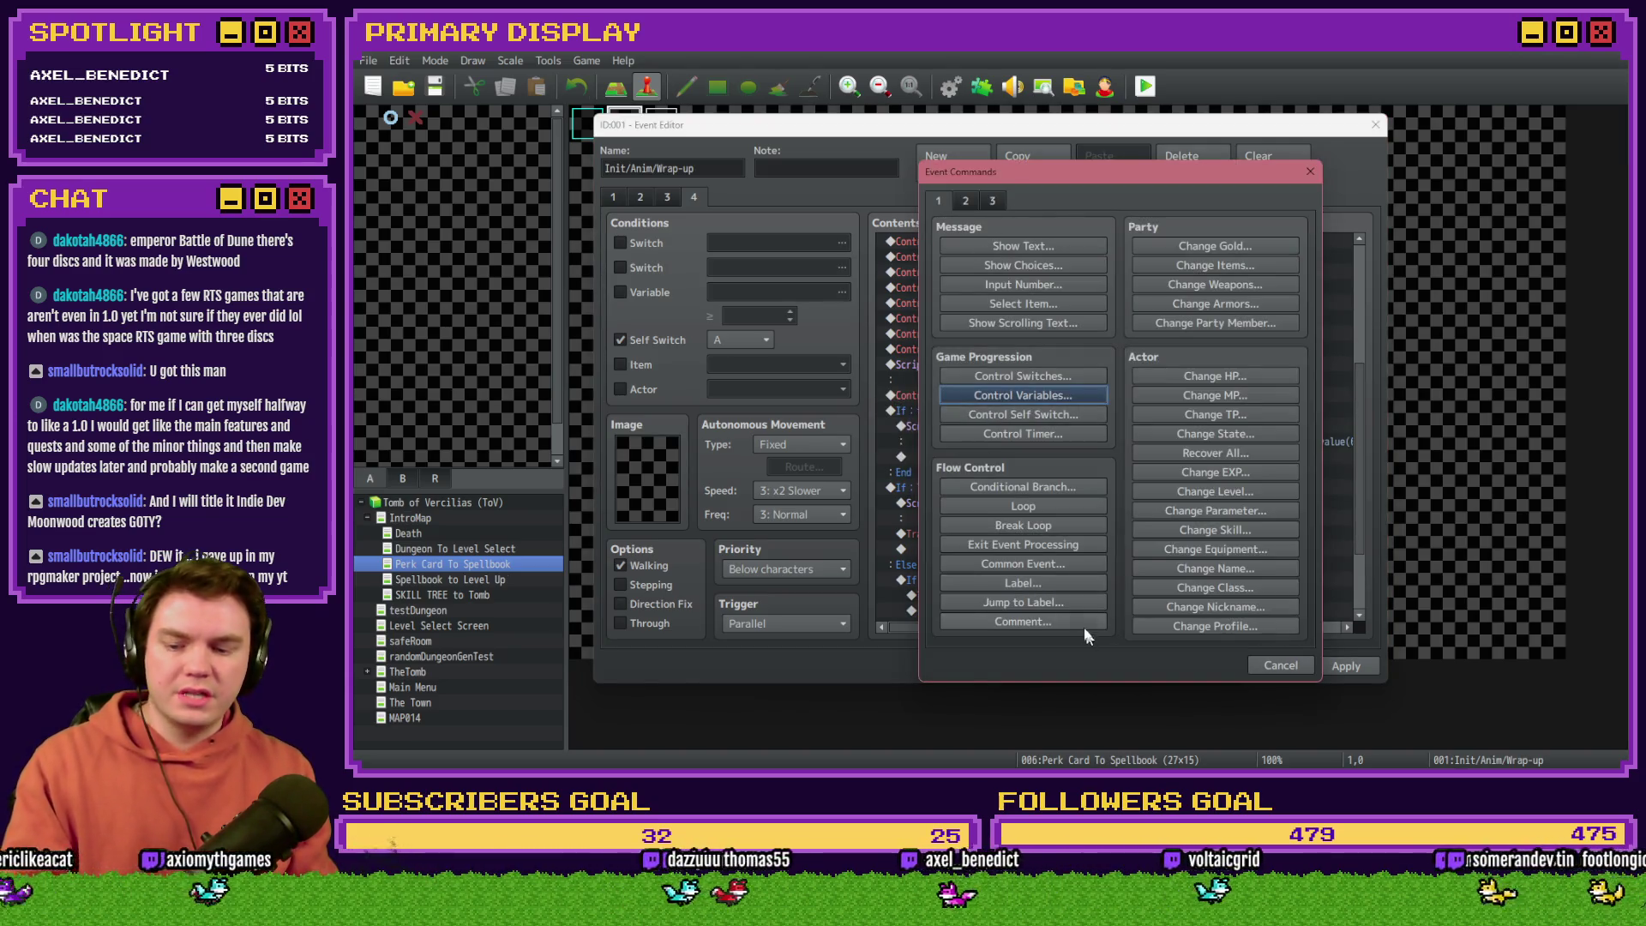
key(Escape)
key(Insert)
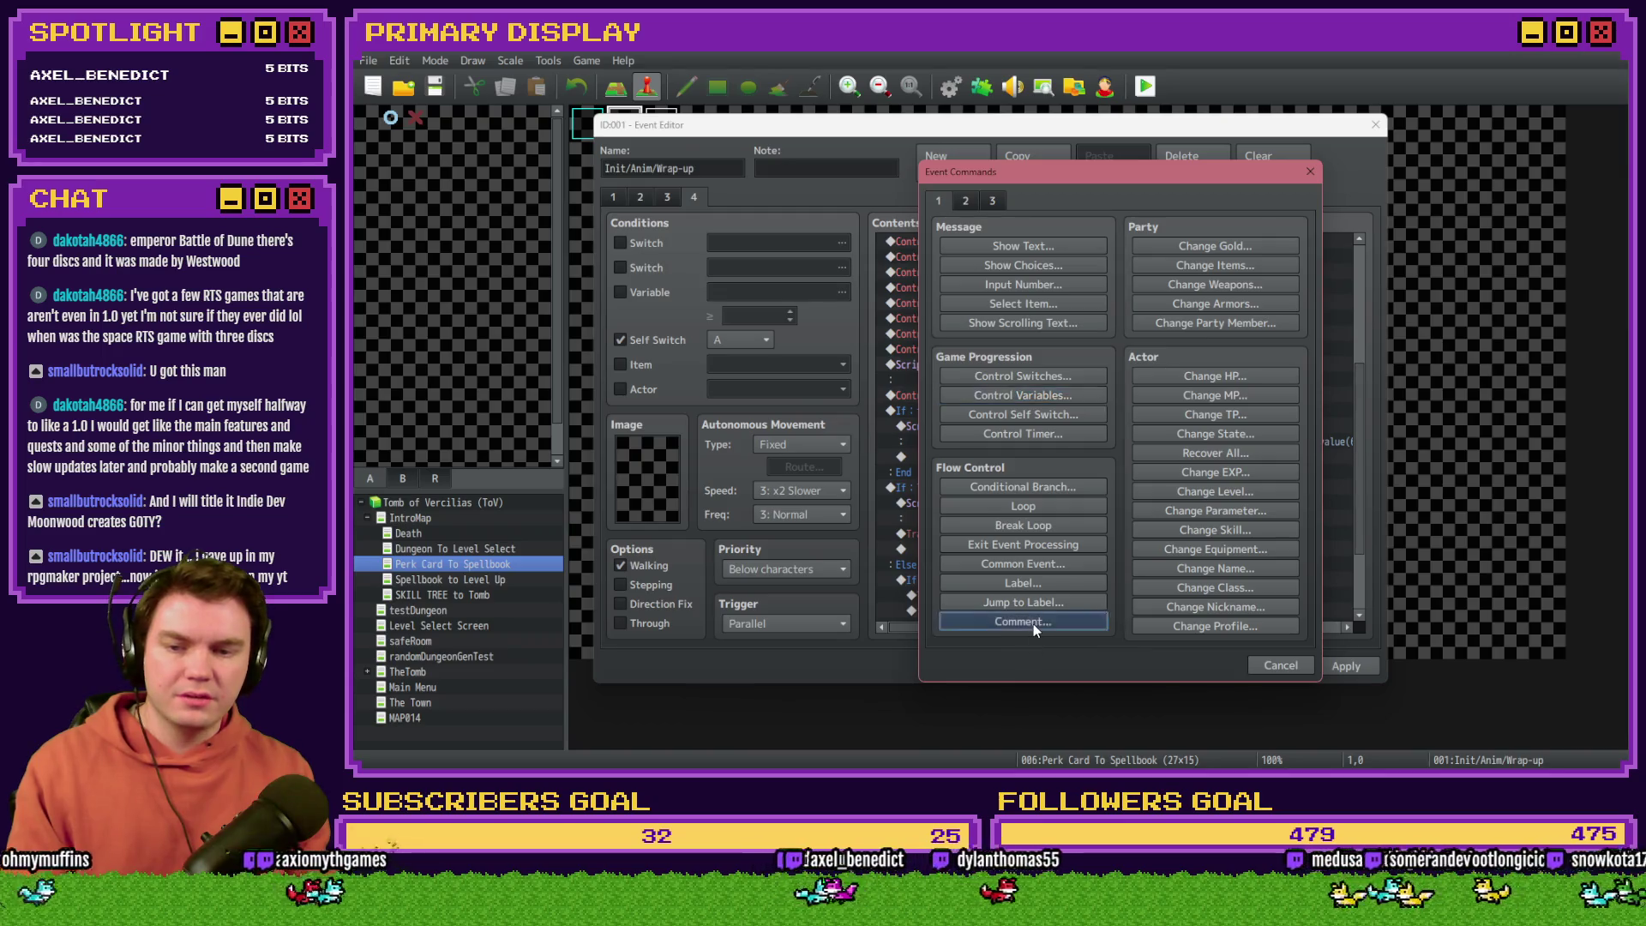
click(1032, 623)
text(Sett)
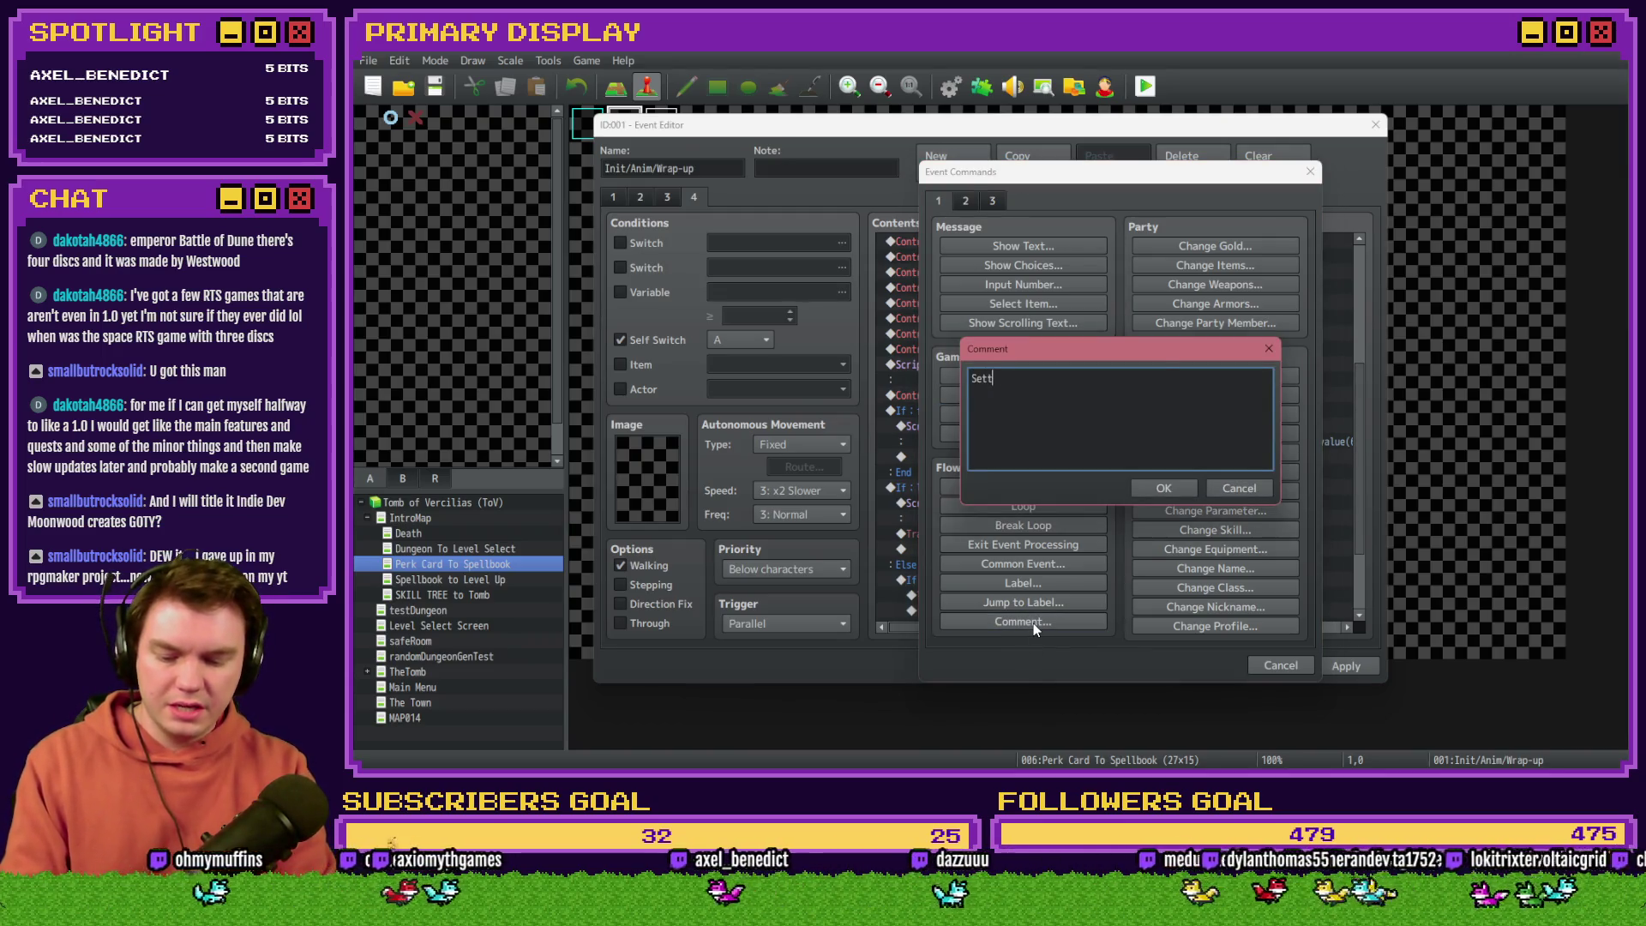
text(ing HP for)
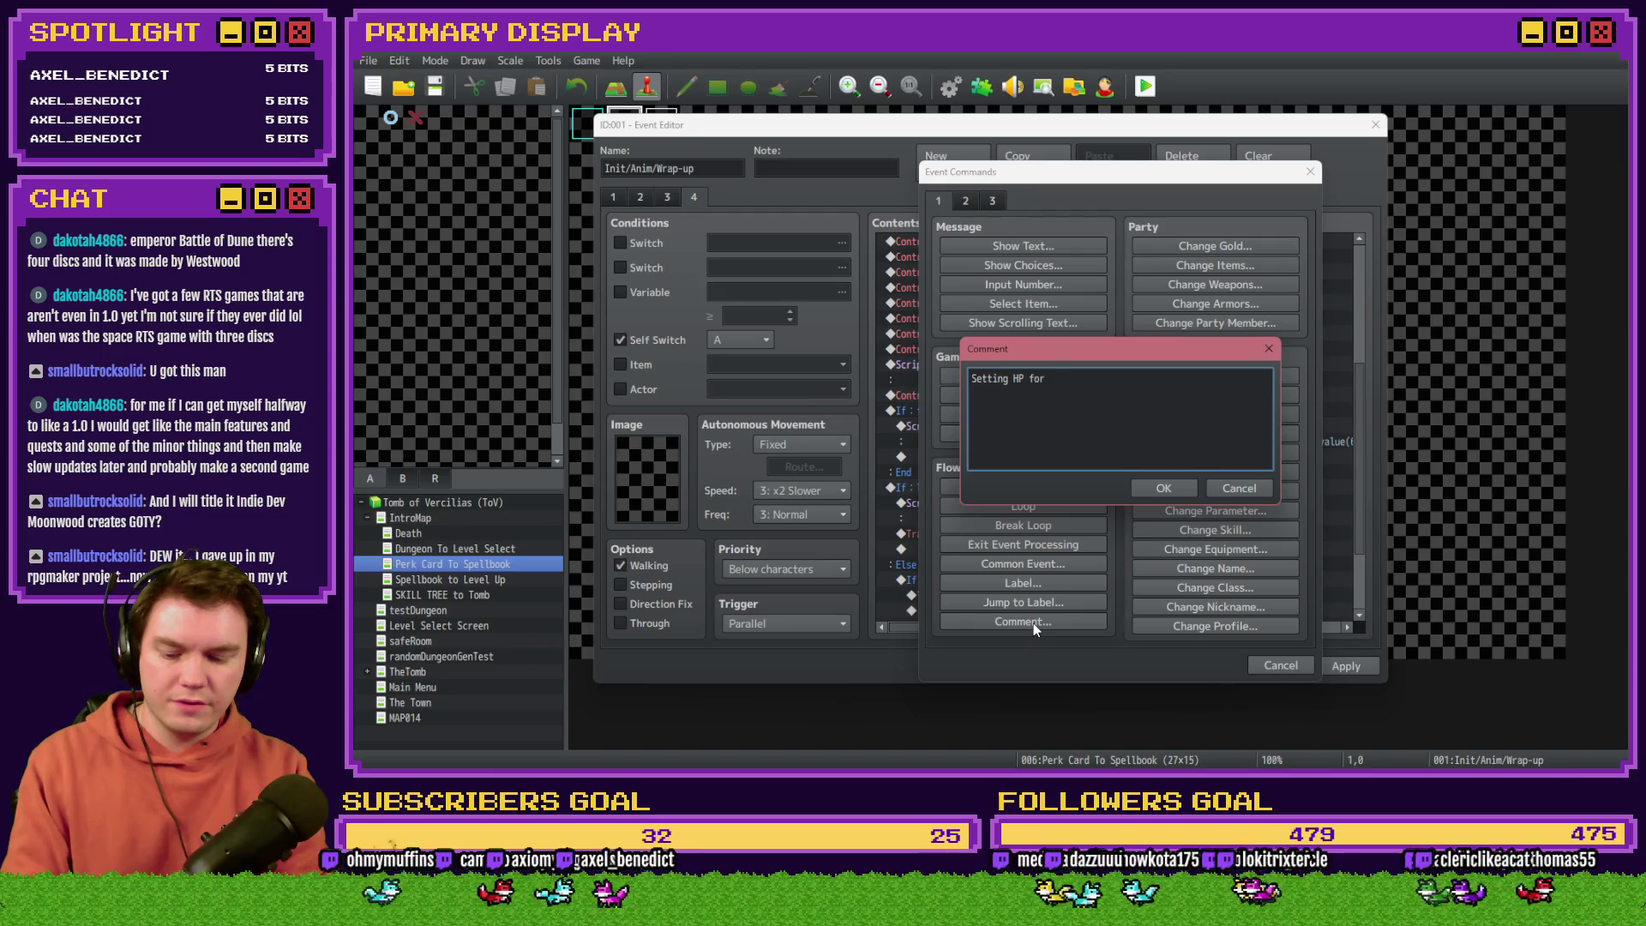
text( first time)
key(ctrl+Return)
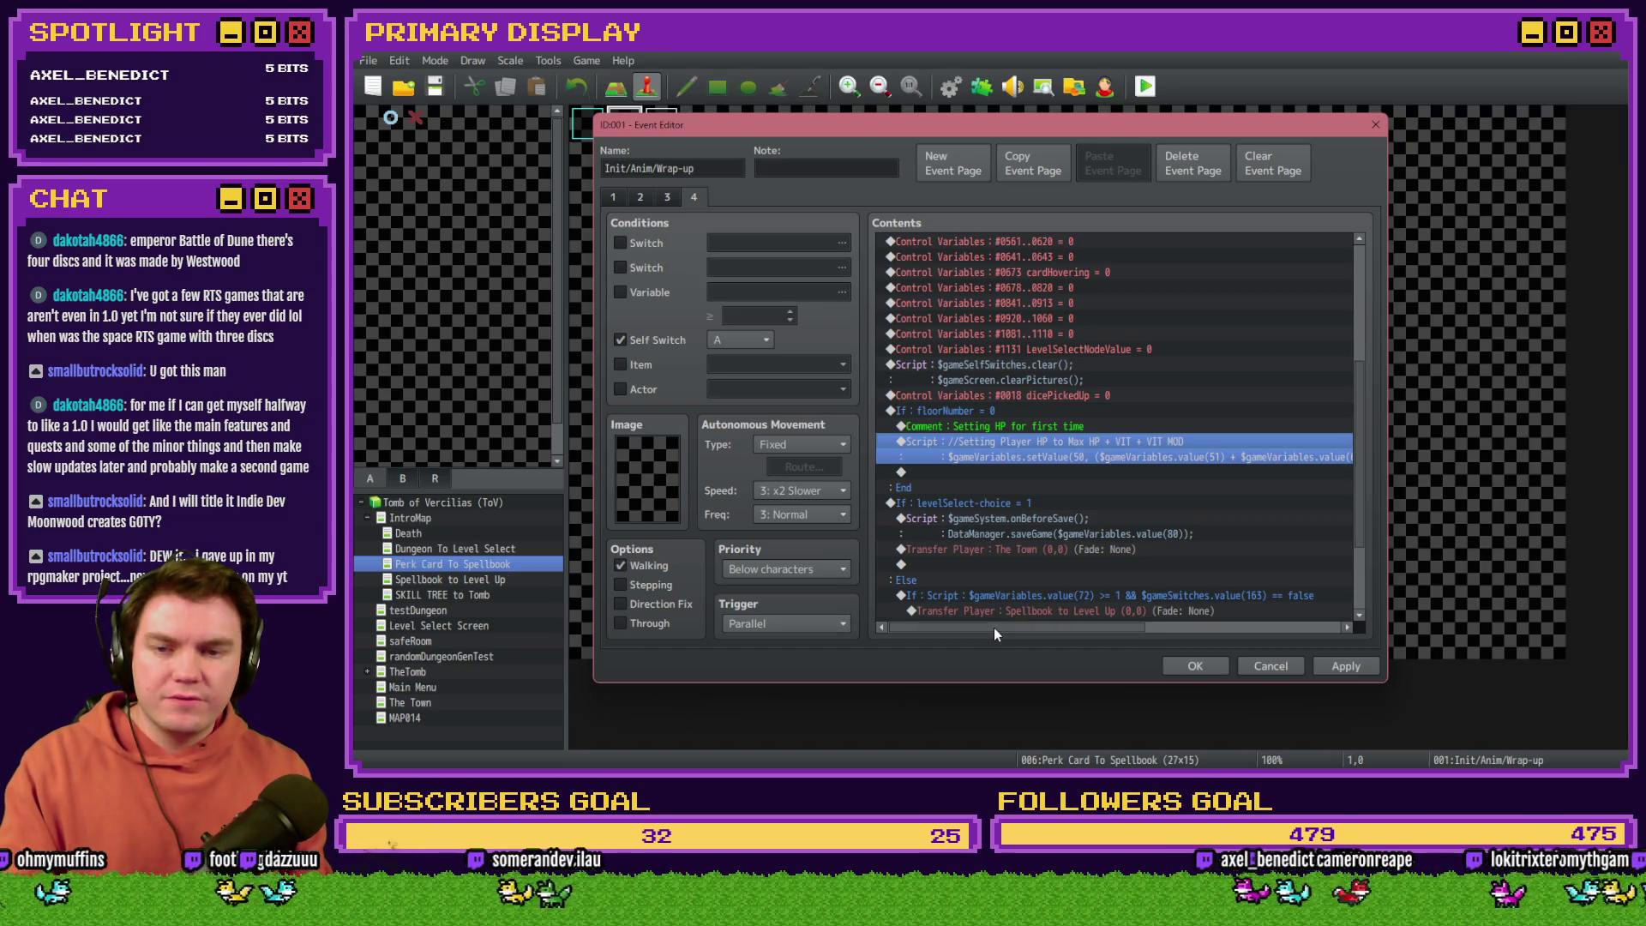
mouse_move(995, 629)
mouse_down()
mouse_move(1015, 630)
mouse_move(975, 630)
mouse_up()
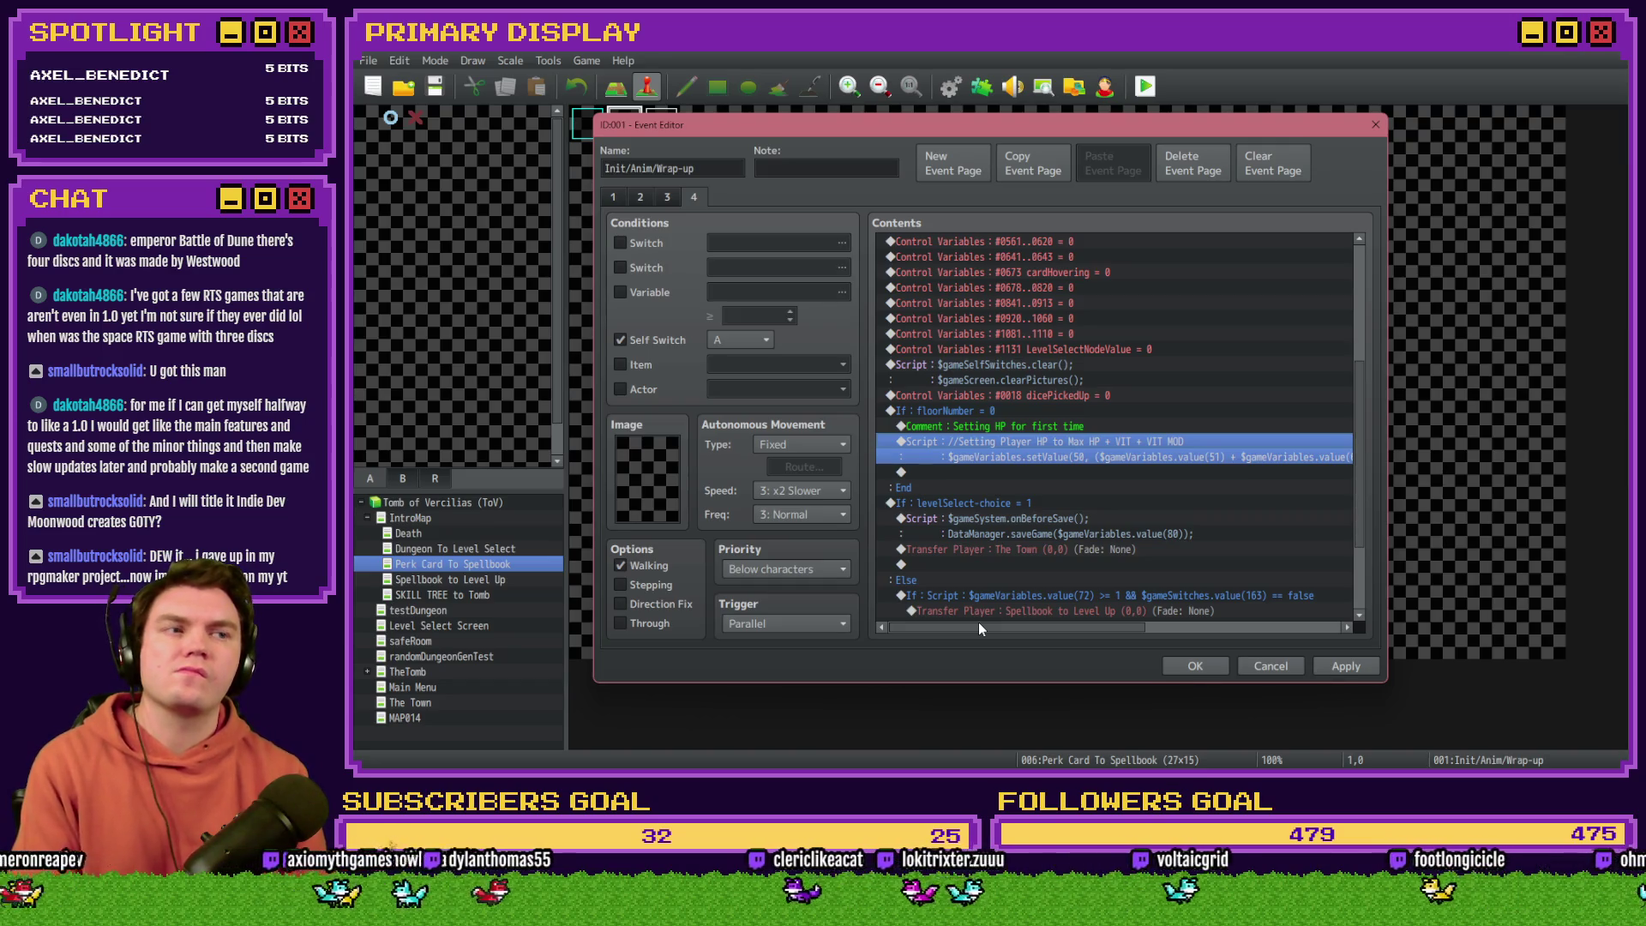
Step: In the HP setup script, remove the extra bracket after value(51) +
key(Return)
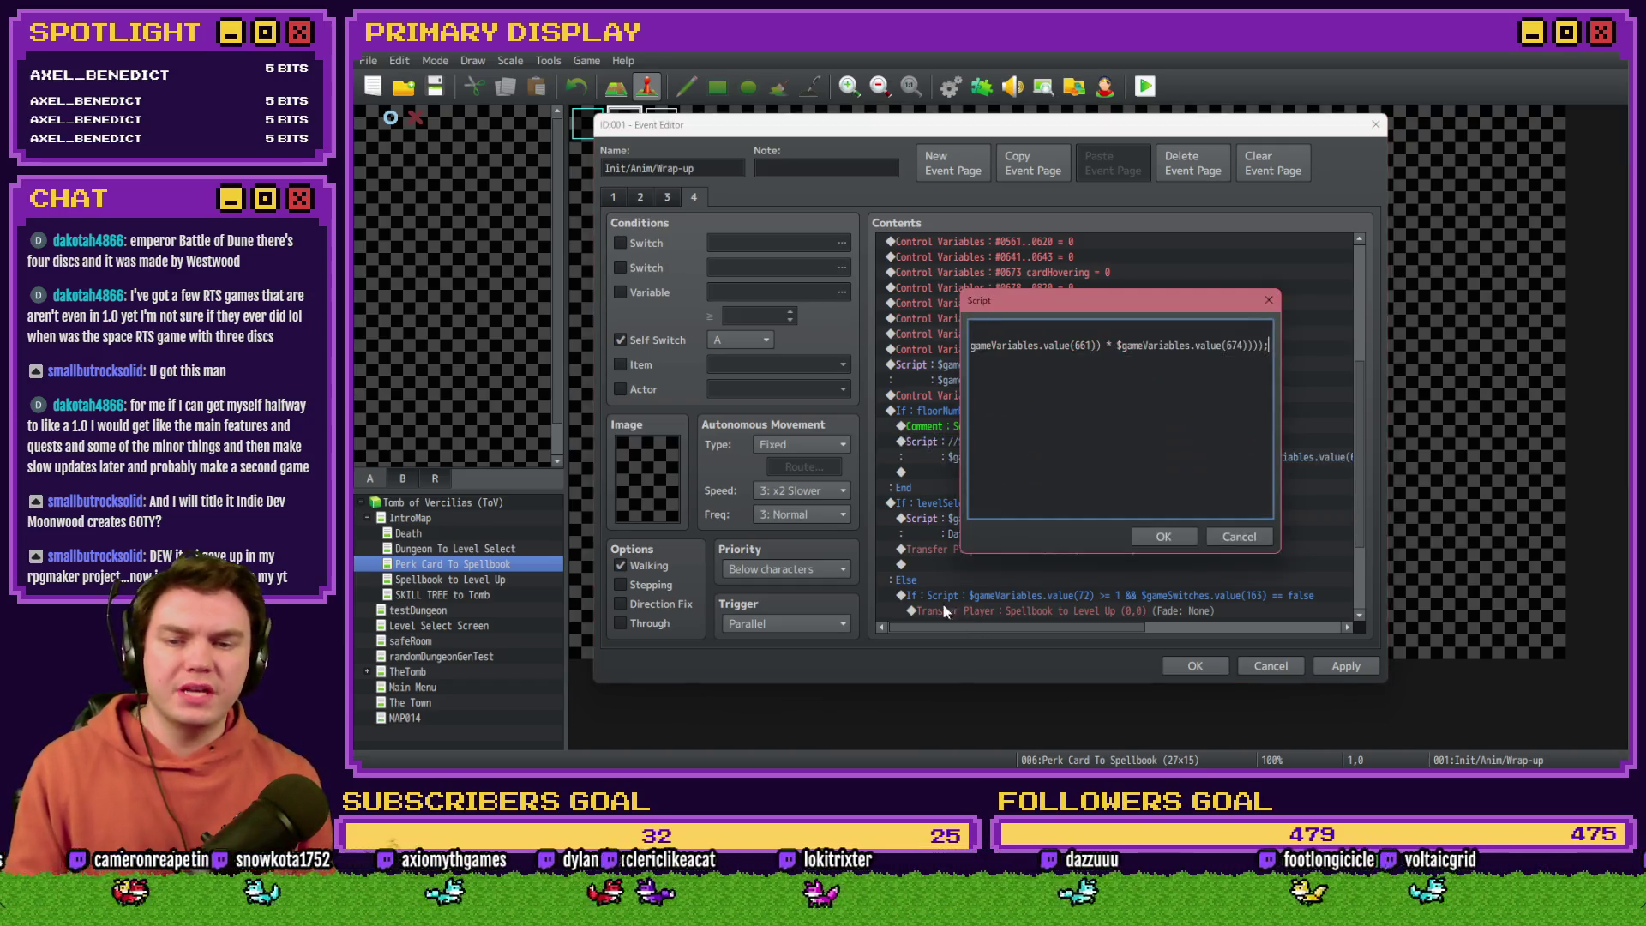
key(ctrl+a)
click(1111, 343)
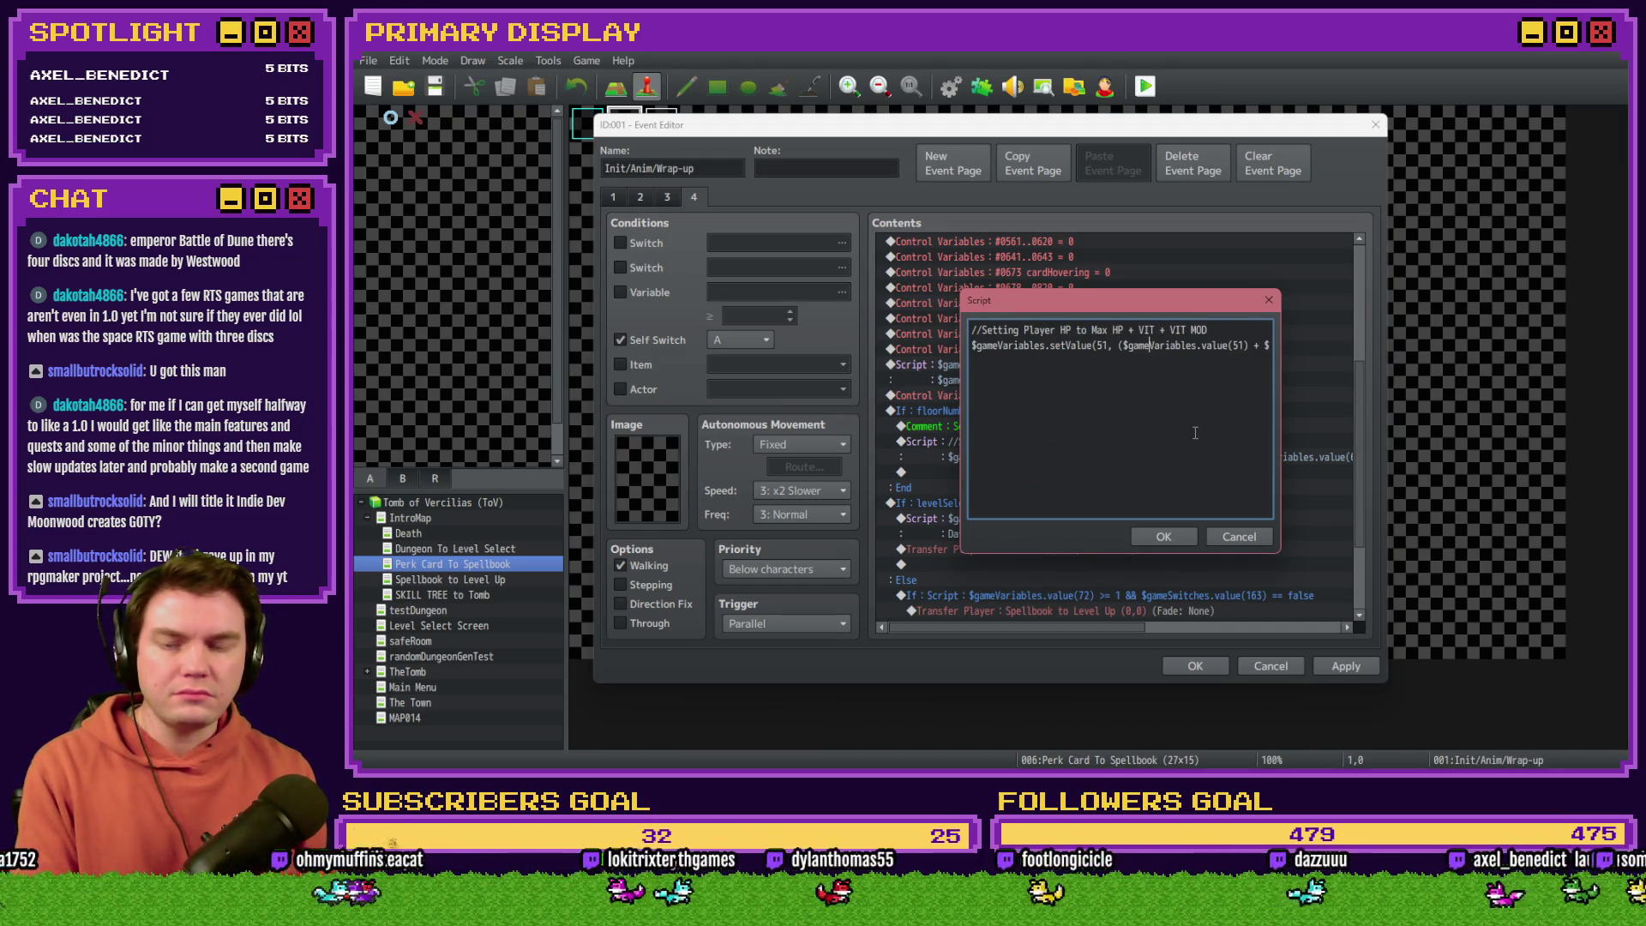
key(Right)
key(Right)
key(Right)
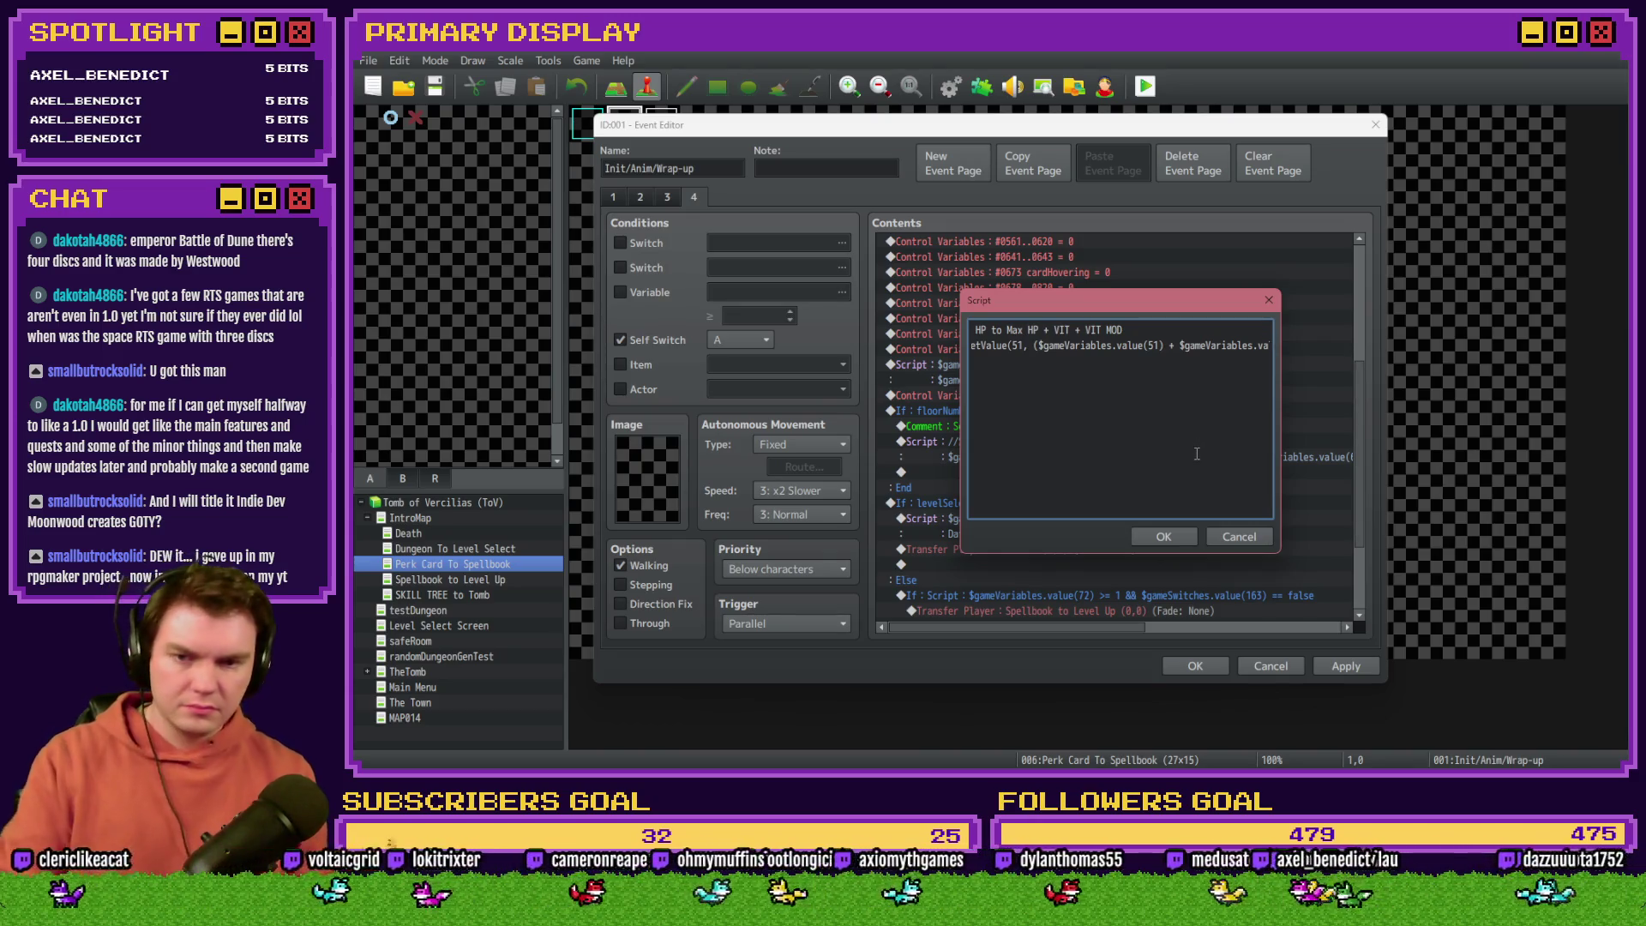
key(Right)
key(Right)
key(Right)
key(Right)
key(Right)
key(Right)
key(Right)
key(Right)
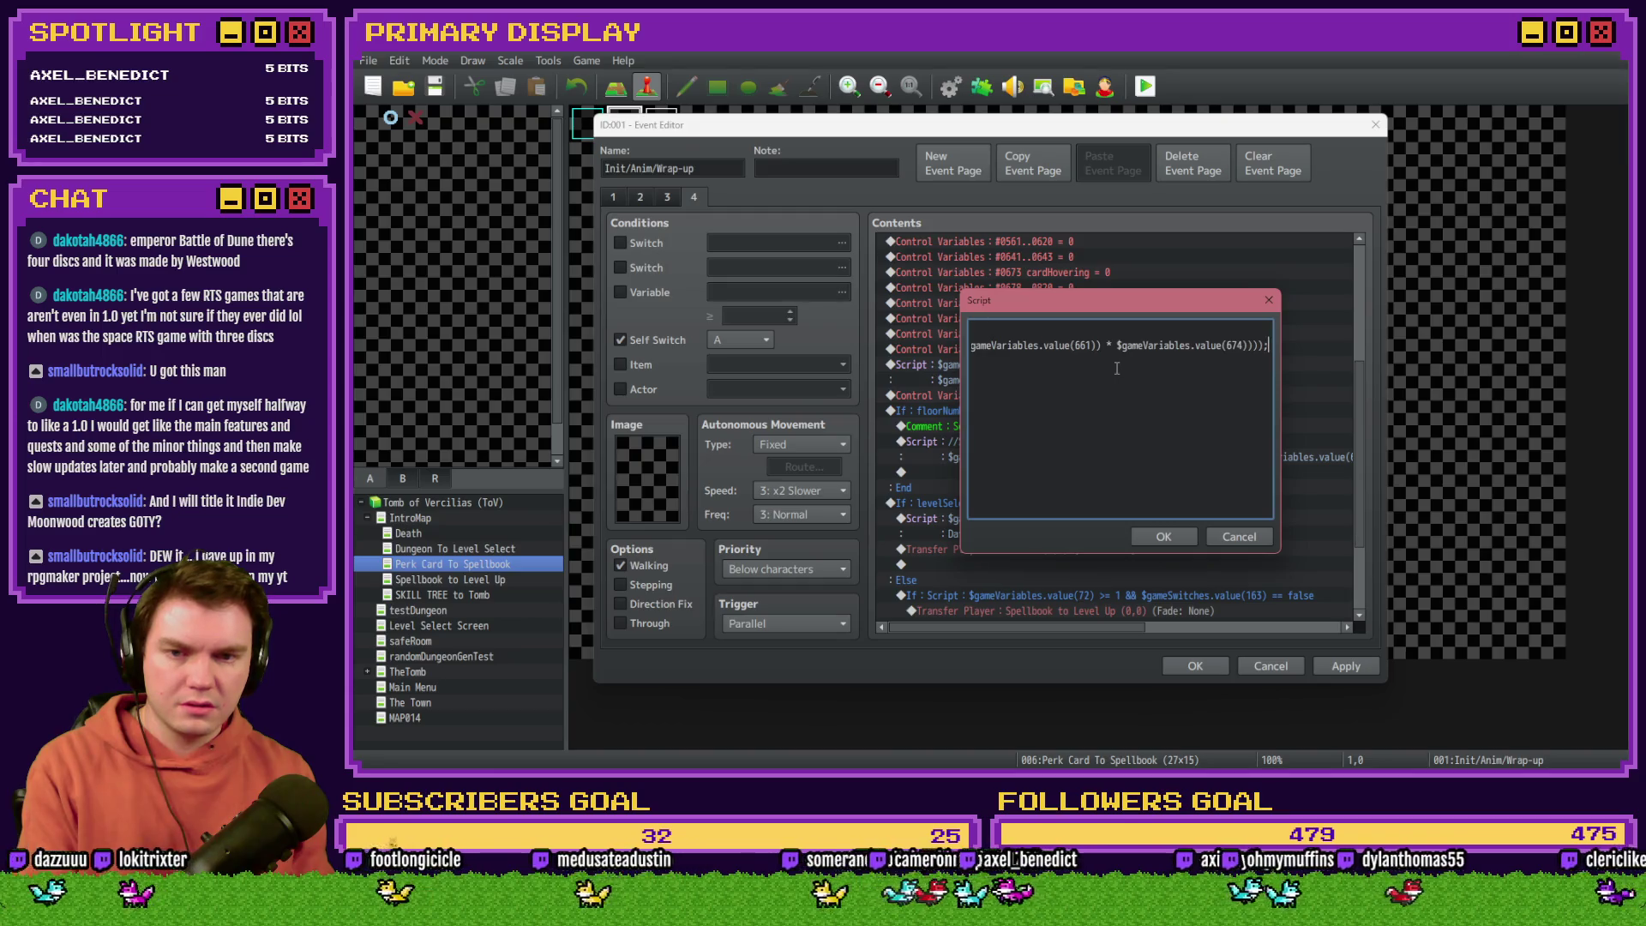
drag(1262, 346, 1157, 347)
click(1264, 347)
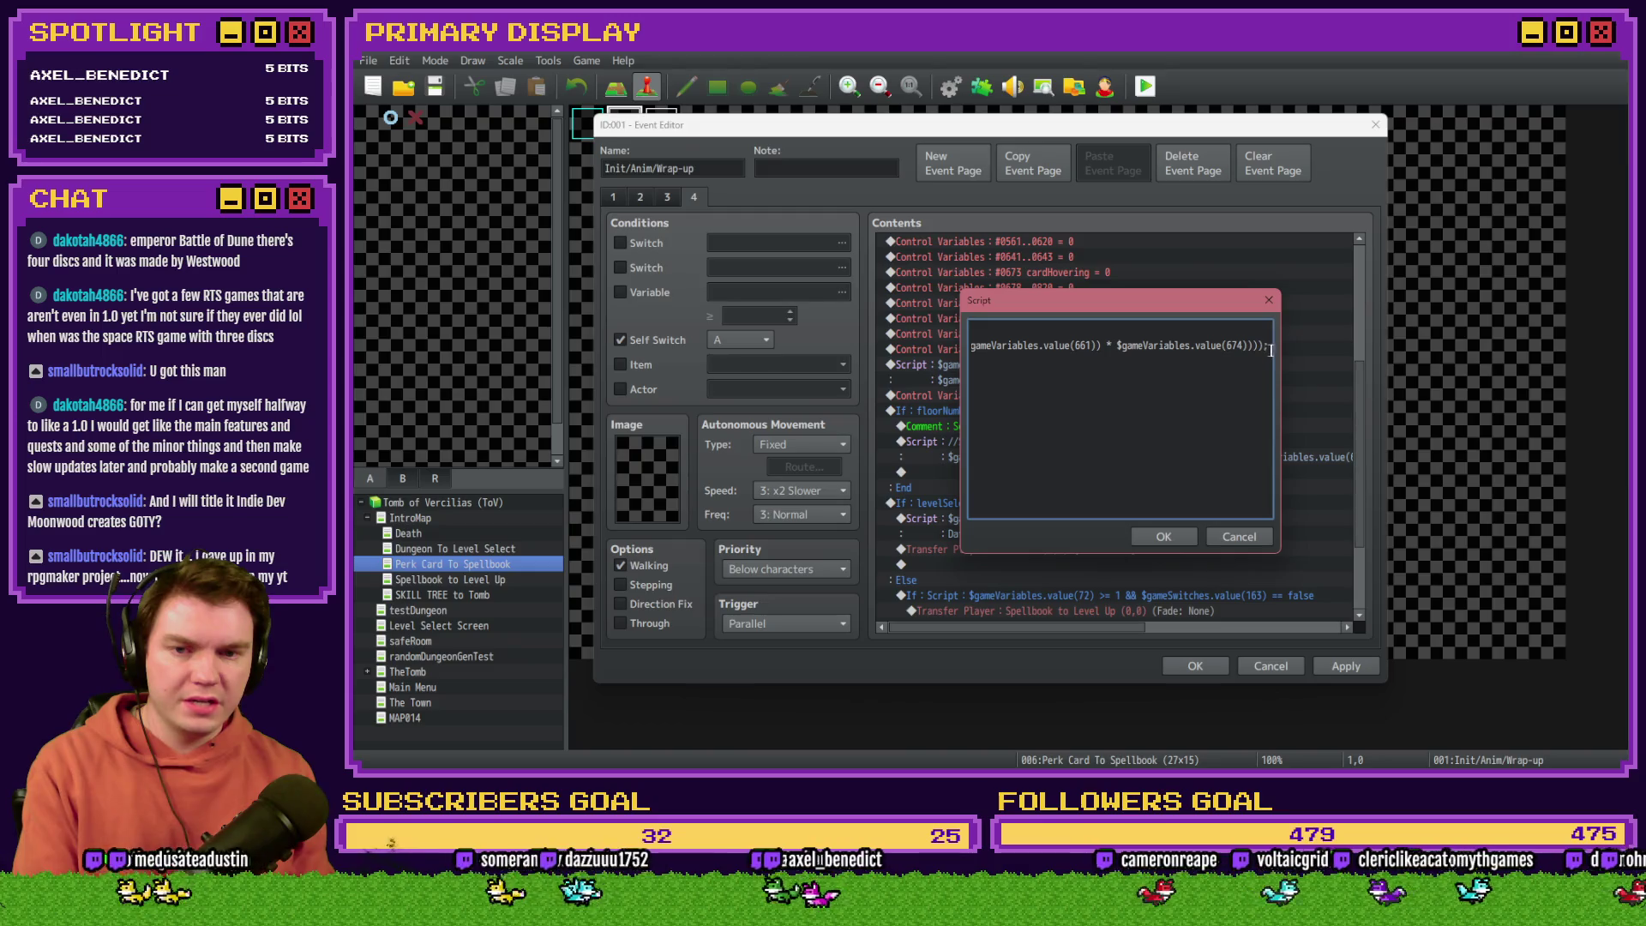
drag(1263, 346, 1242, 347)
click(1243, 347)
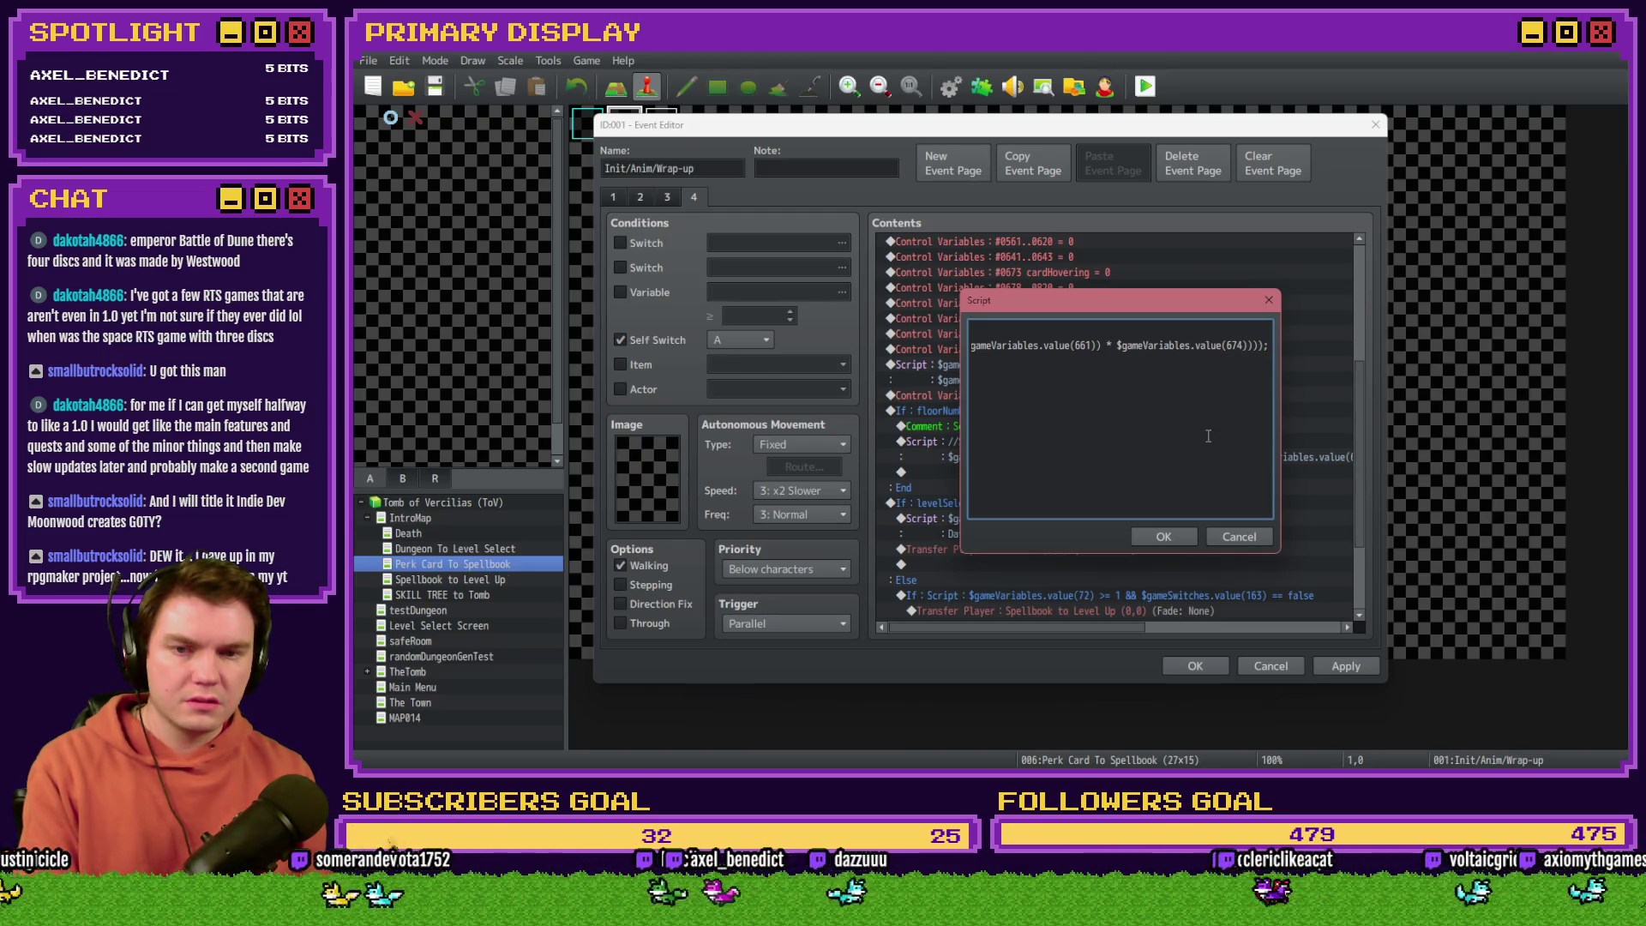
key(Left)
key(Left)
key(Left)
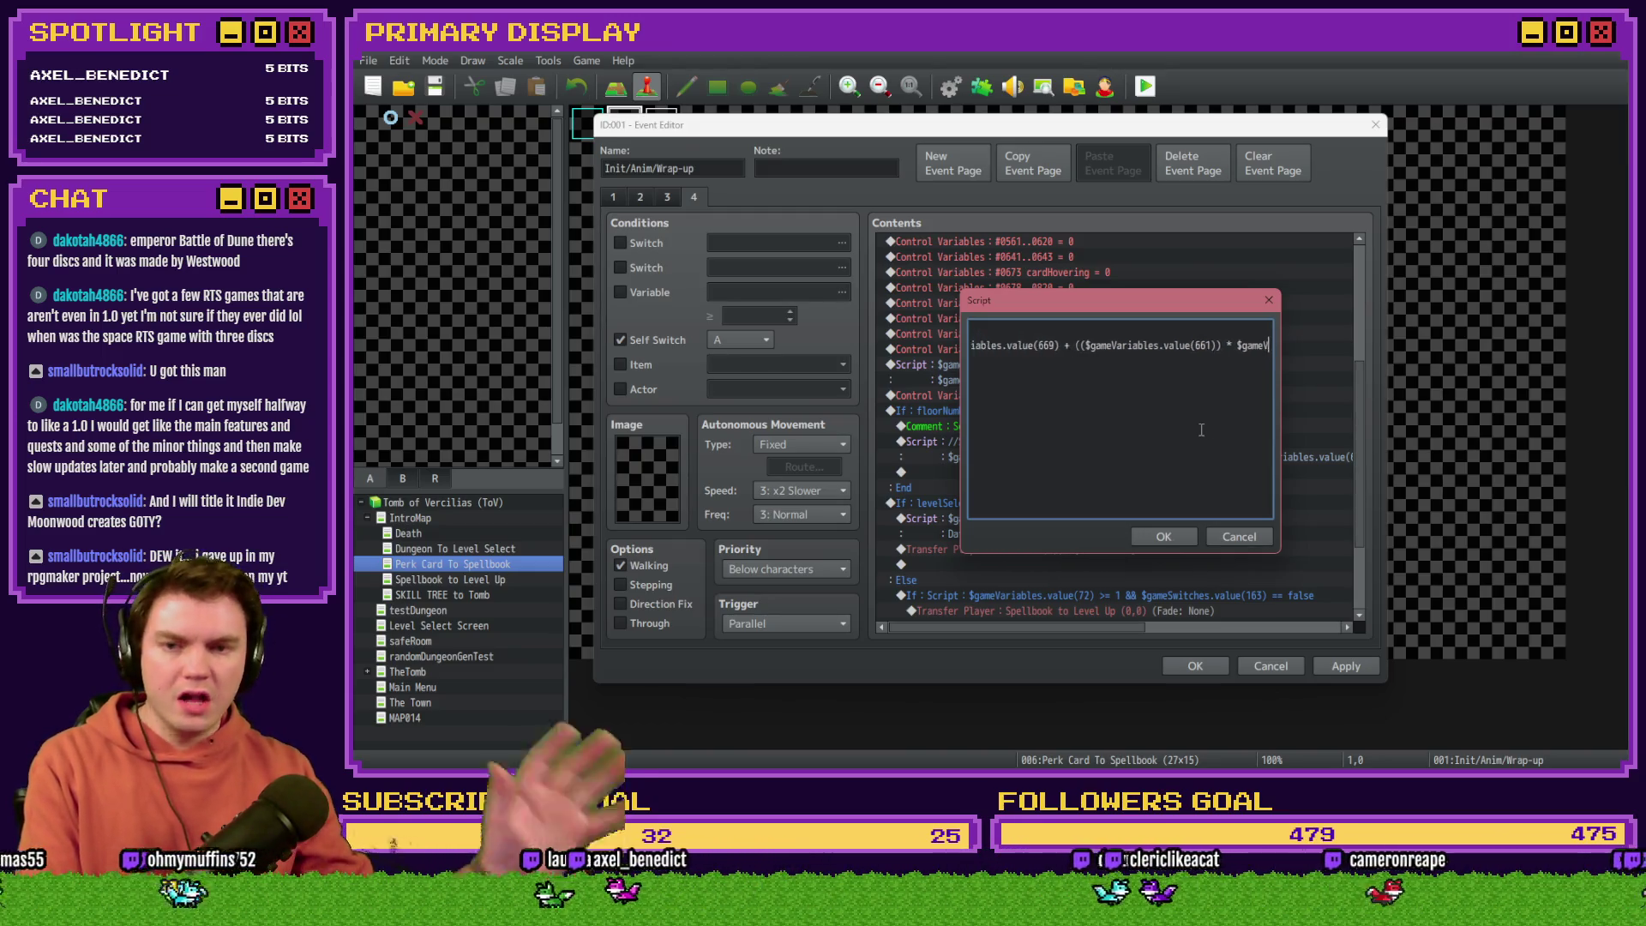
key(Left)
key(Left)
key(Left)
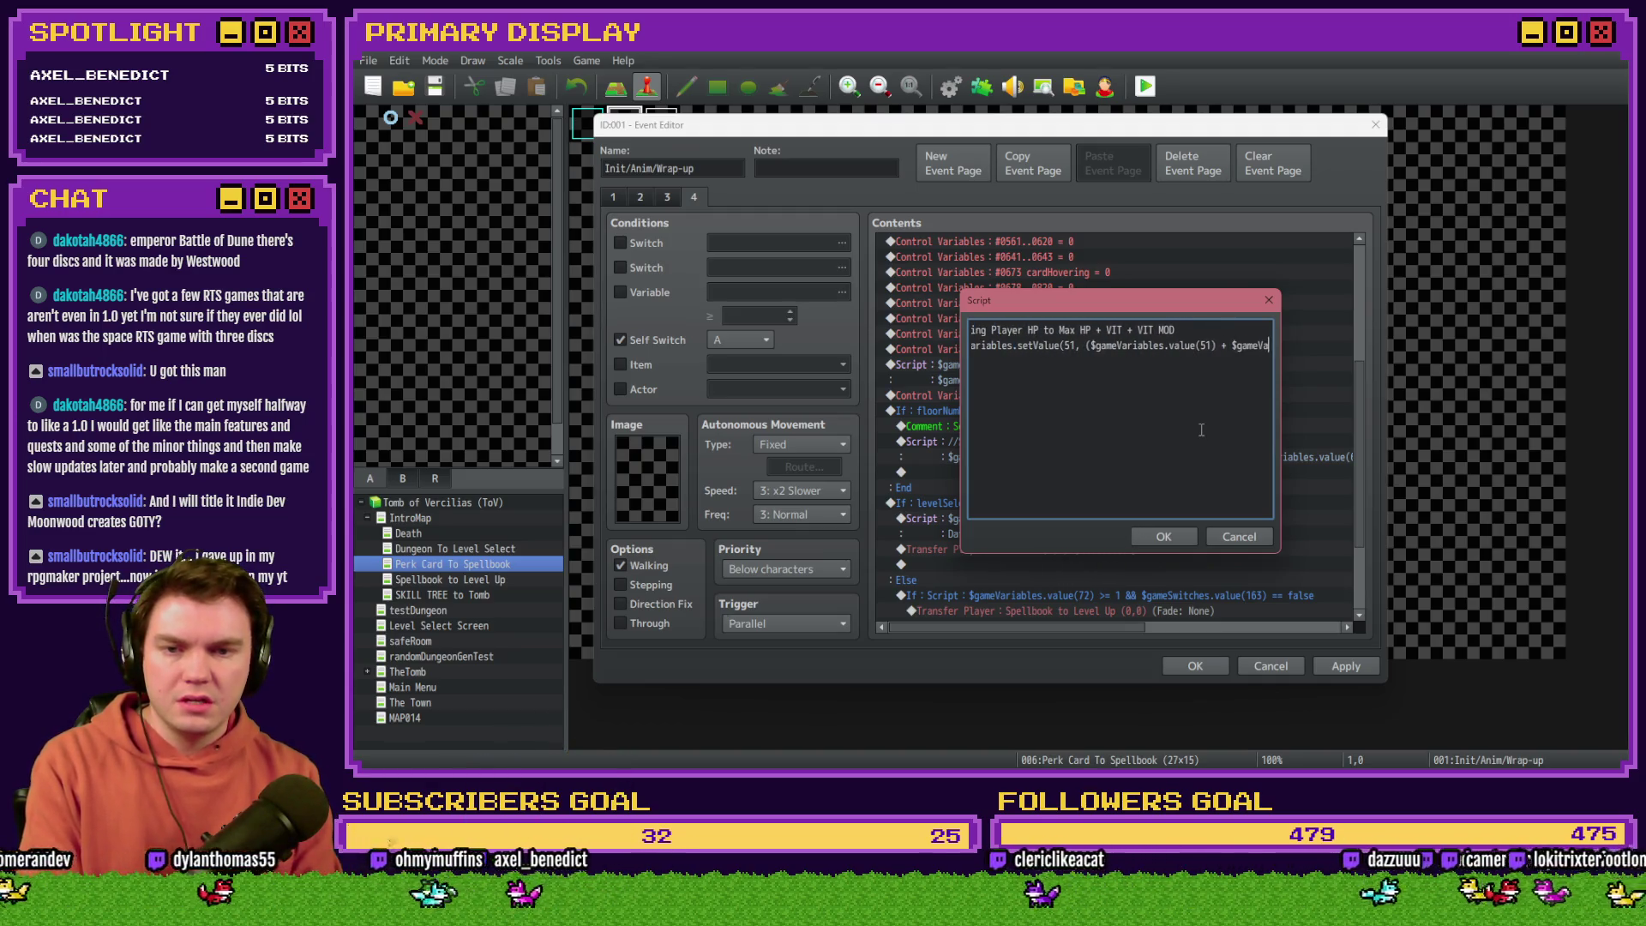
key(Left)
key(Left)
key(Left)
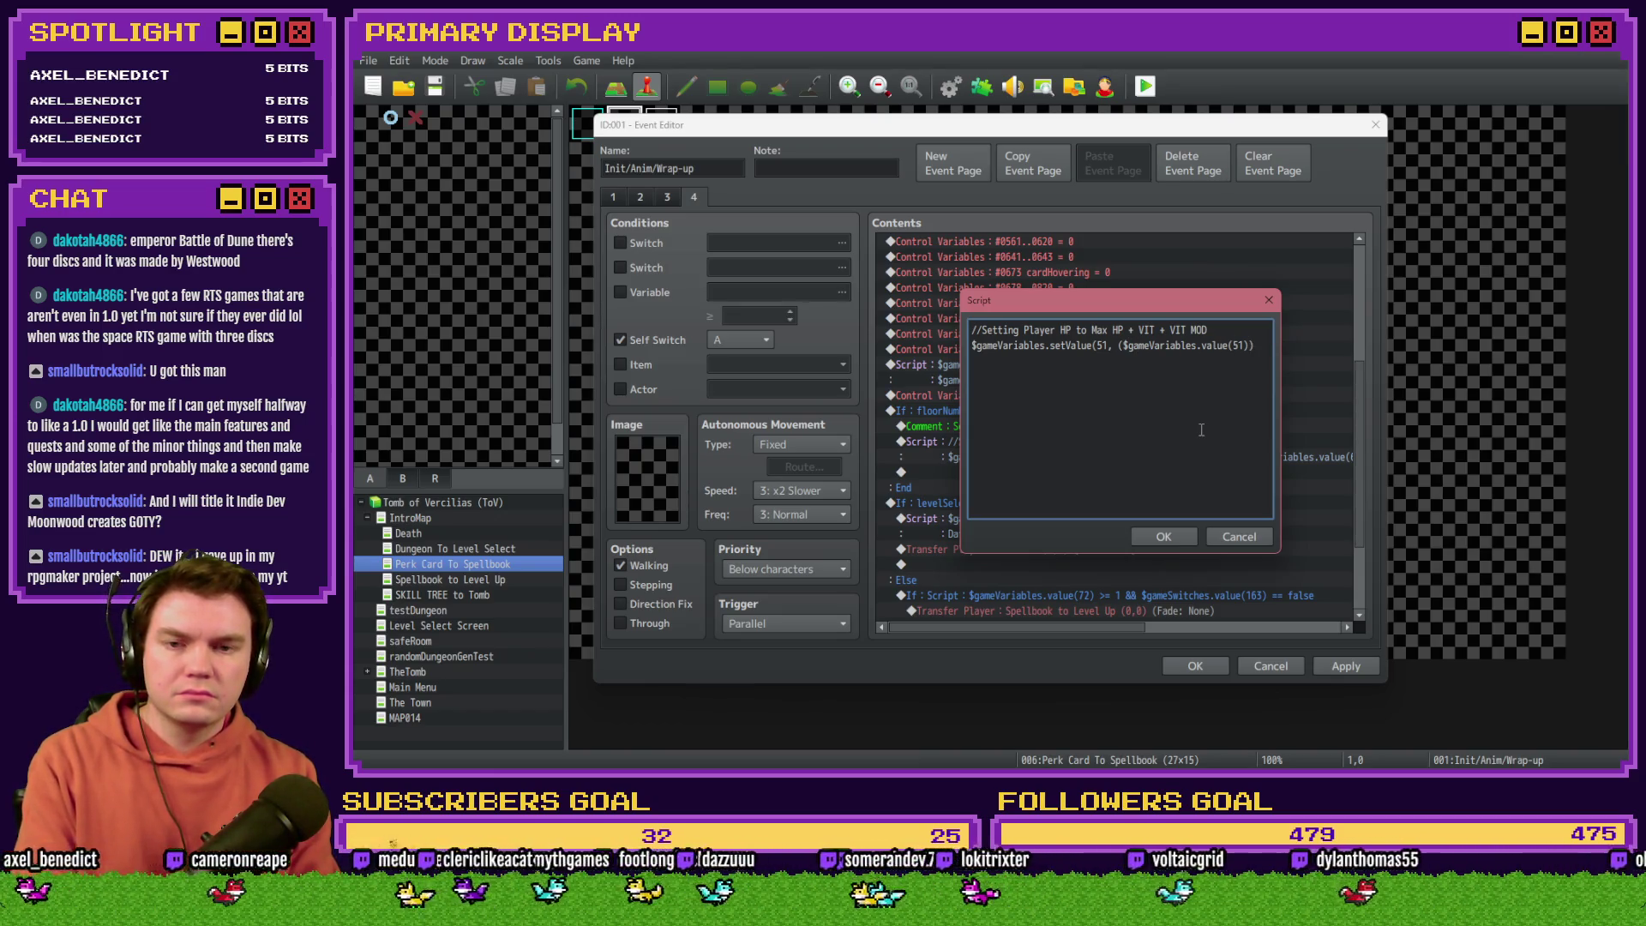
key(BackSpace)
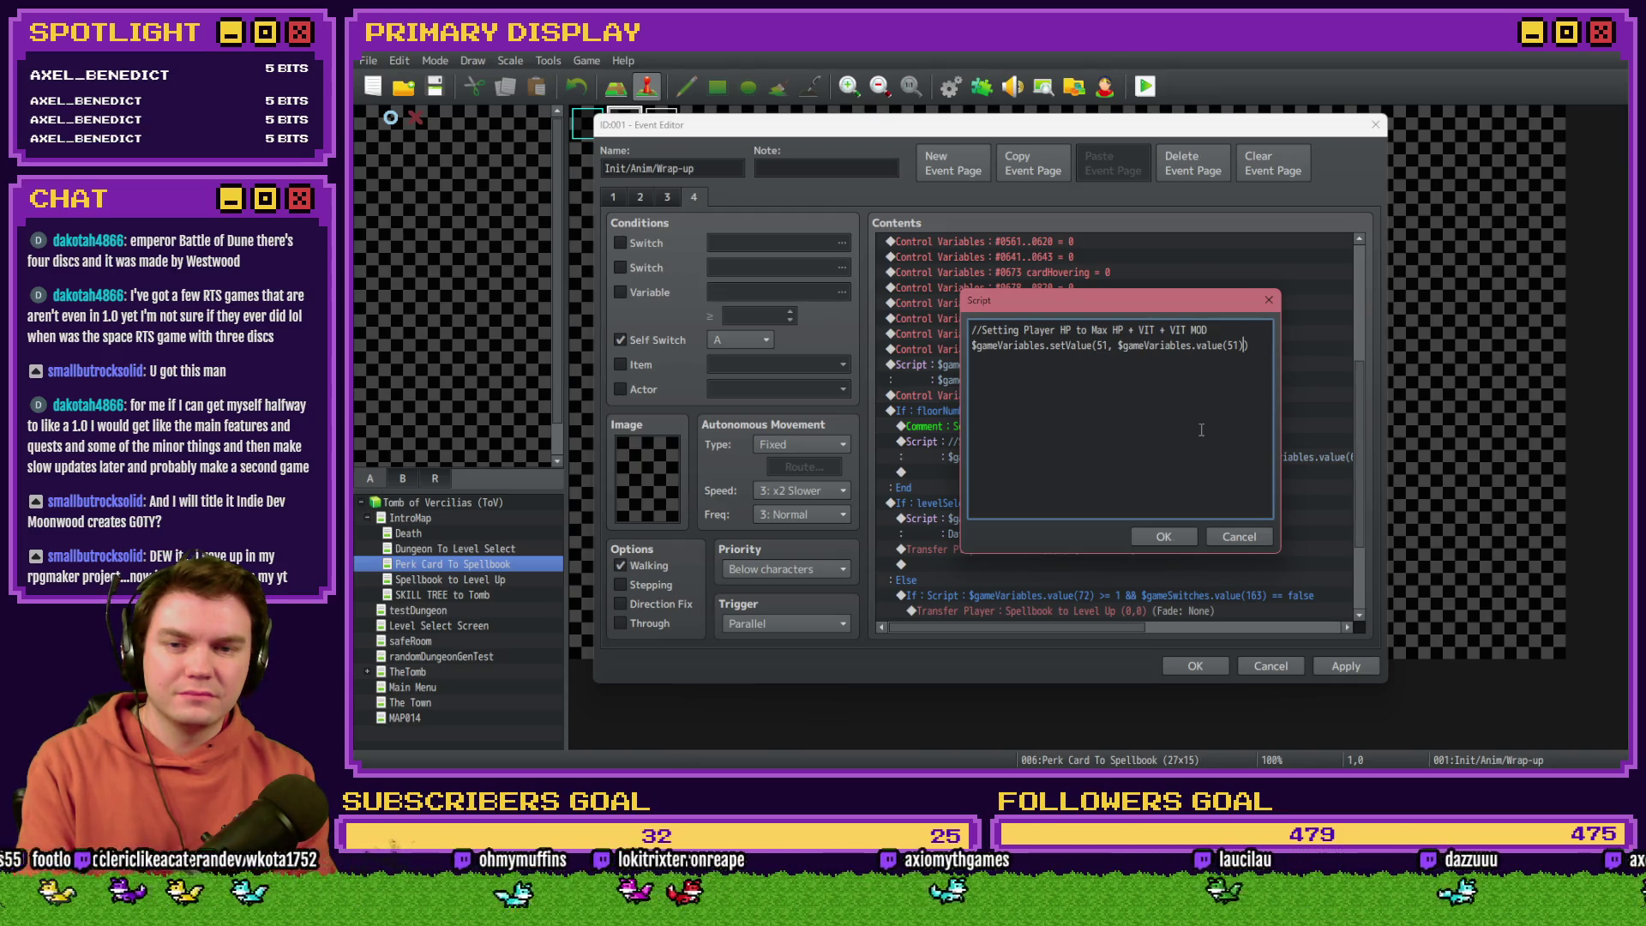
Step: Add a multiplied $gameVariables.value() term to the HP formula and save the script
text(* )
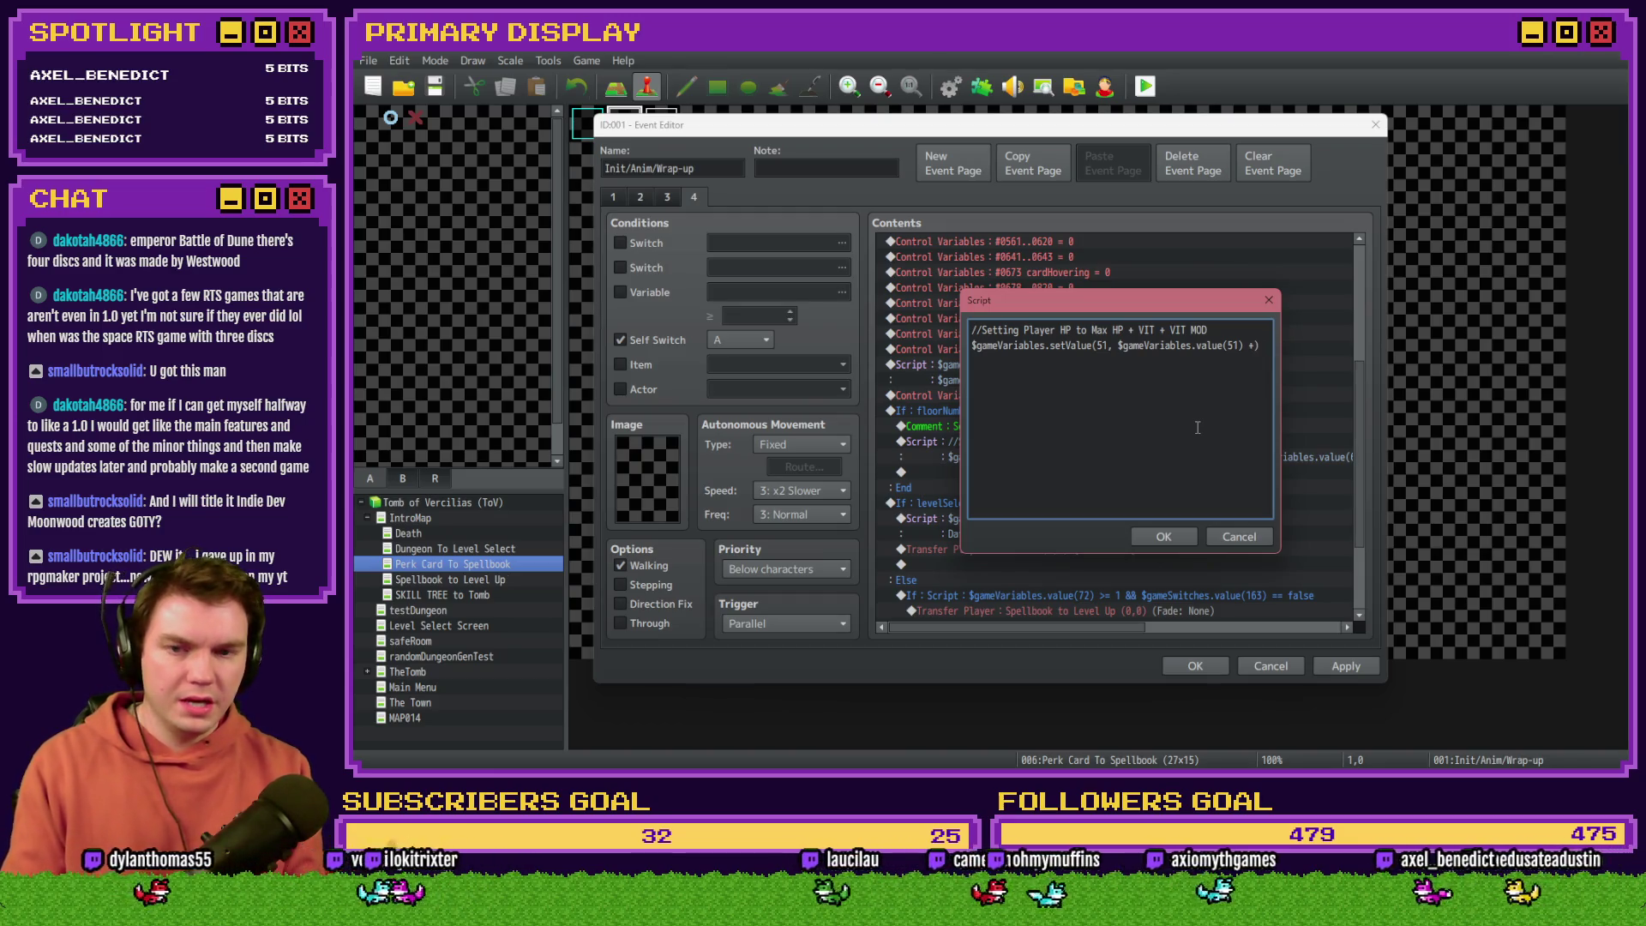
text(())
key(Left)
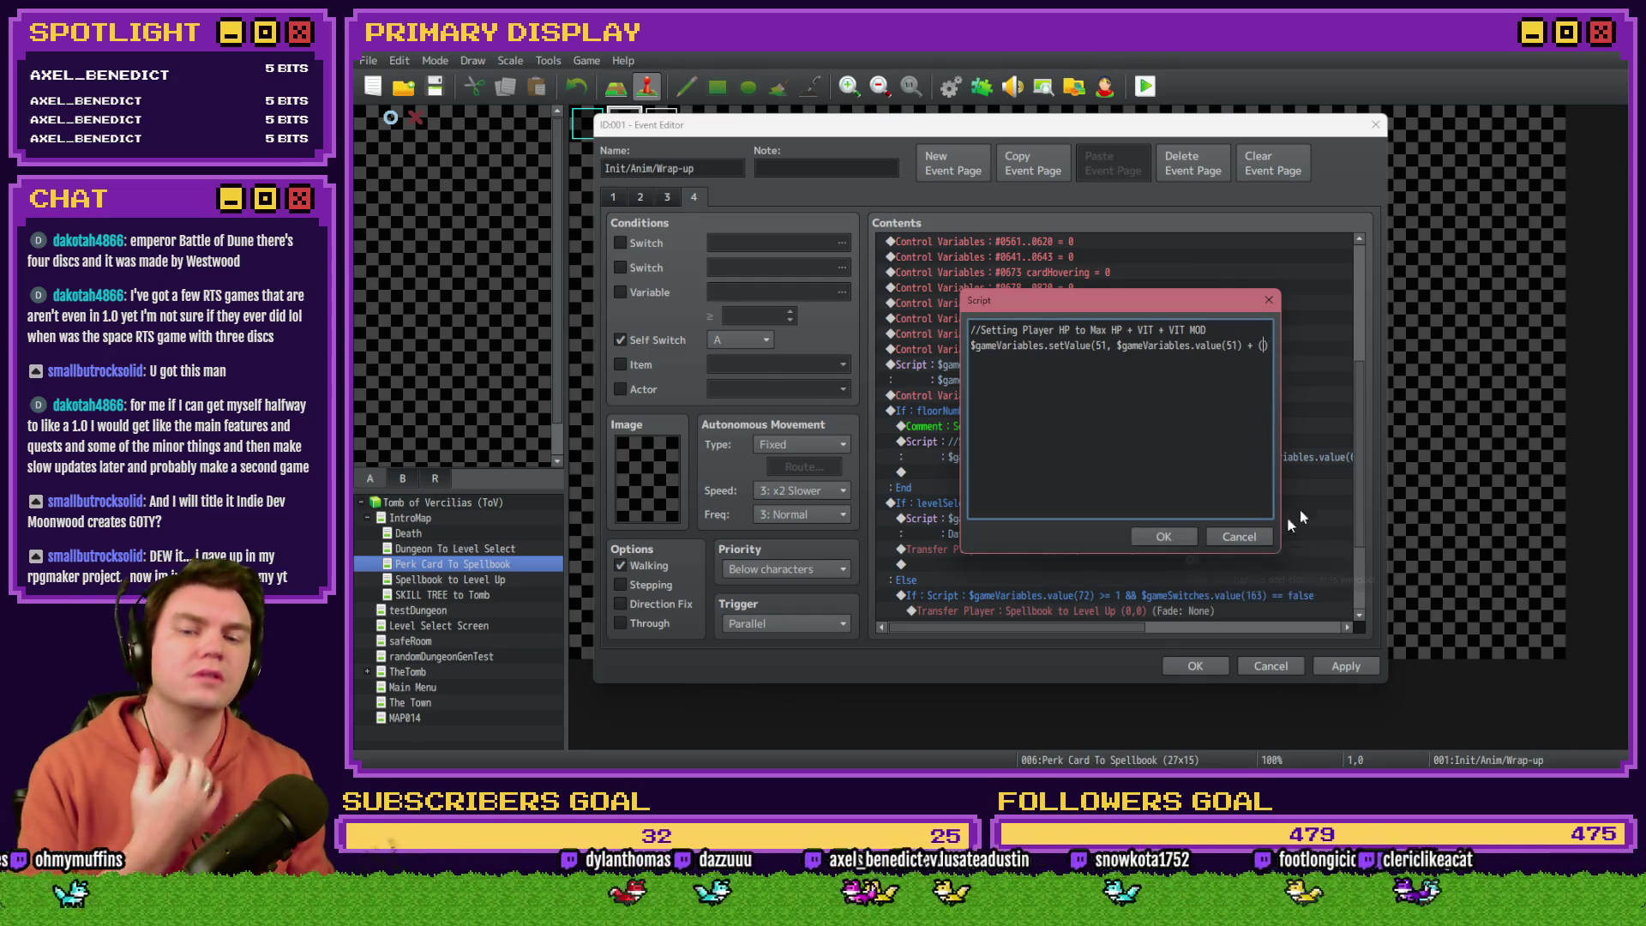
text($game)
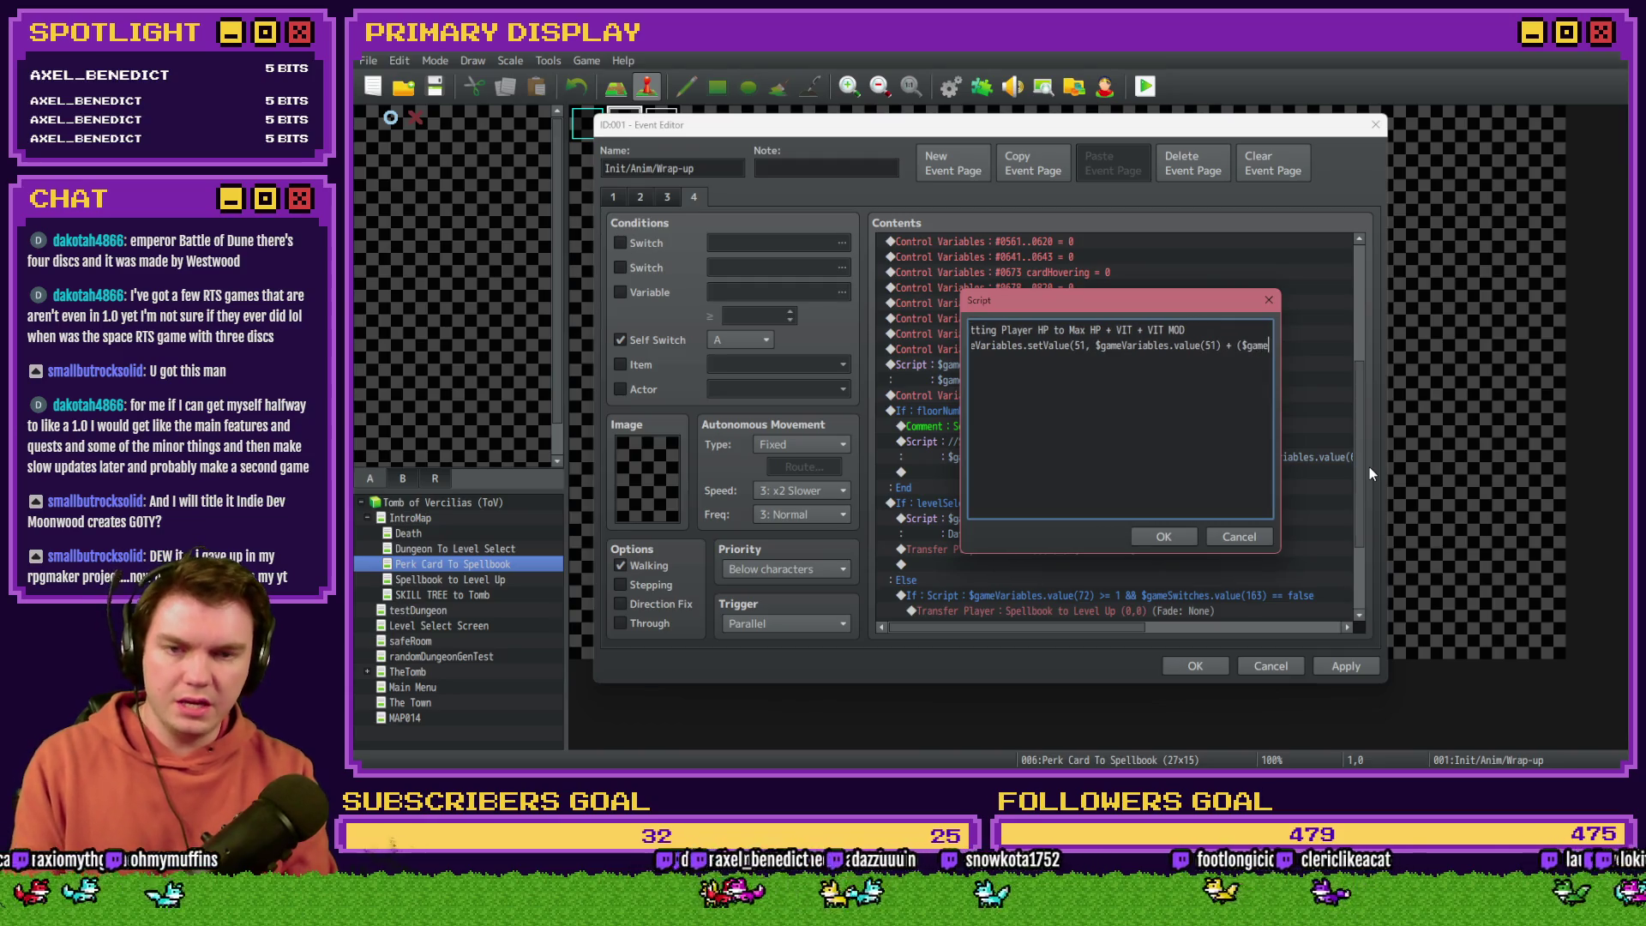
text(Variables.val)
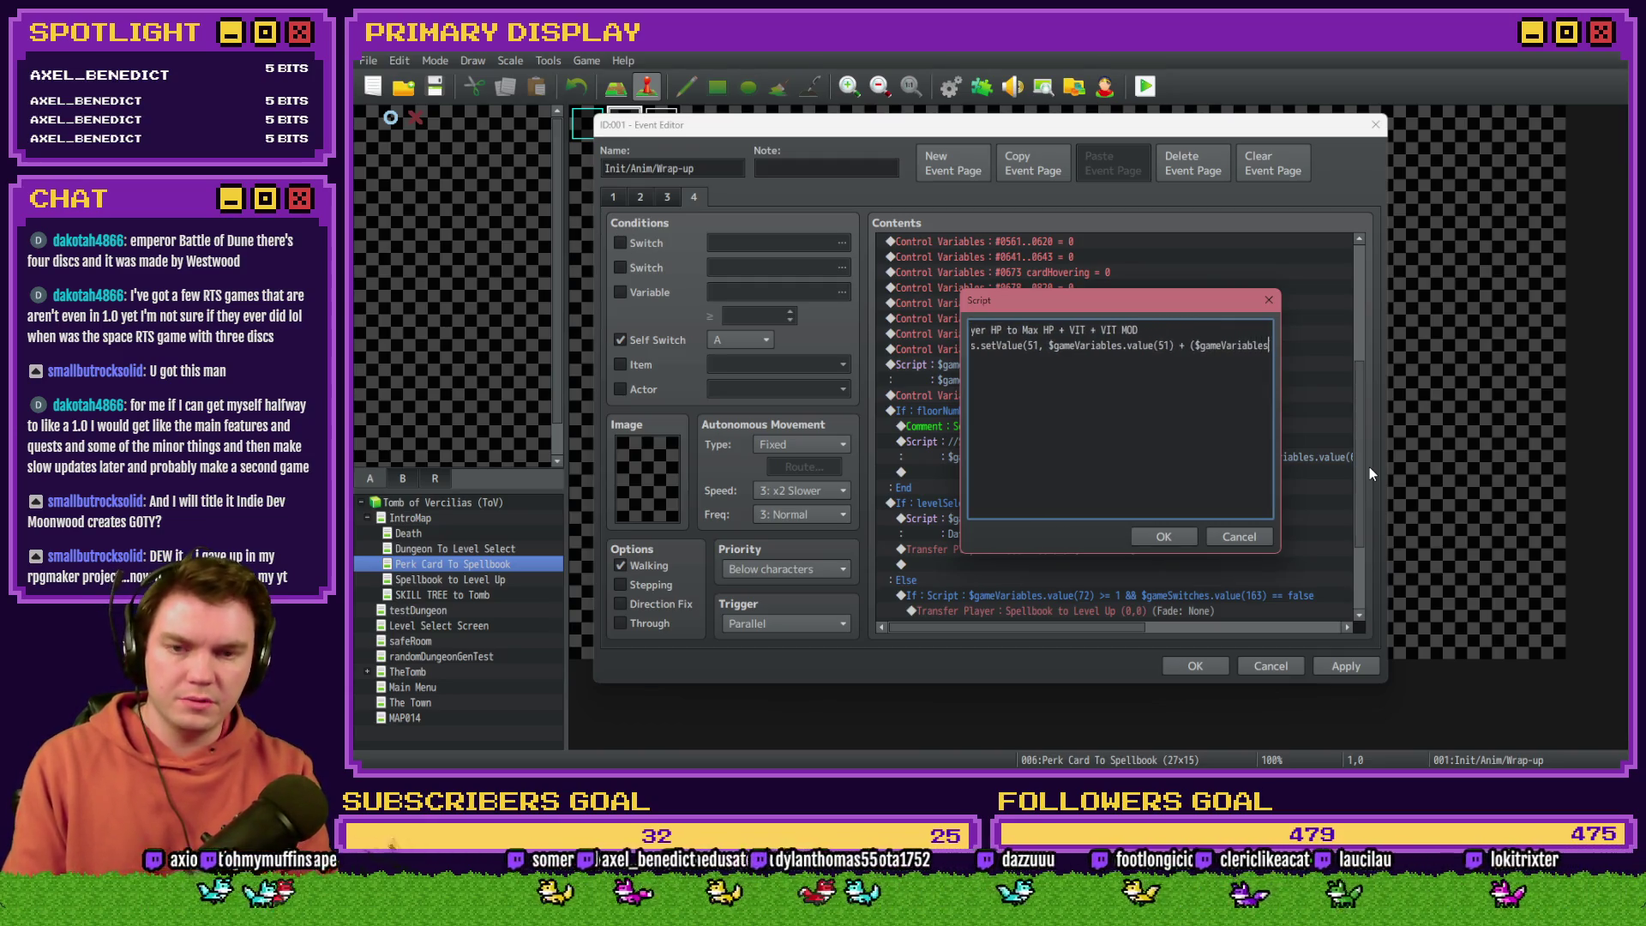
text(ue())
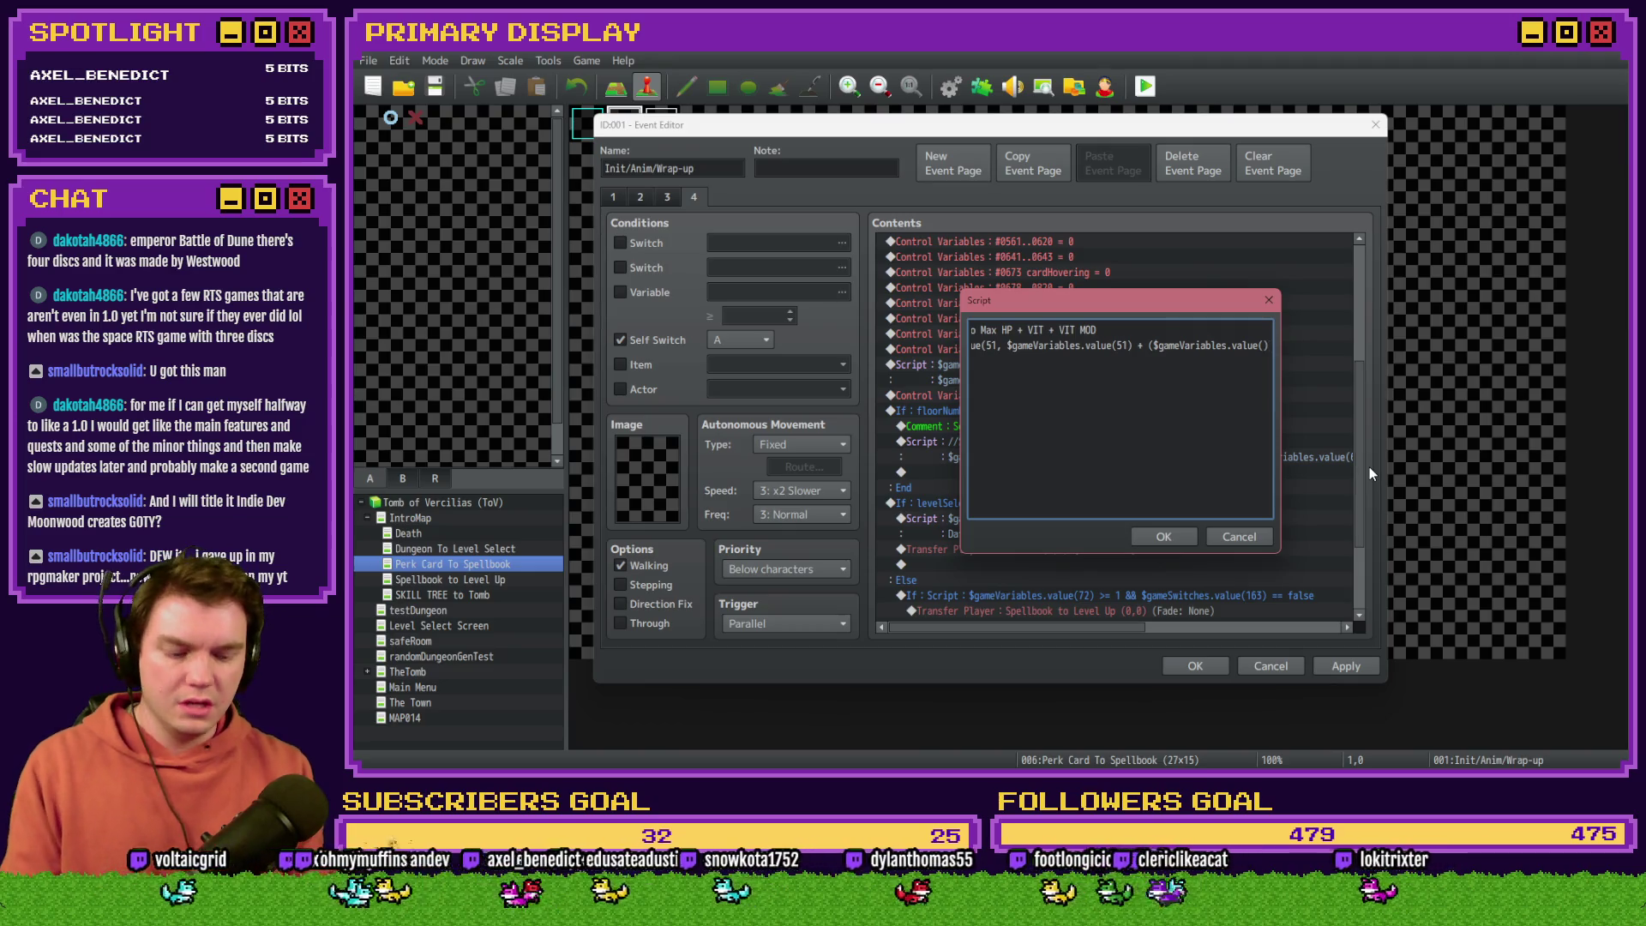
text(6)
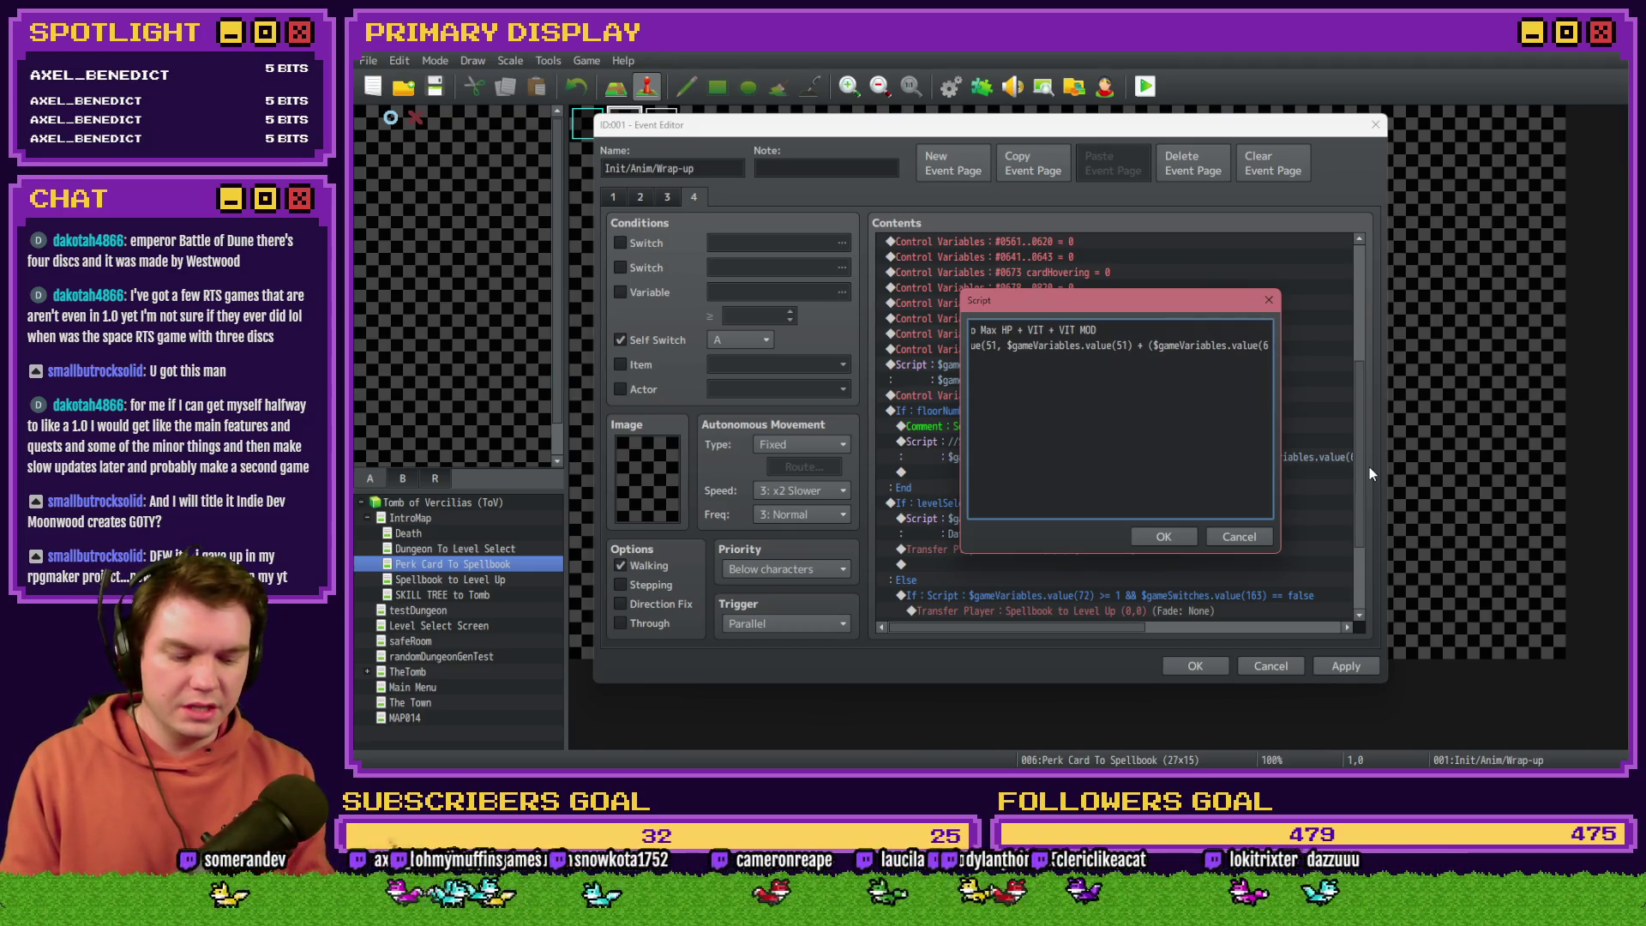
click(1163, 536)
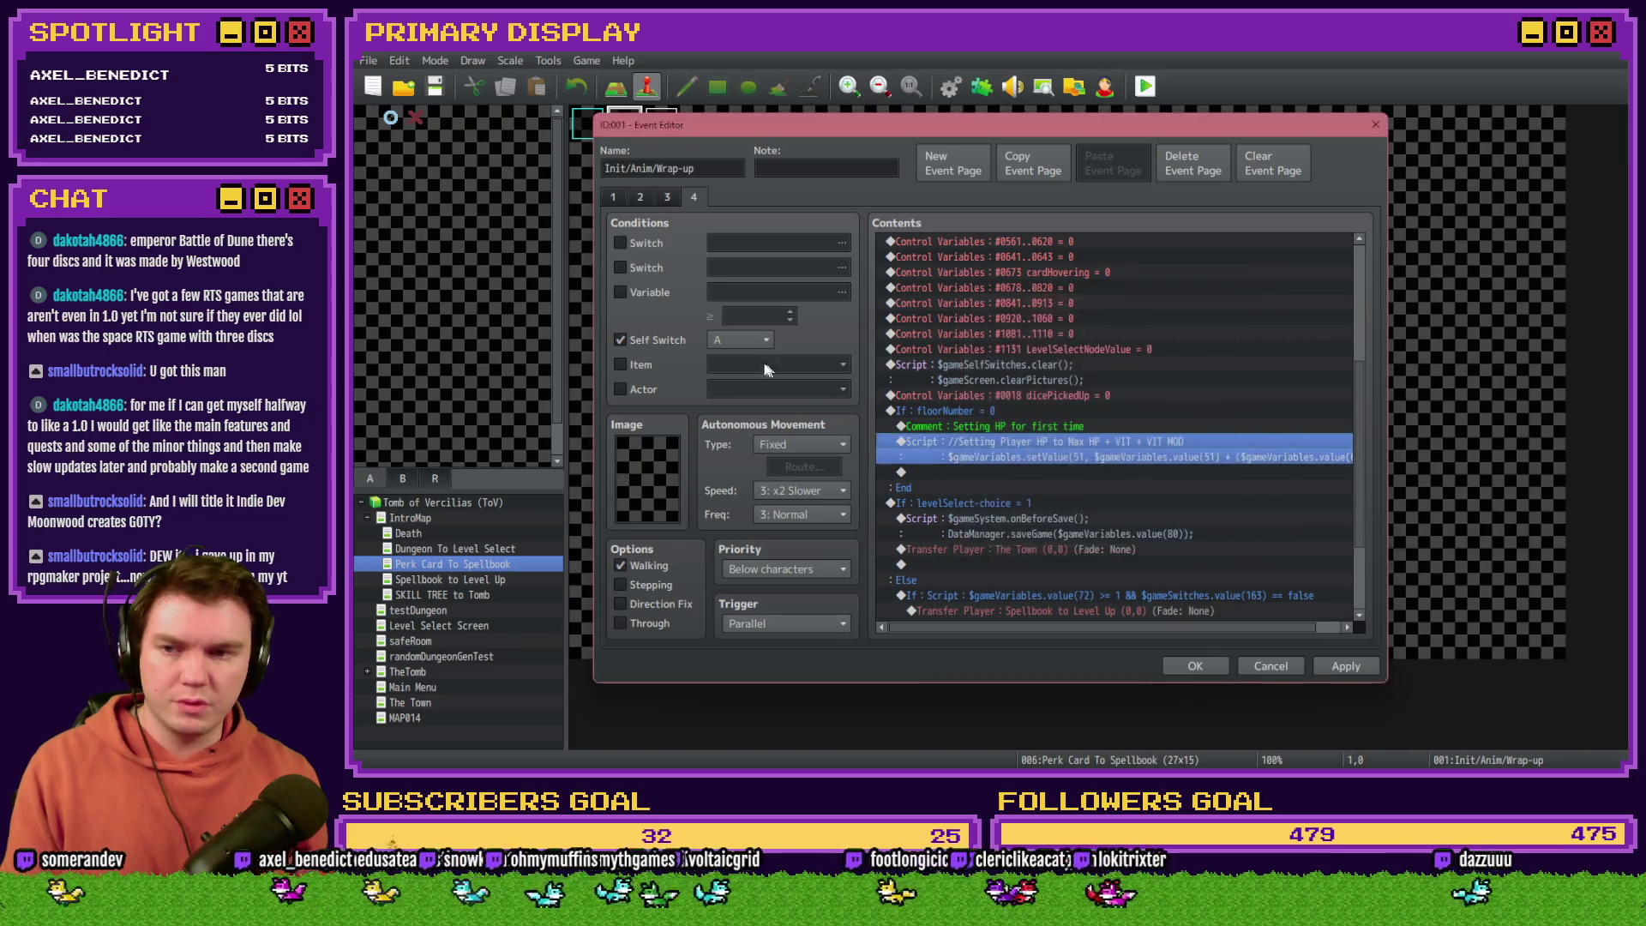
Step: Clear the stray variable condition from the event page
click(657, 292)
click(711, 292)
key(Escape)
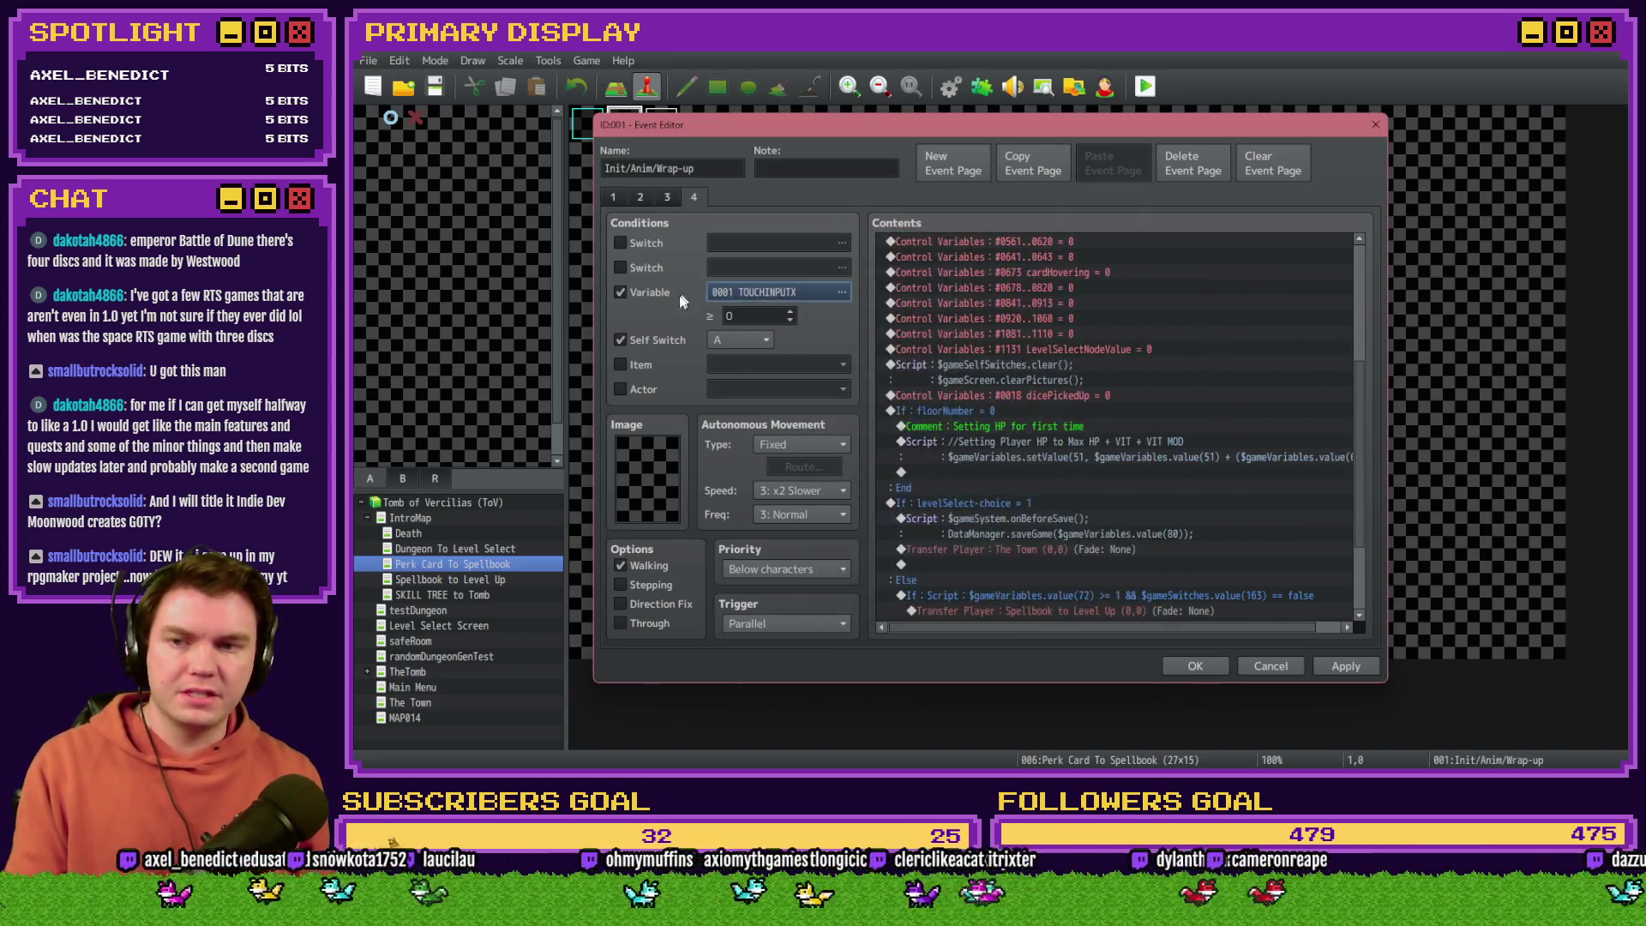
Step: Change the VIT term to Math.ceil($gameVariables.value(661) / 100) and save the script
double_click(1159, 444)
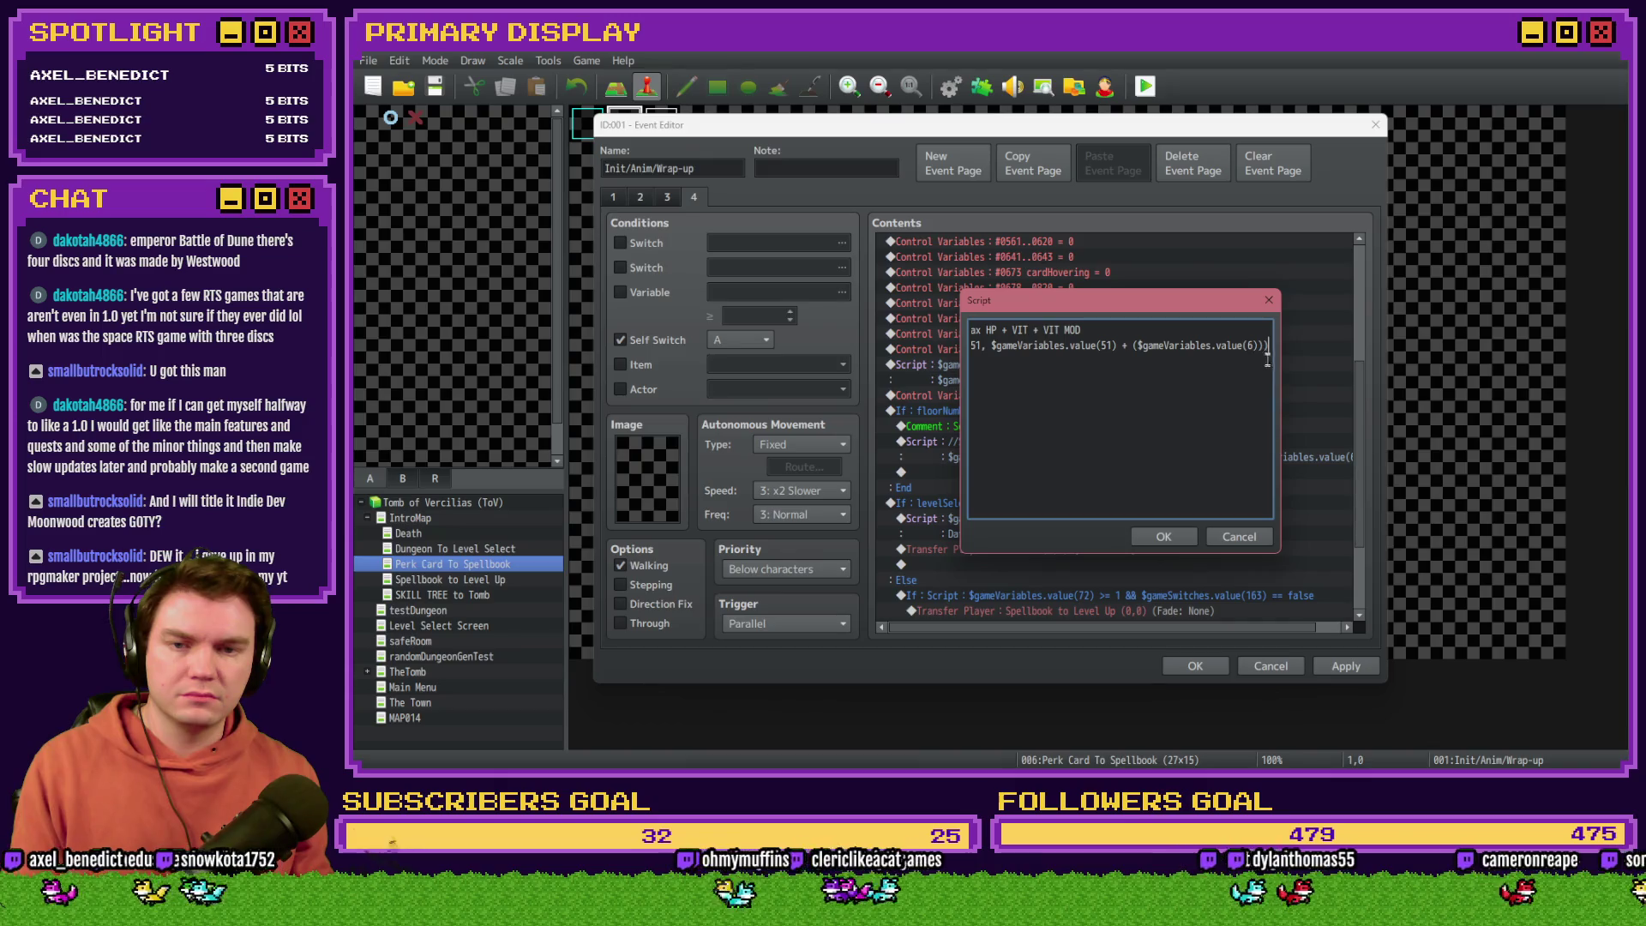
text(61)
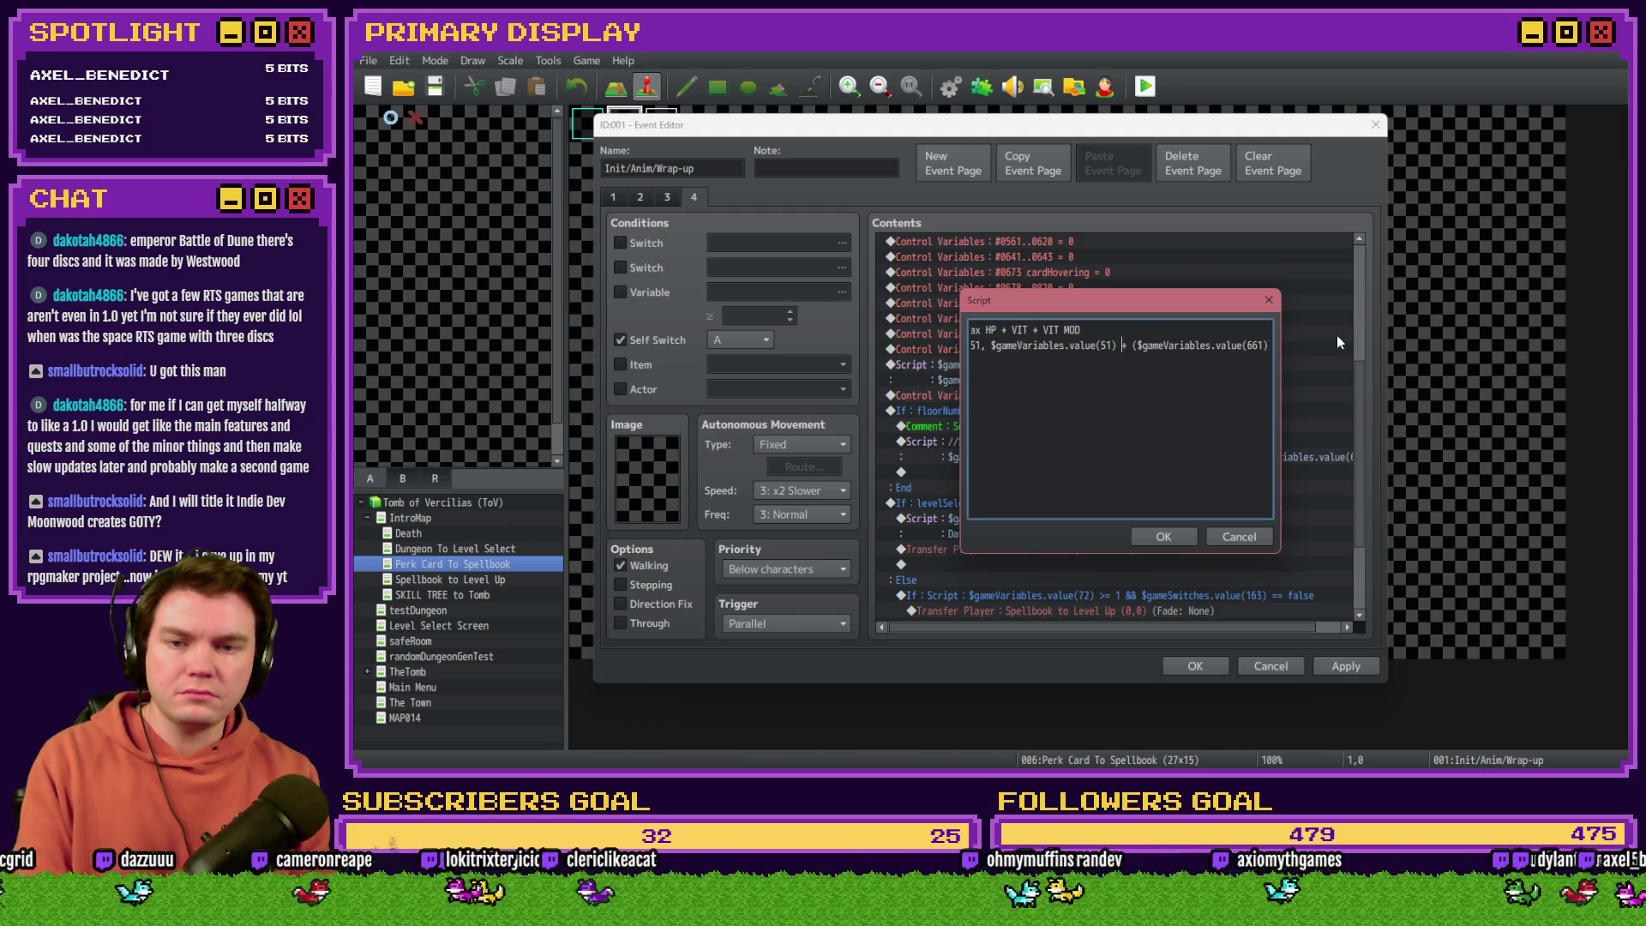
click(1059, 347)
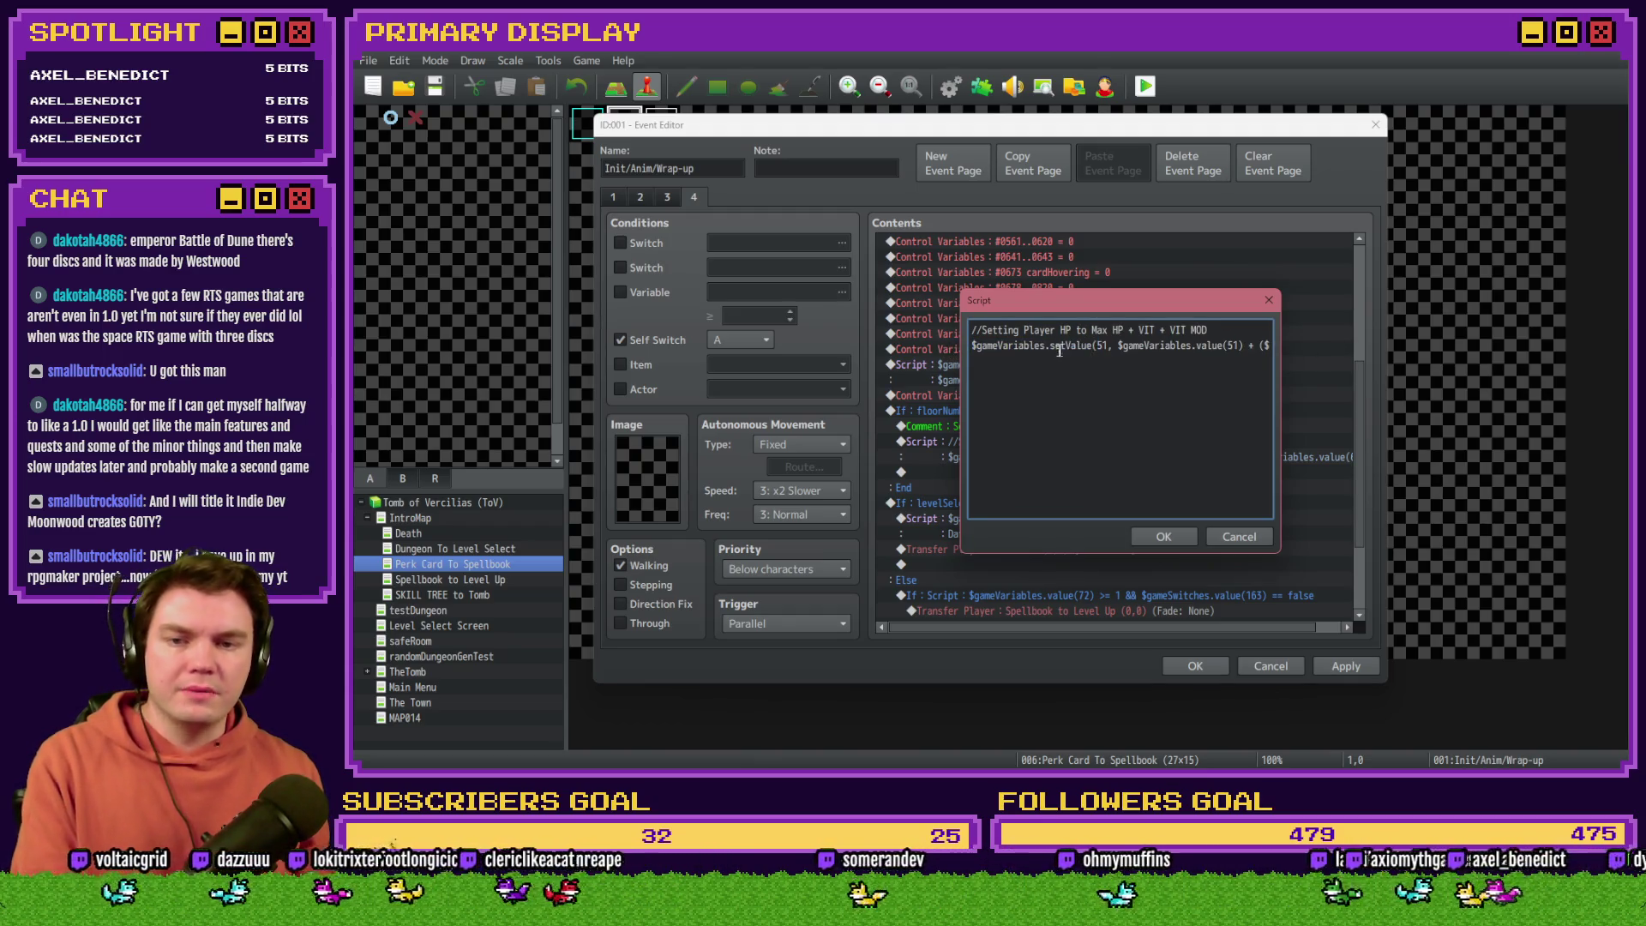
click(1264, 347)
text(gameVariables.value(661))))
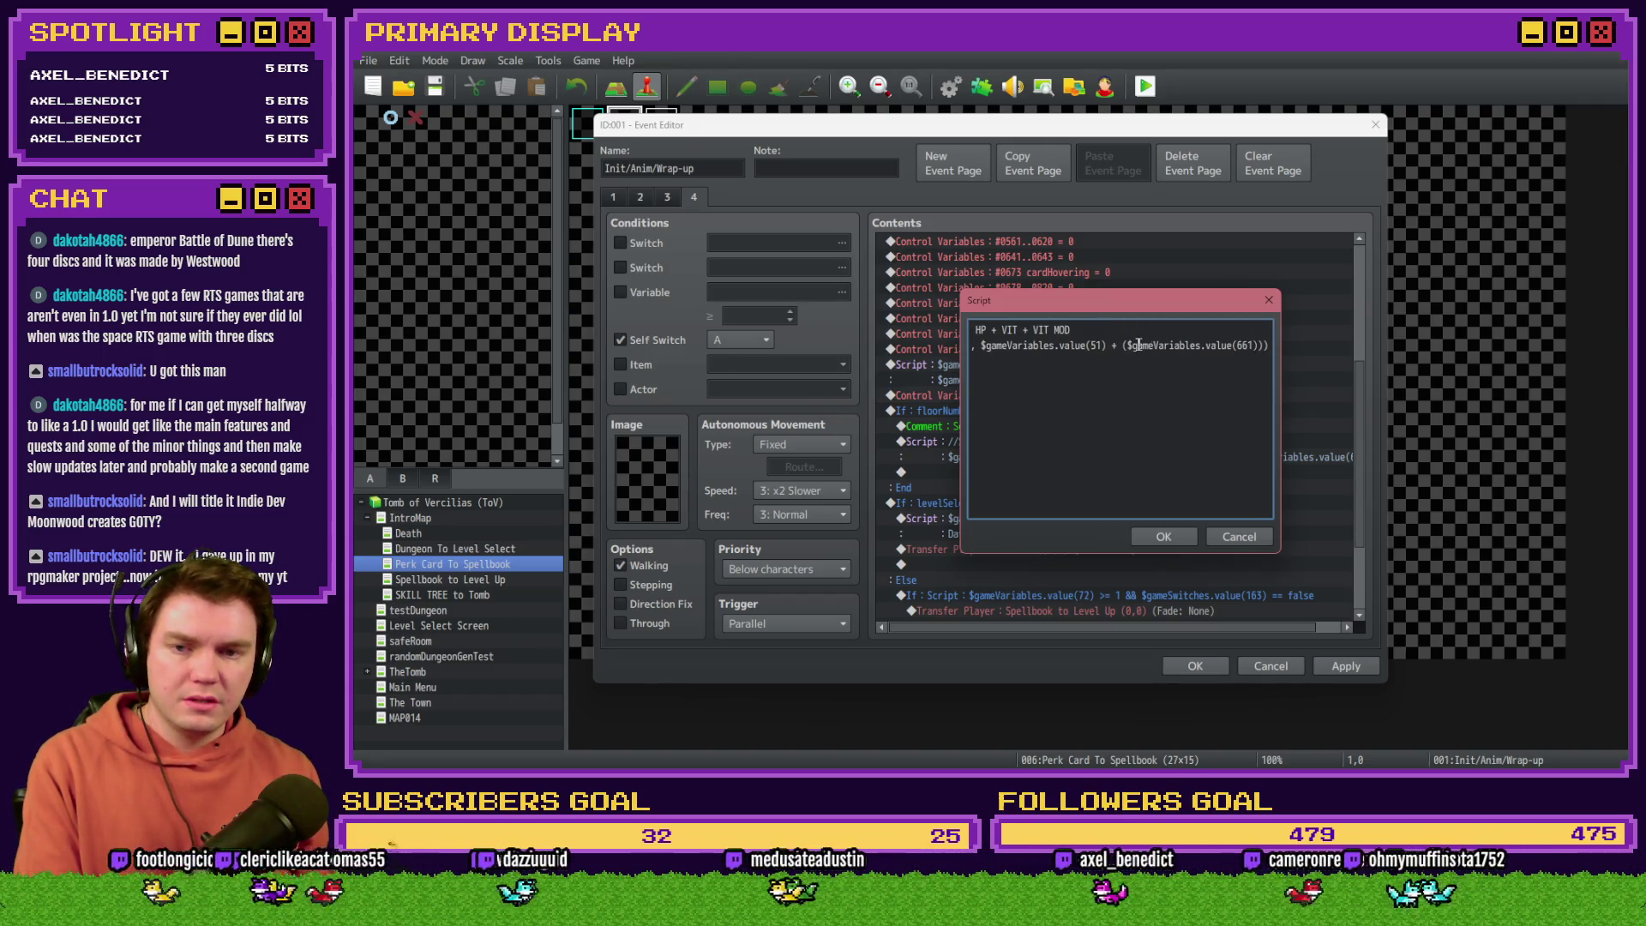
click(1257, 346)
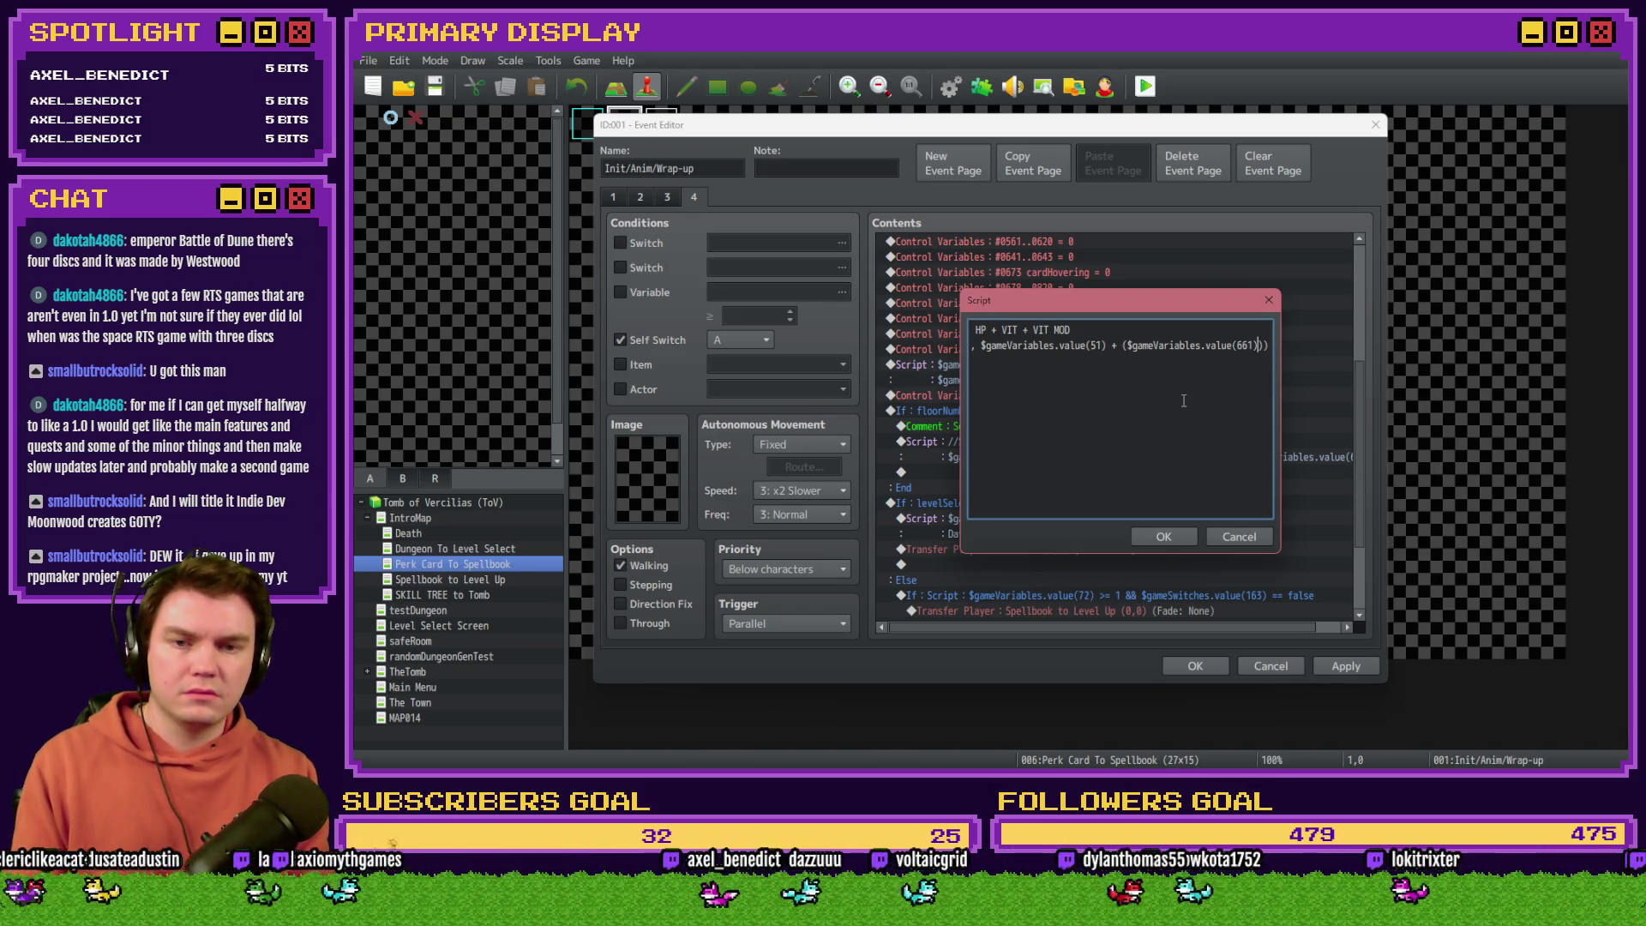
text(/ 100)
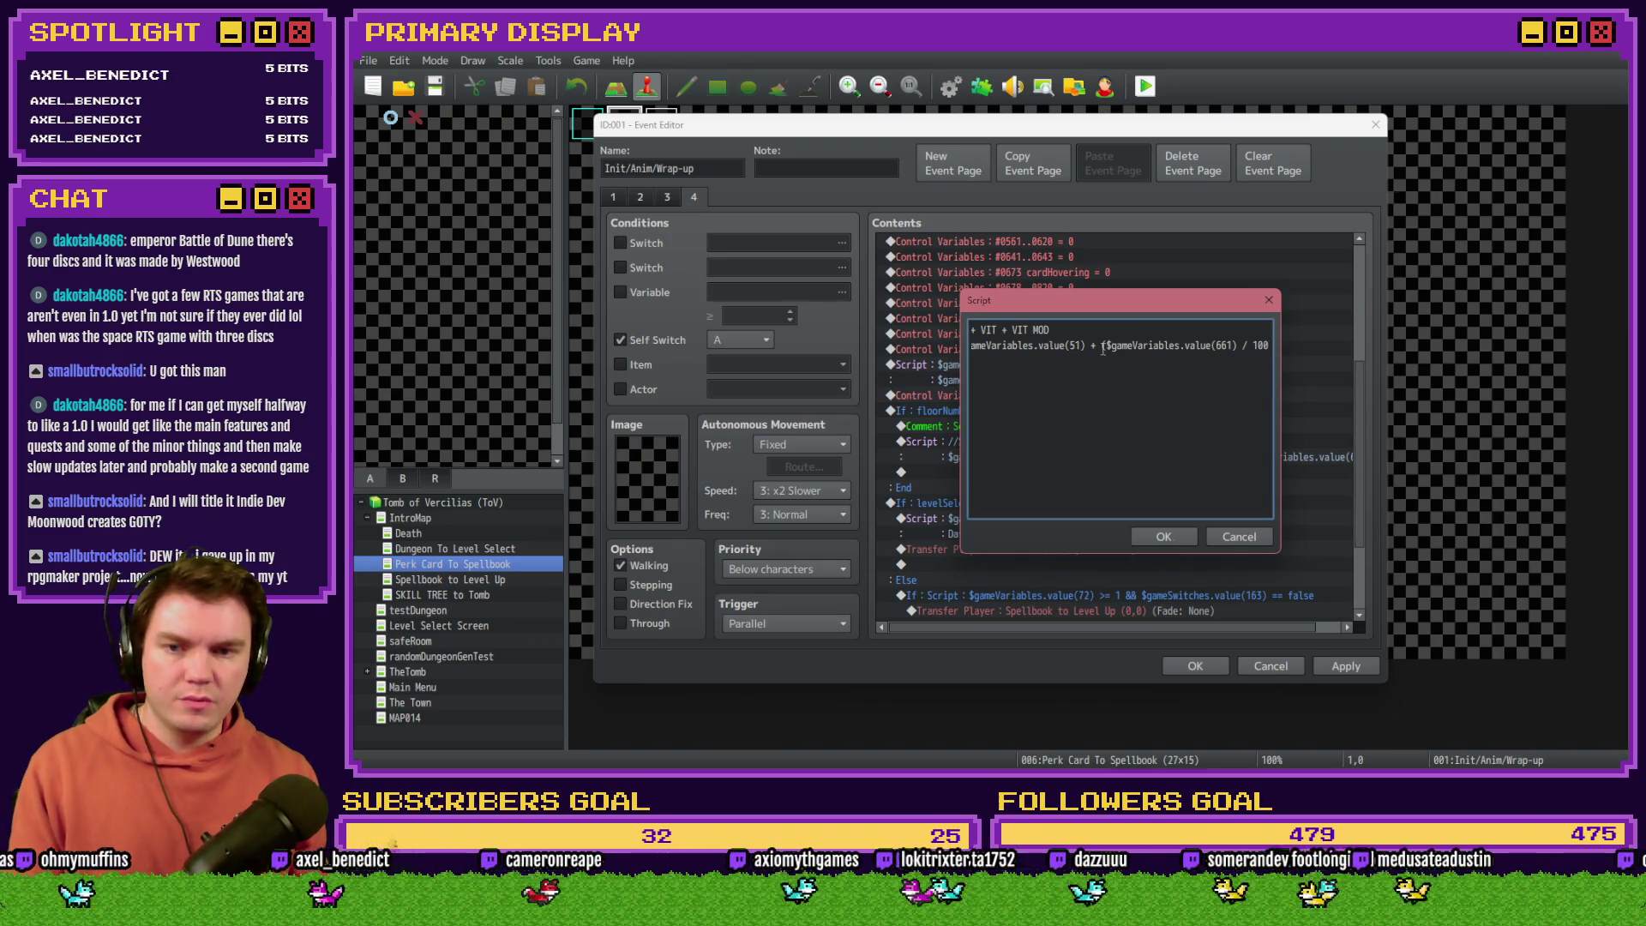
text(Math.)
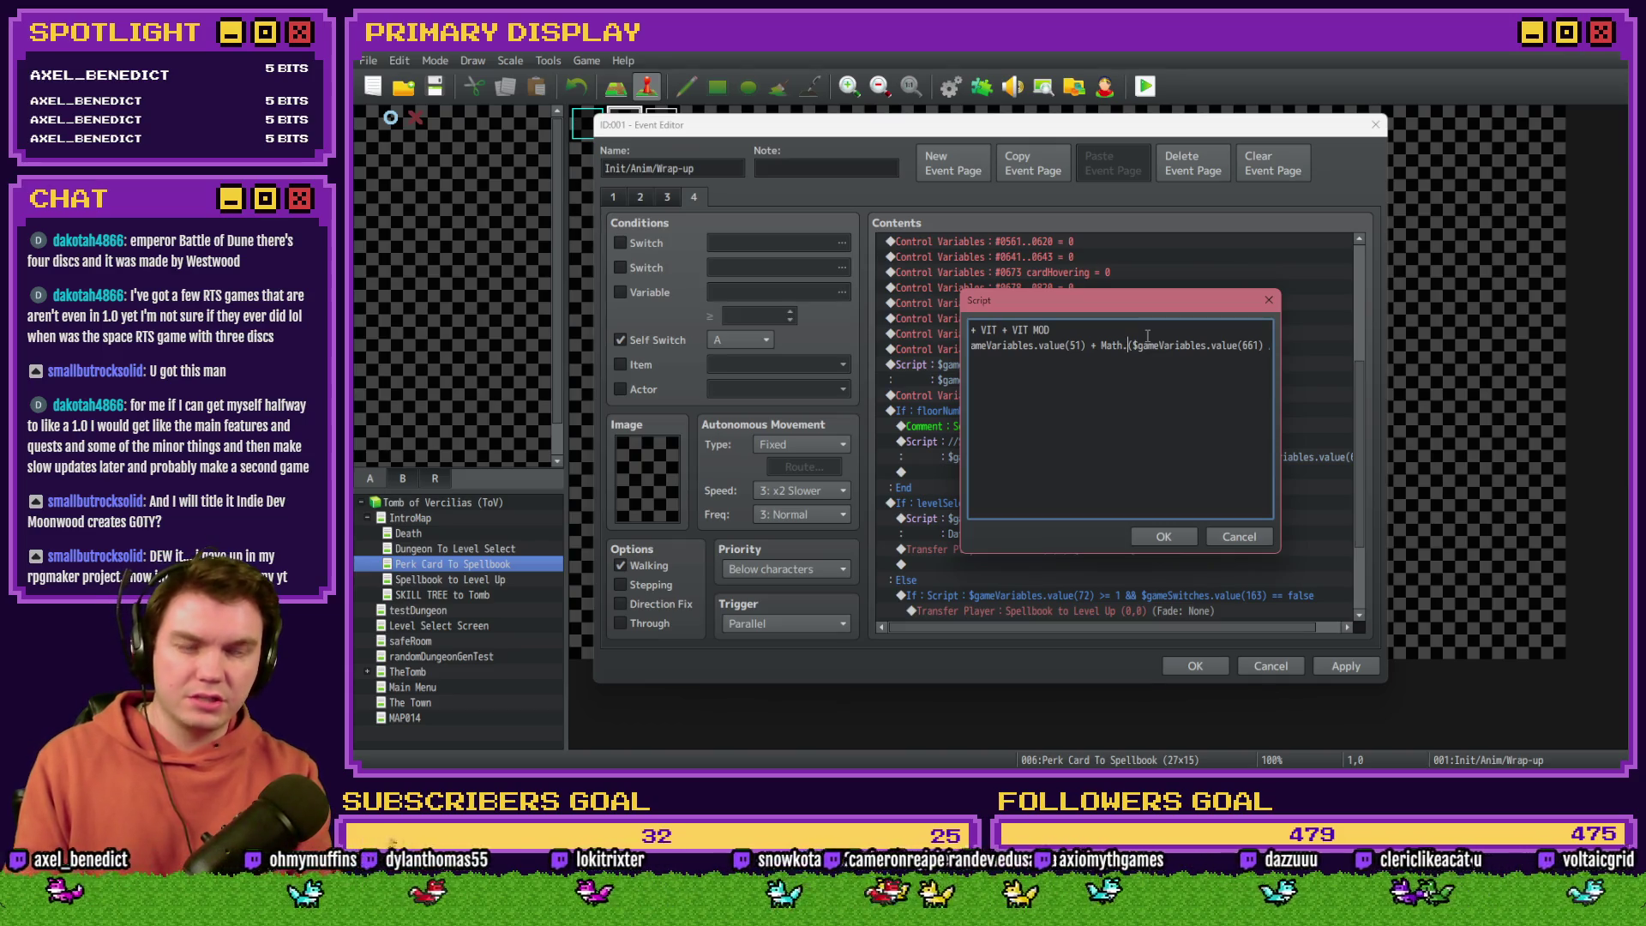
text(ceil)
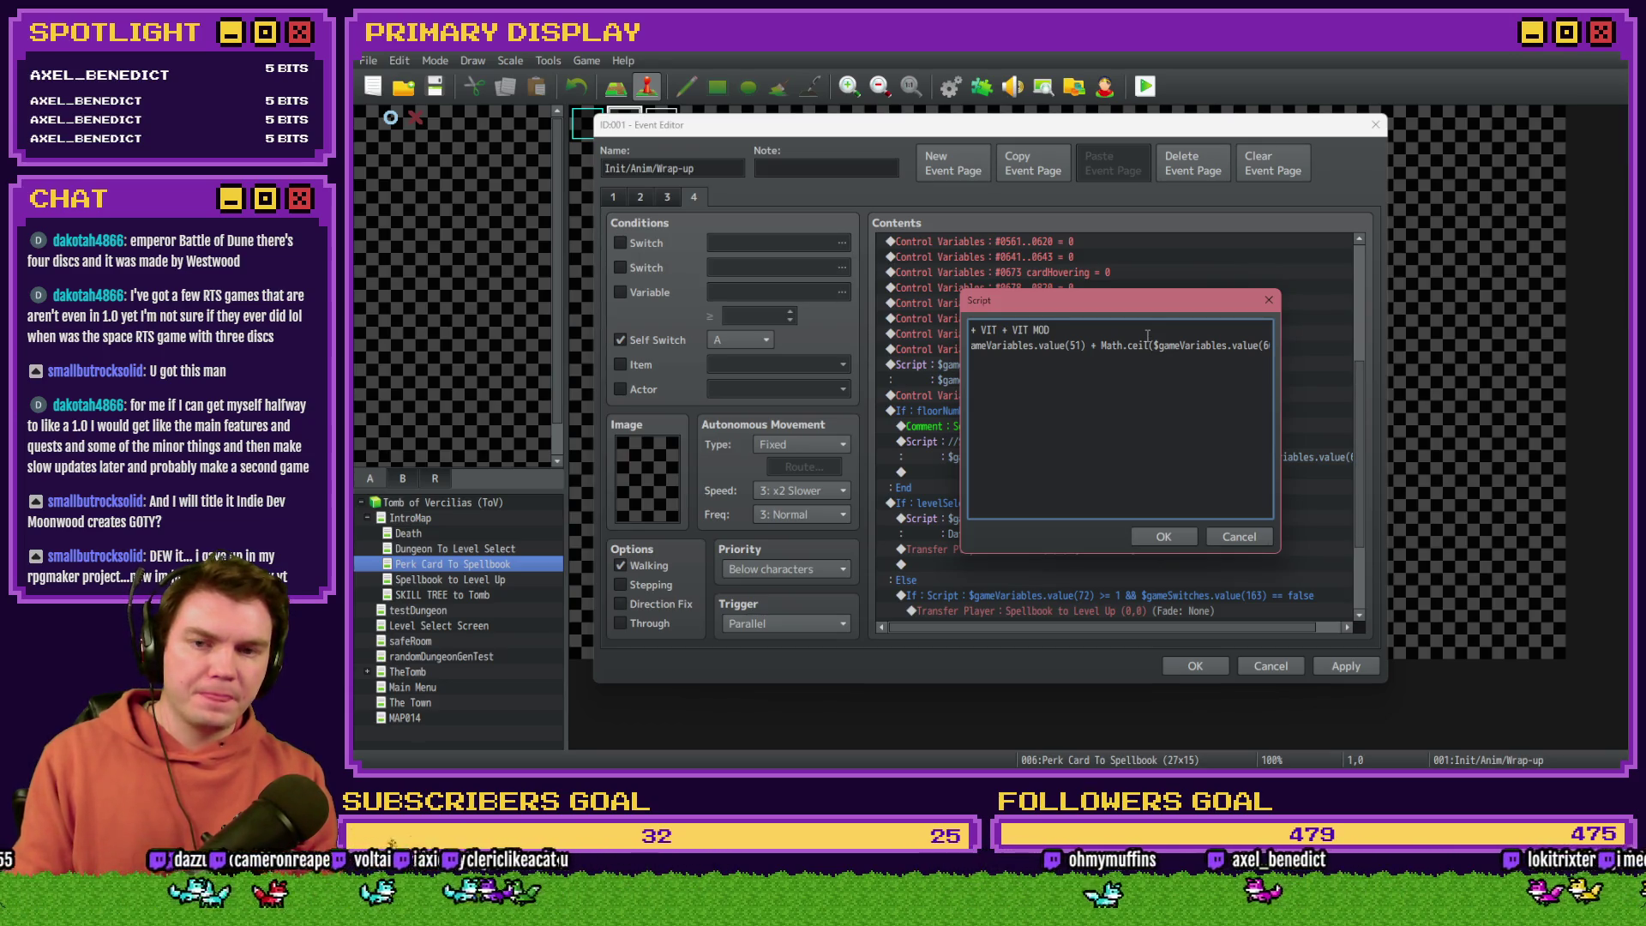
key(Right)
key(Right)
key(Right)
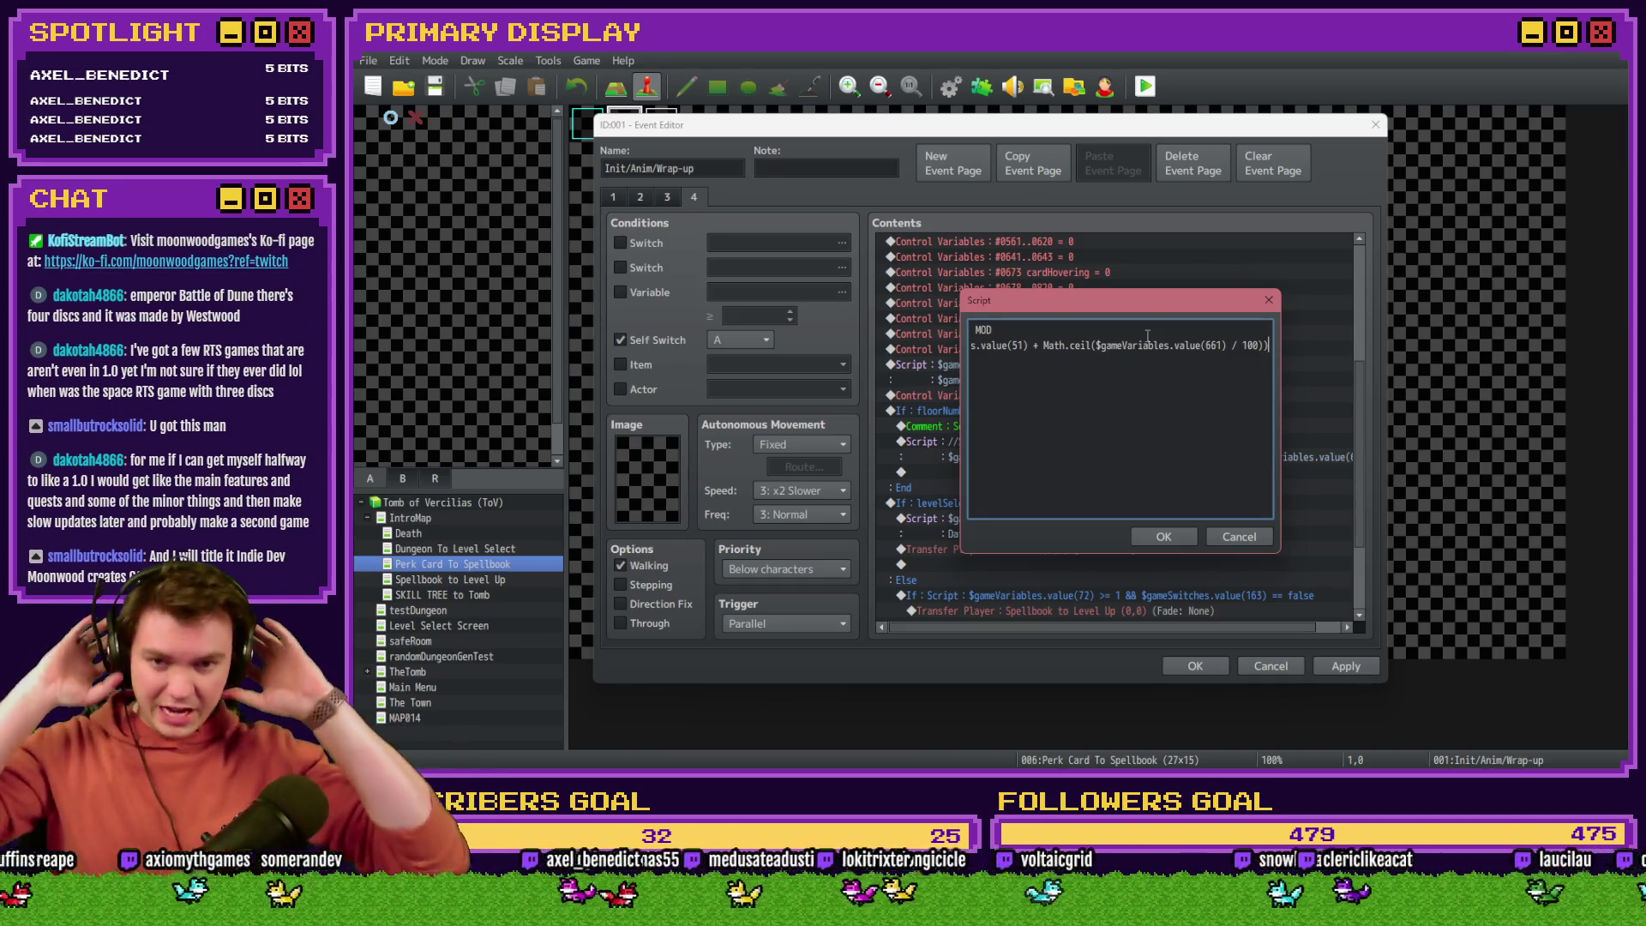
click(1163, 538)
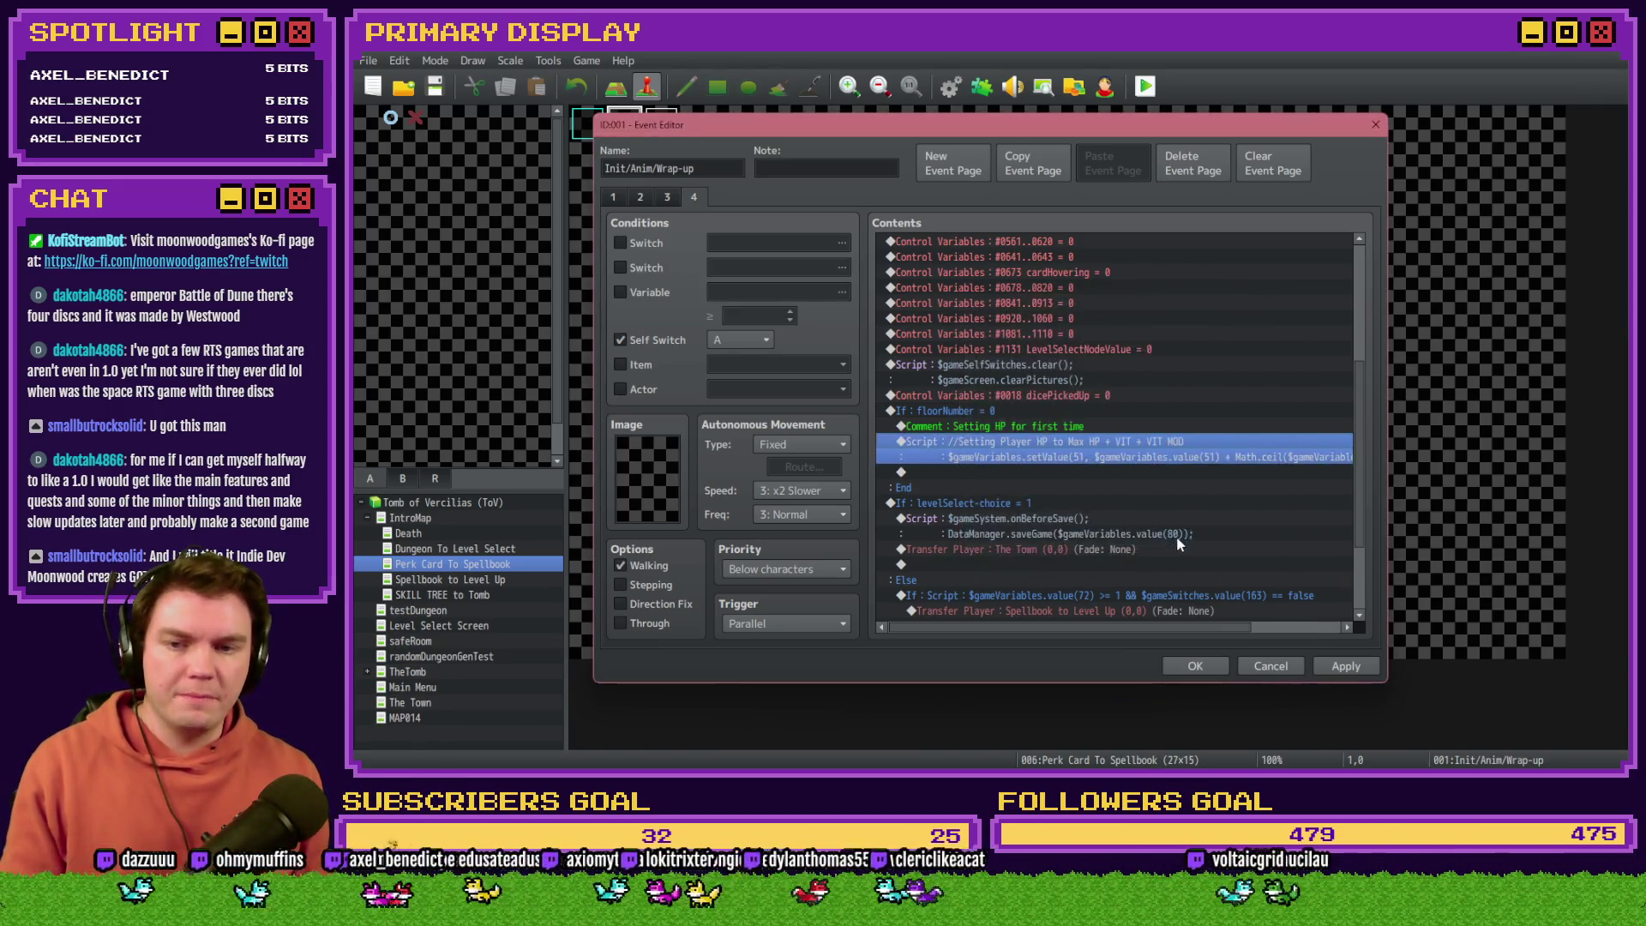
Step: Apply the event changes, start a playtest, and take Grxffn's Potion of Power
click(1340, 667)
click(1174, 666)
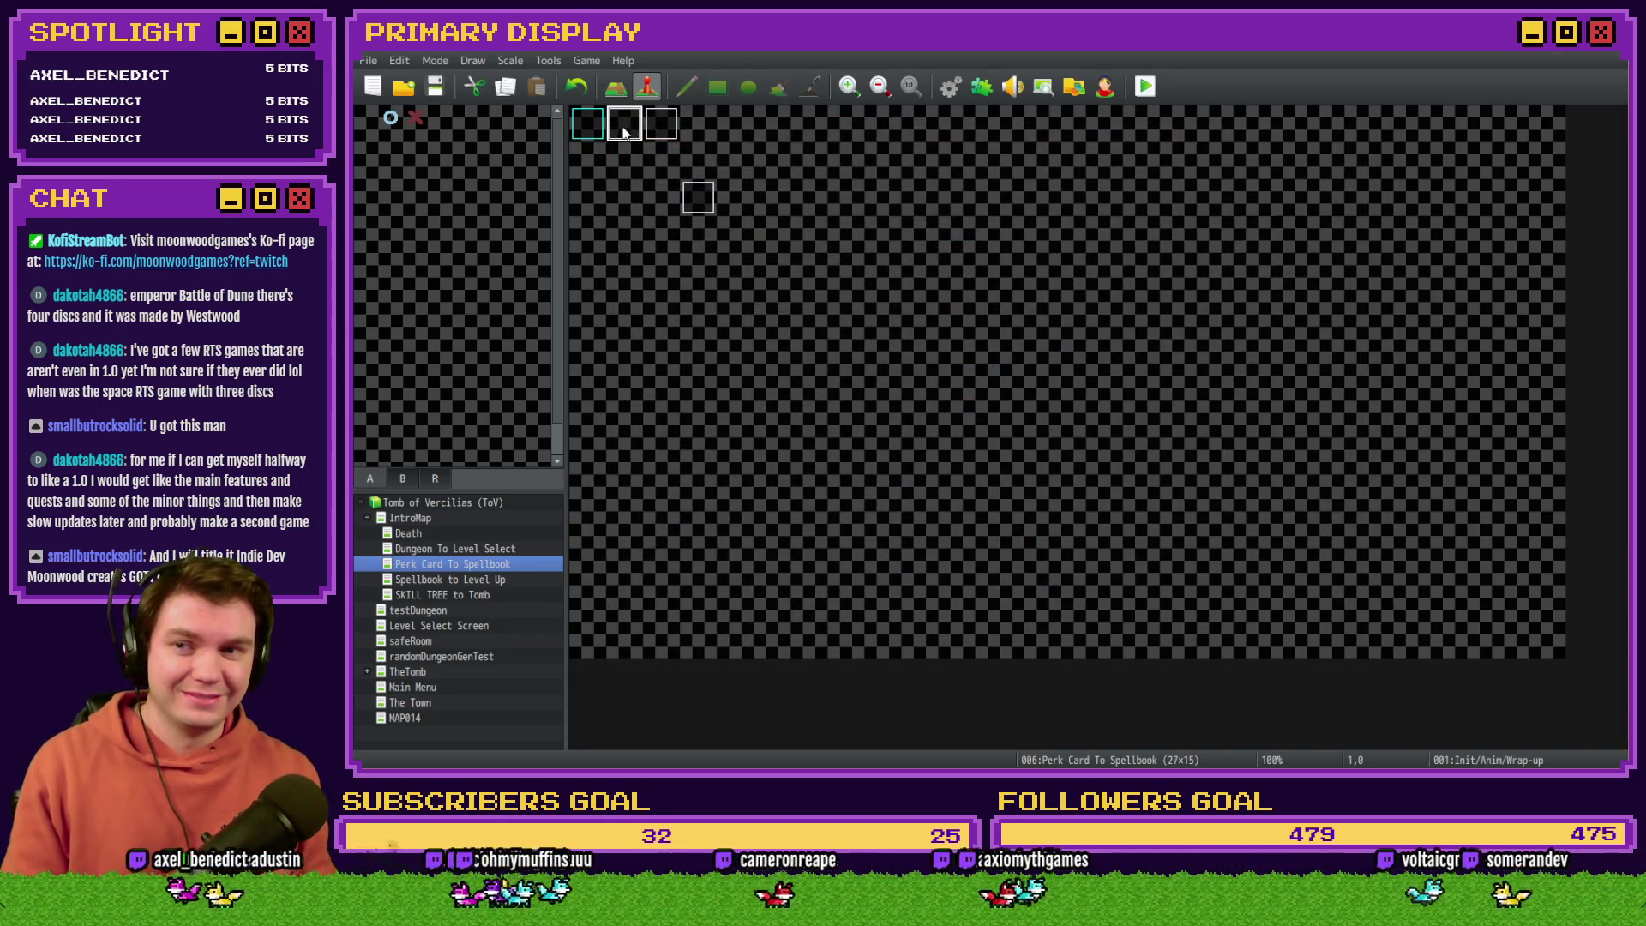
click(1145, 87)
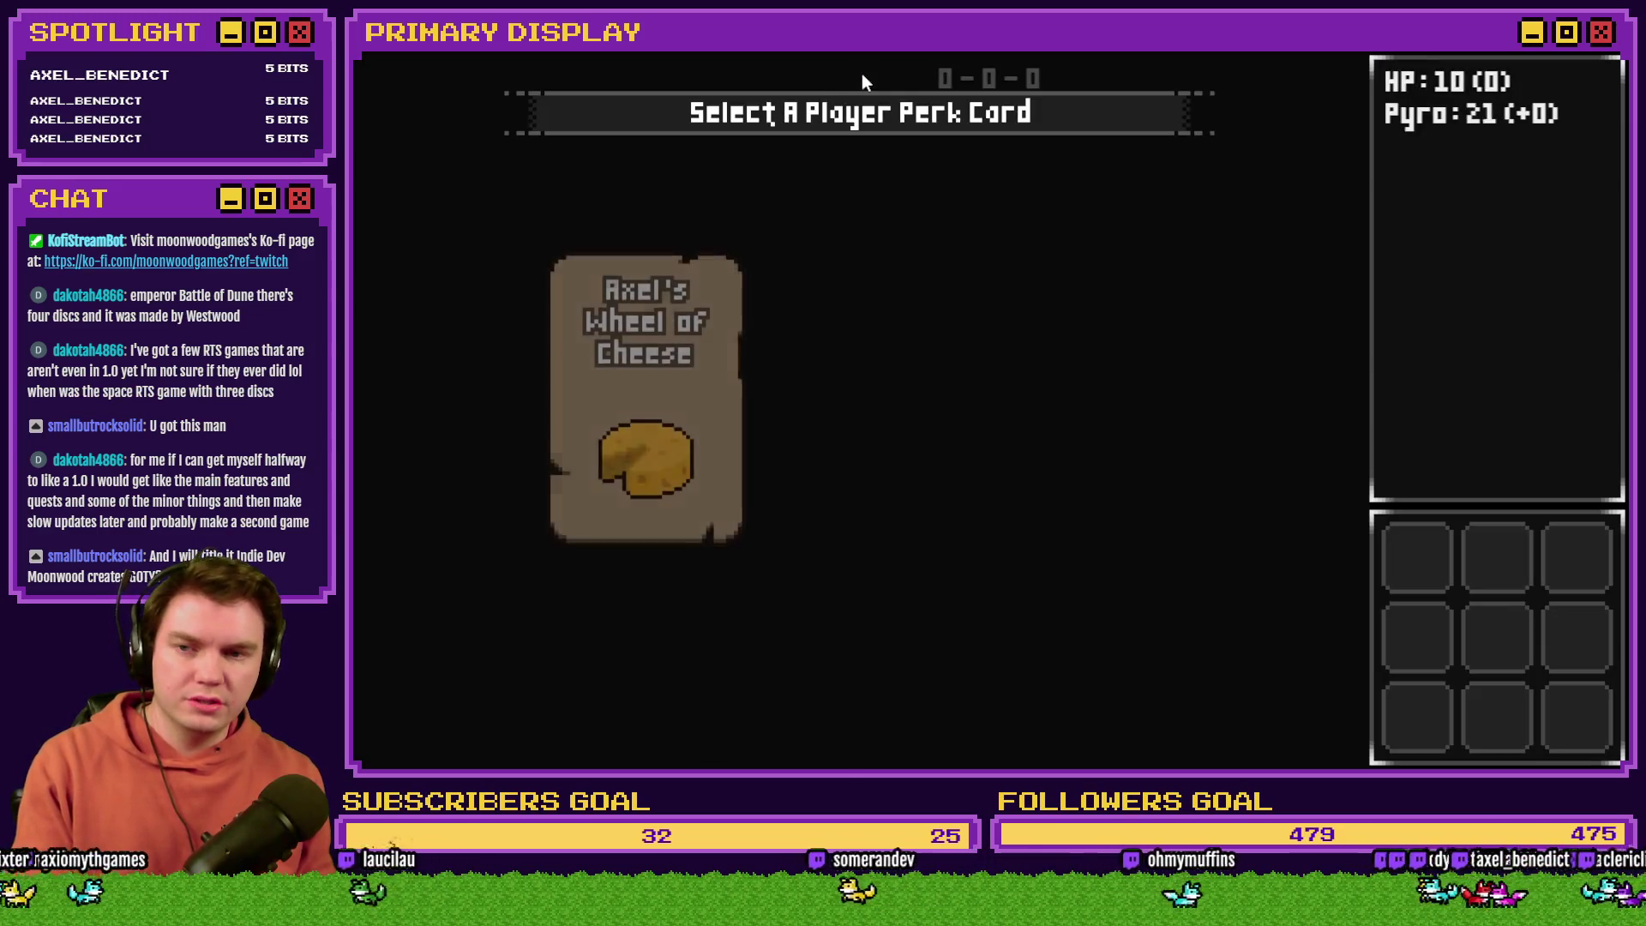
mouse_move(1093, 424)
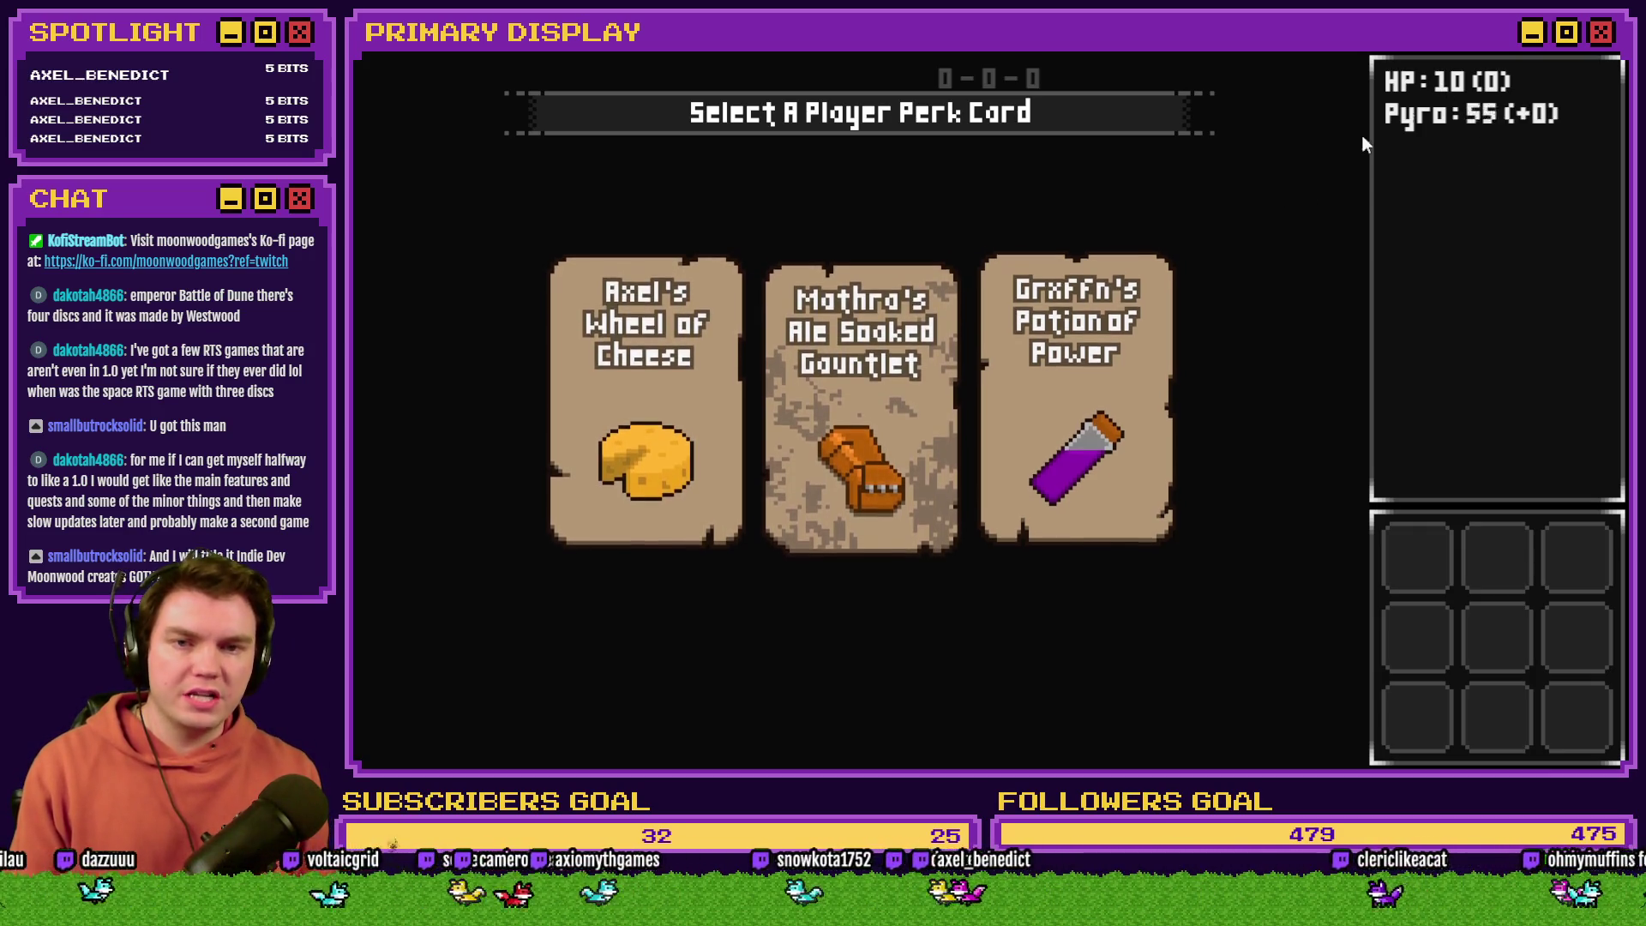
click(1115, 379)
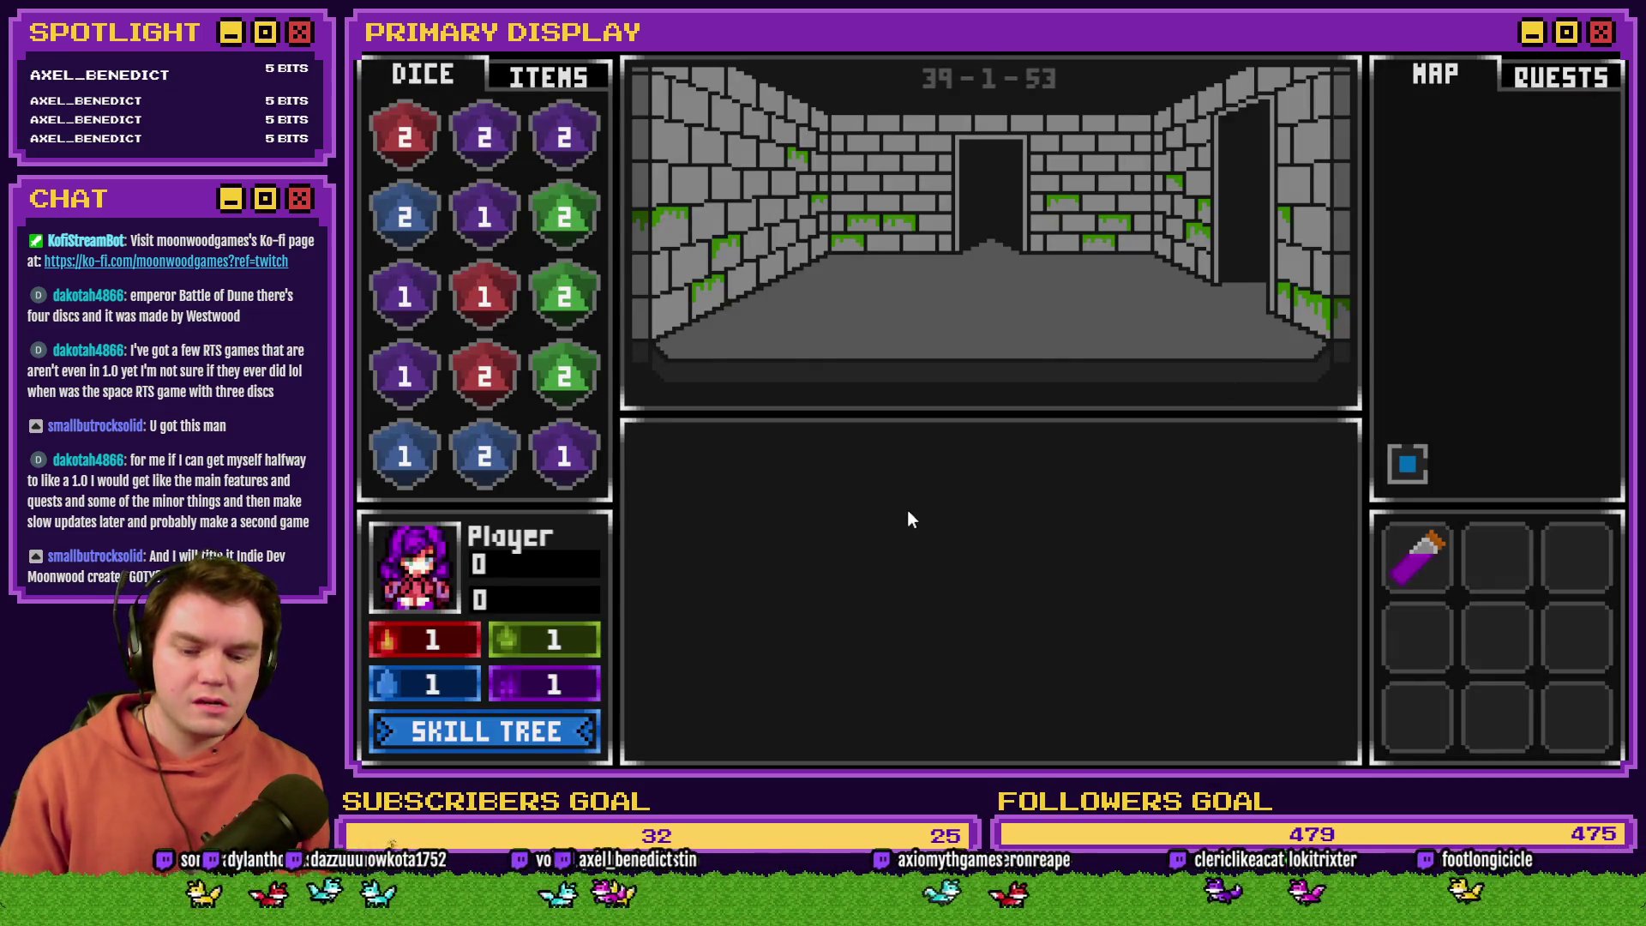
Step: Confirm playerHPMax reads 11 in the F9 variables list, then close the game
key(F9)
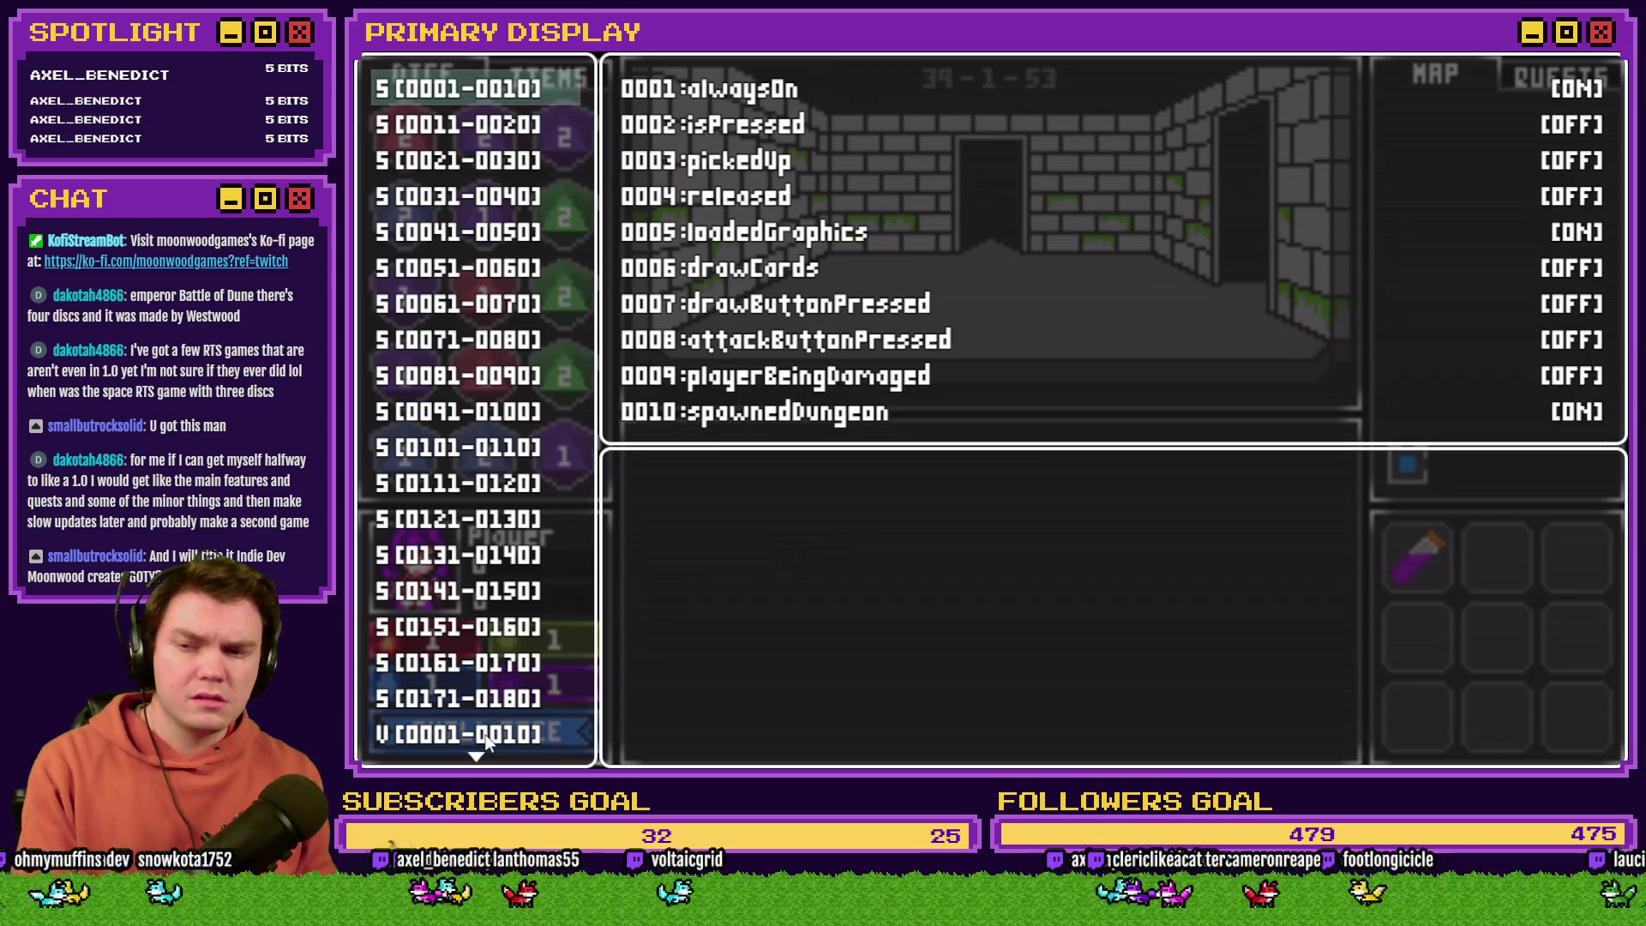
scroll(488, 739, down, 3)
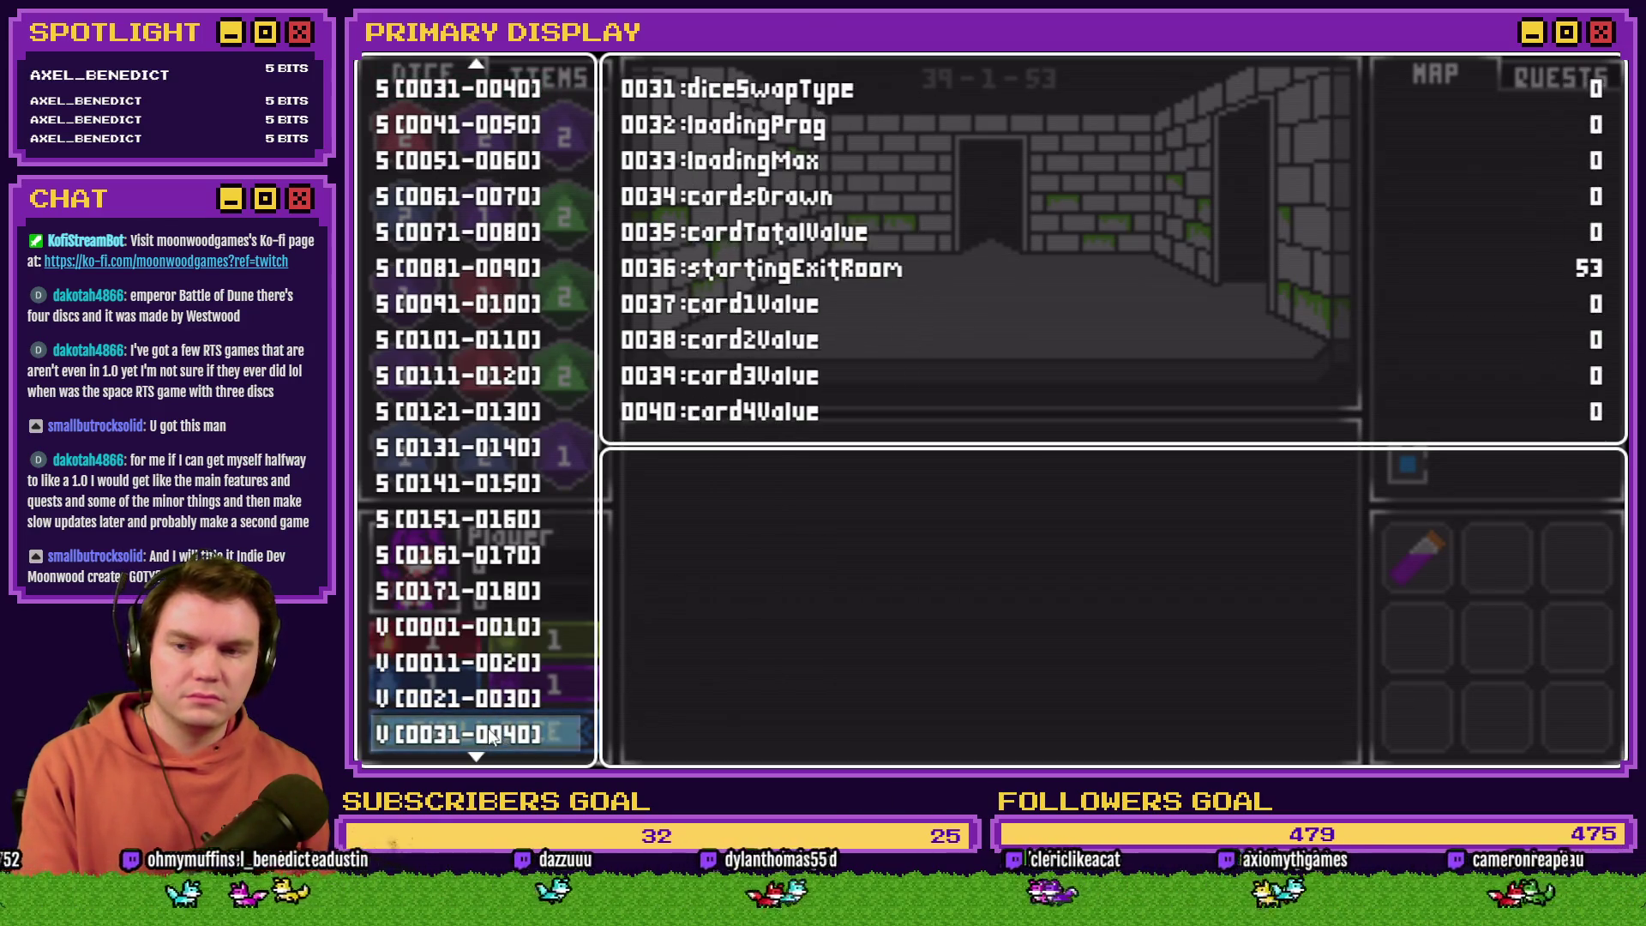
scroll(491, 739, down, 1)
scroll(490, 739, down, 1)
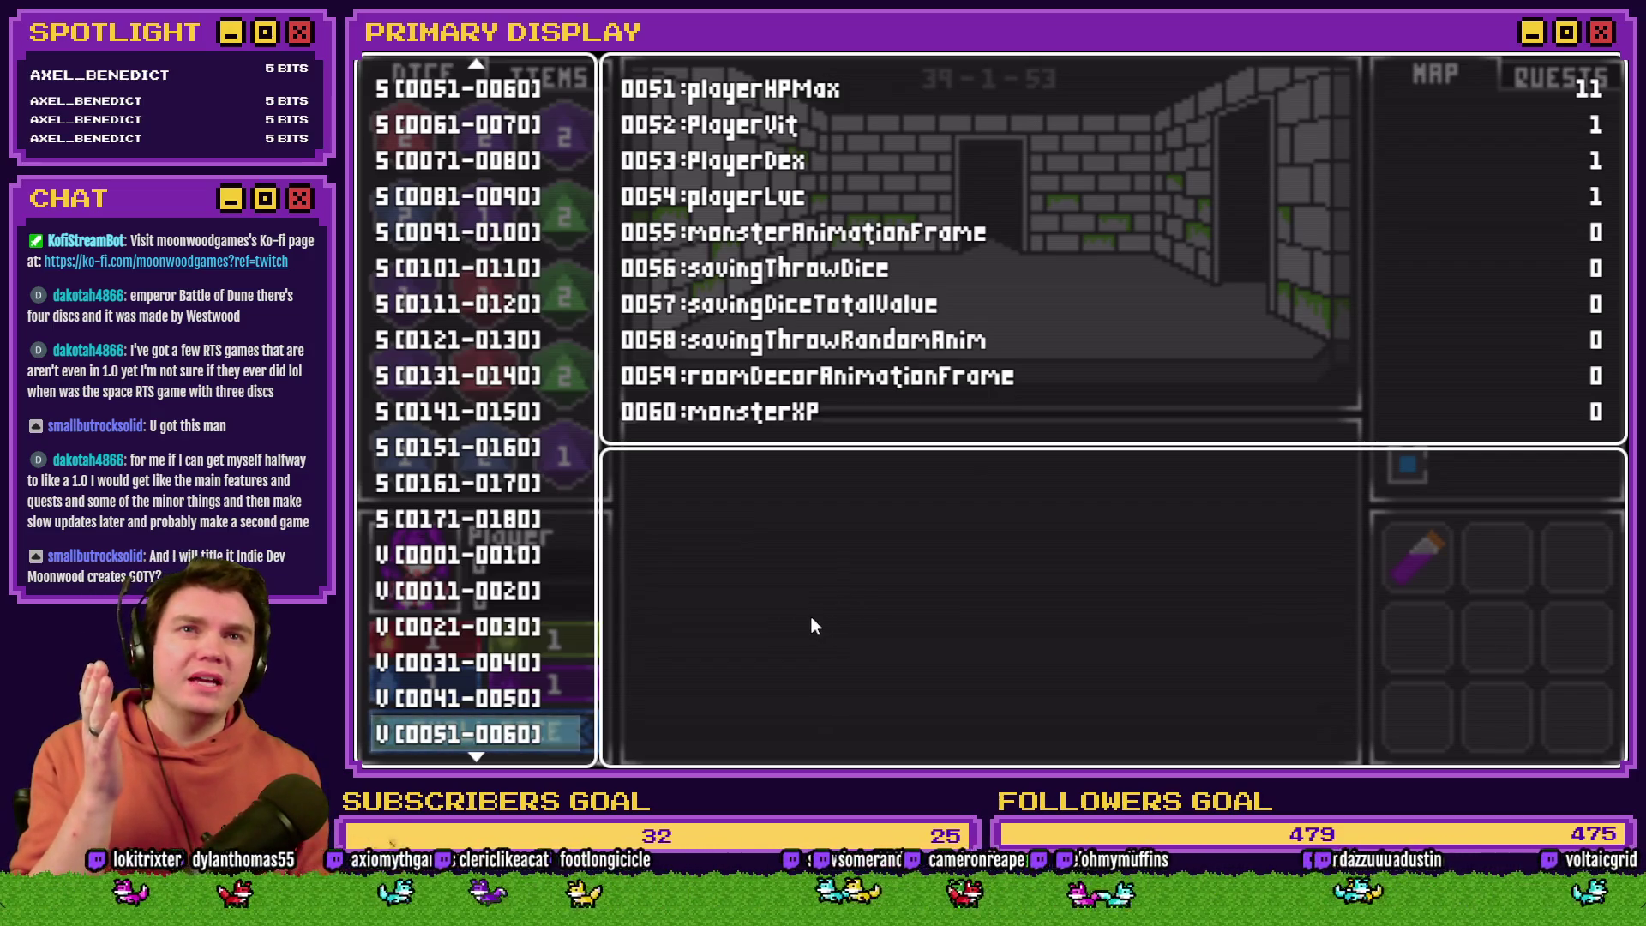
key(alt+F4)
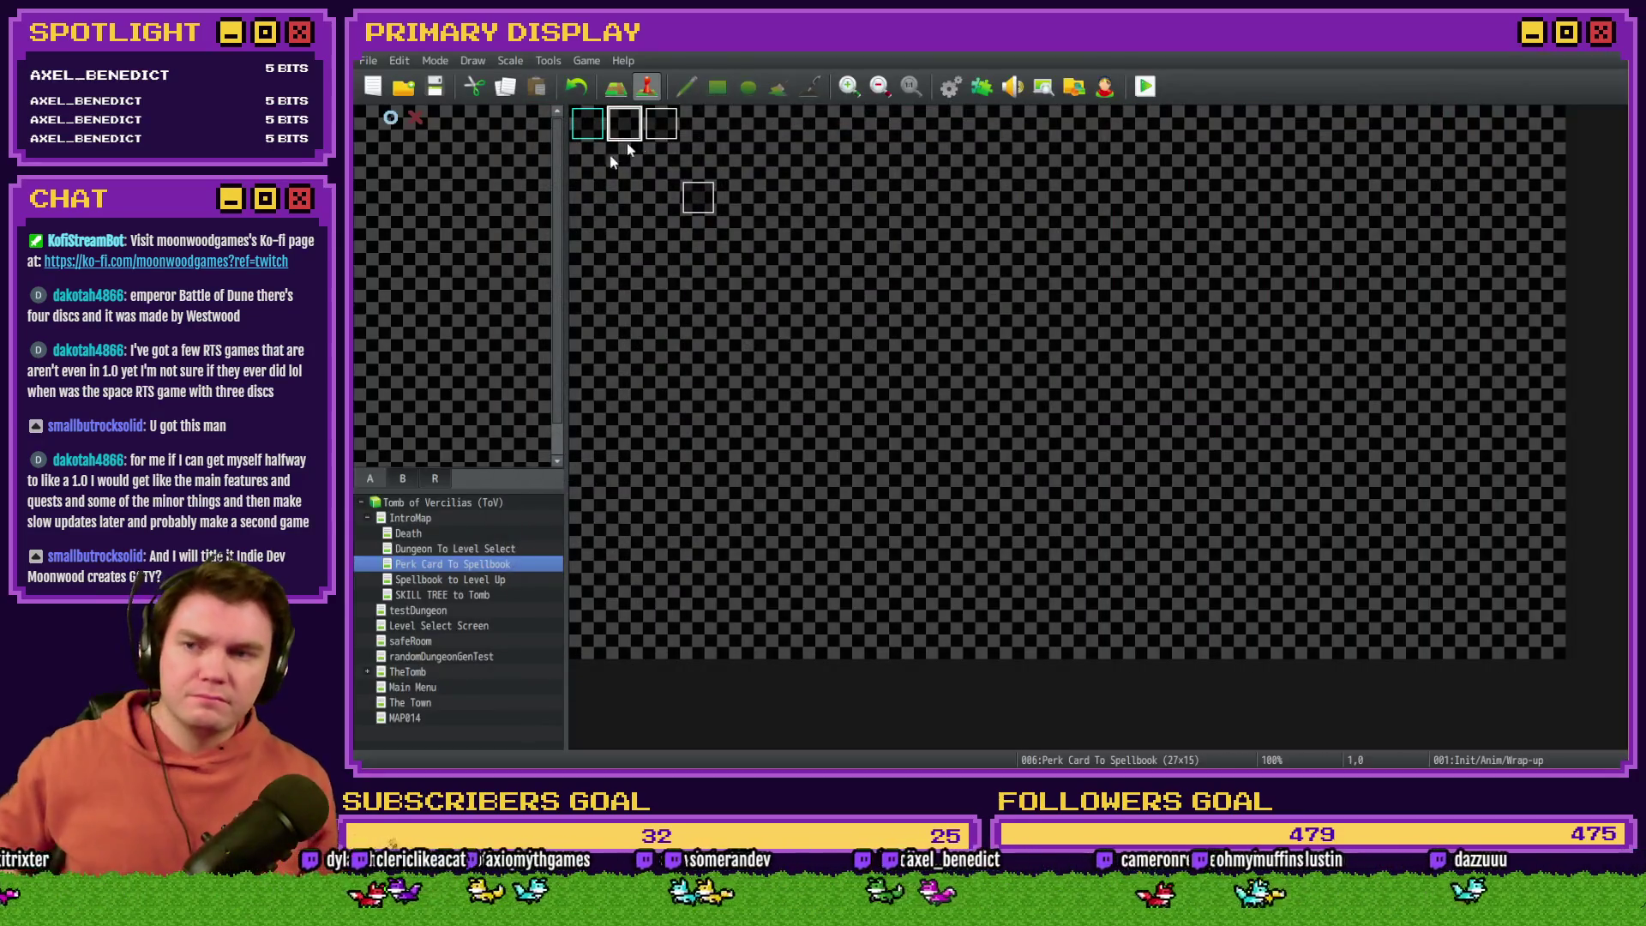
Step: Change the Control Variables #0051 playerHPMax command from 10 to constant 100 and apply
double_click(624, 121)
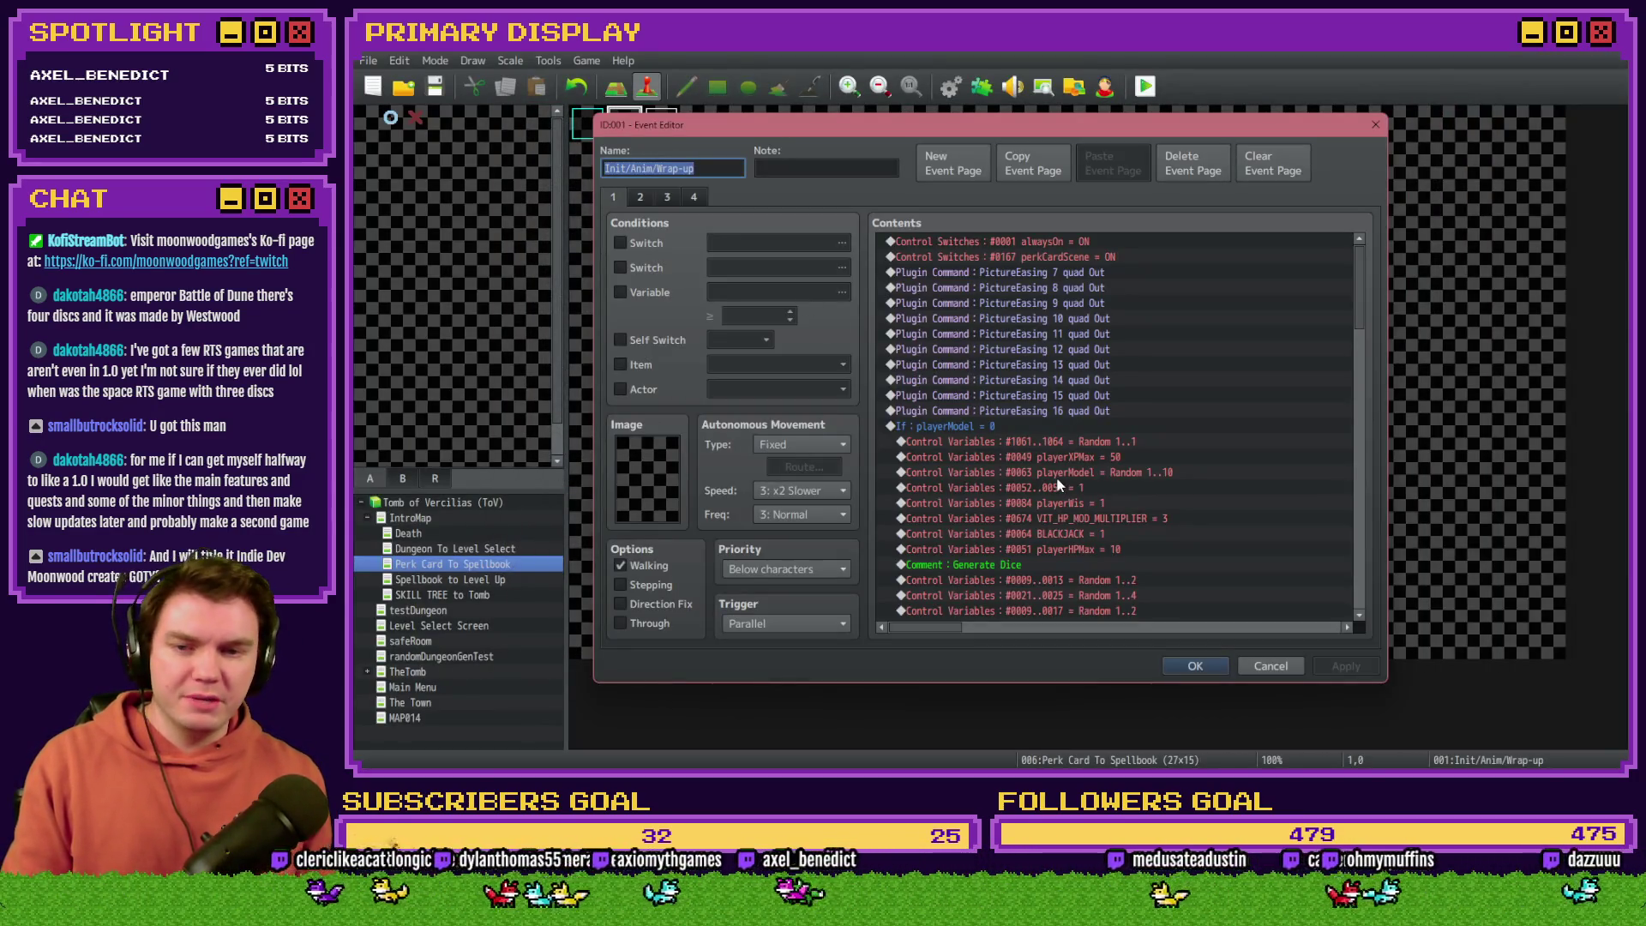
scroll(1116, 409, down, 2)
double_click(1129, 492)
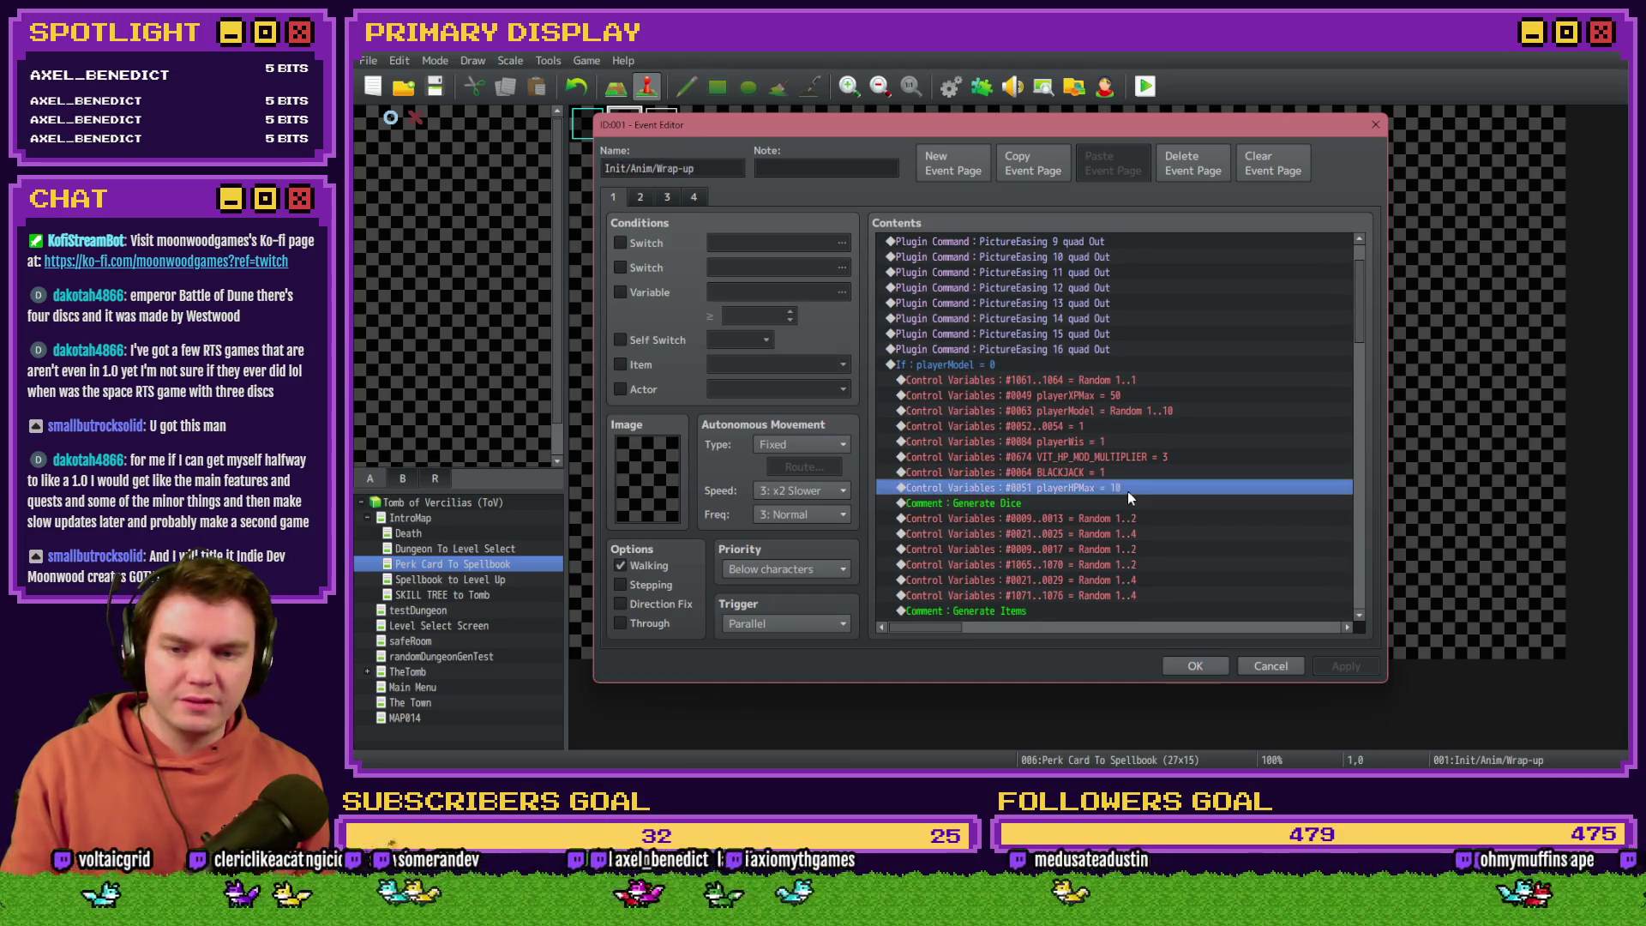
text(100)
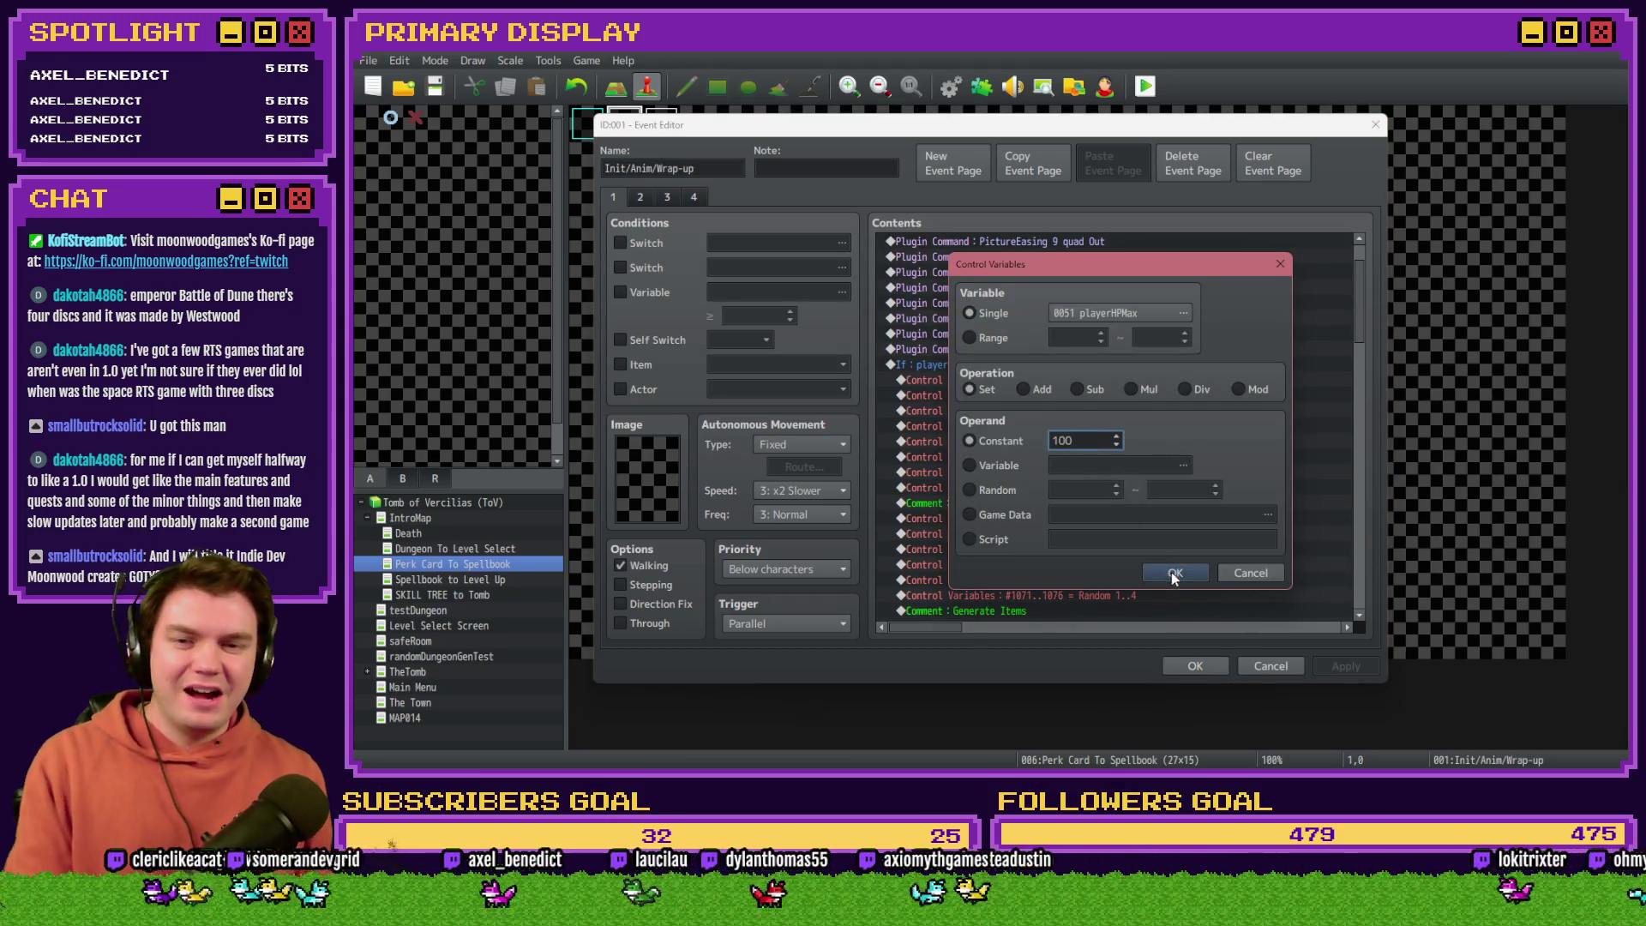
click(1174, 572)
click(1334, 664)
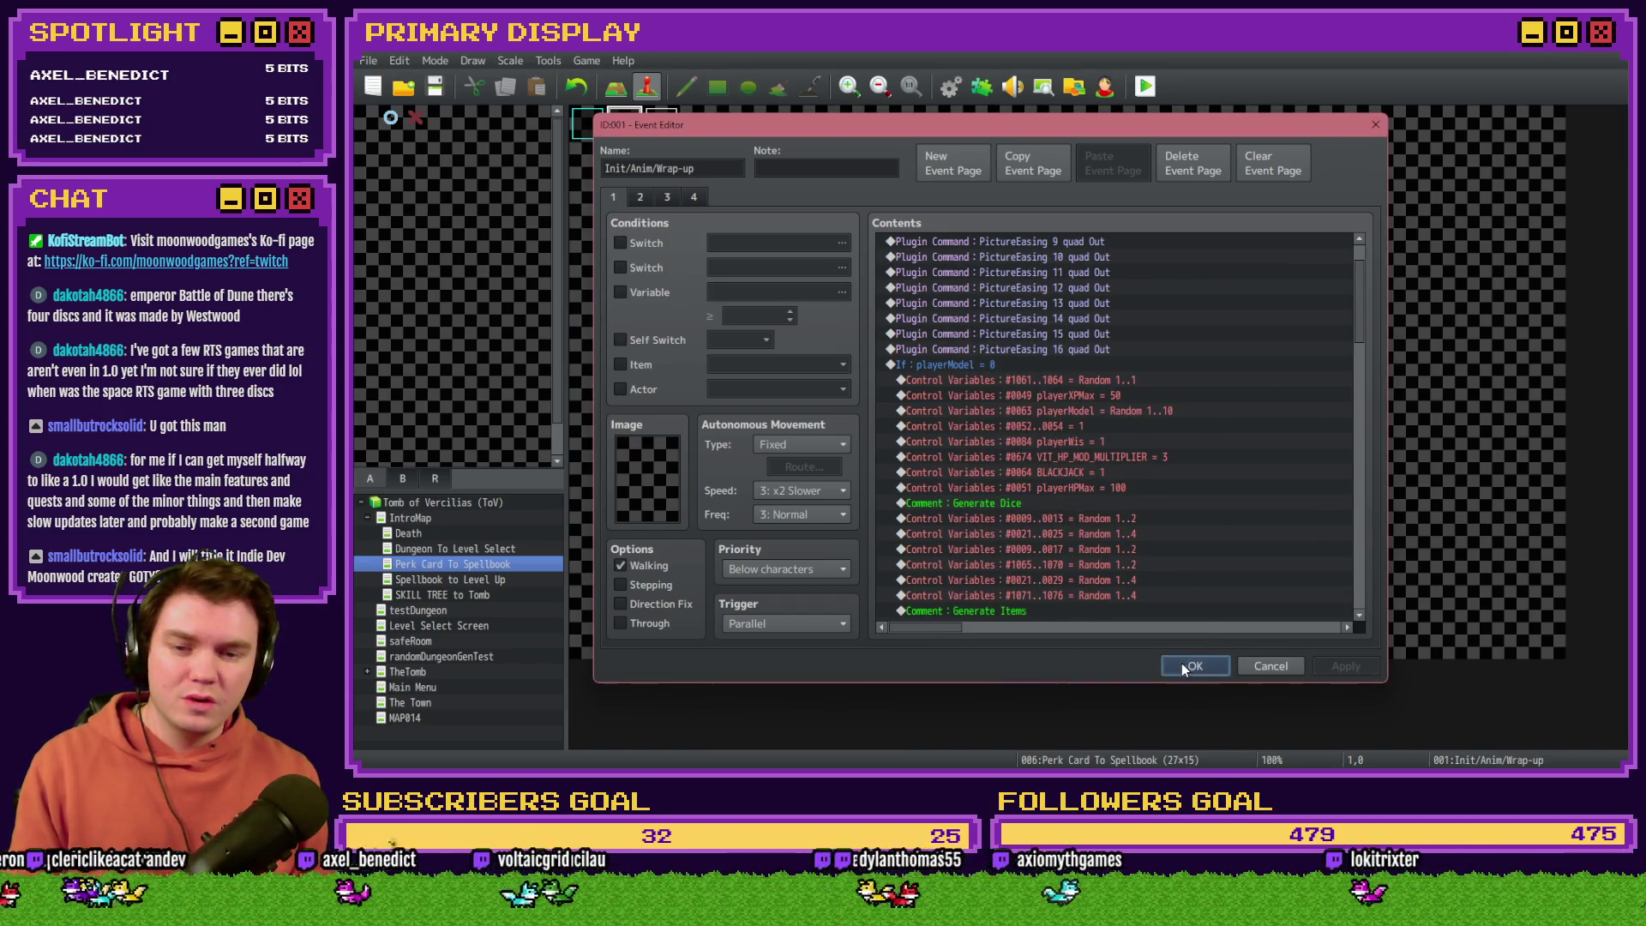
click(1181, 662)
Step: Save the project, start a new playtest, and move the game window onto the main display
click(1141, 89)
click(943, 430)
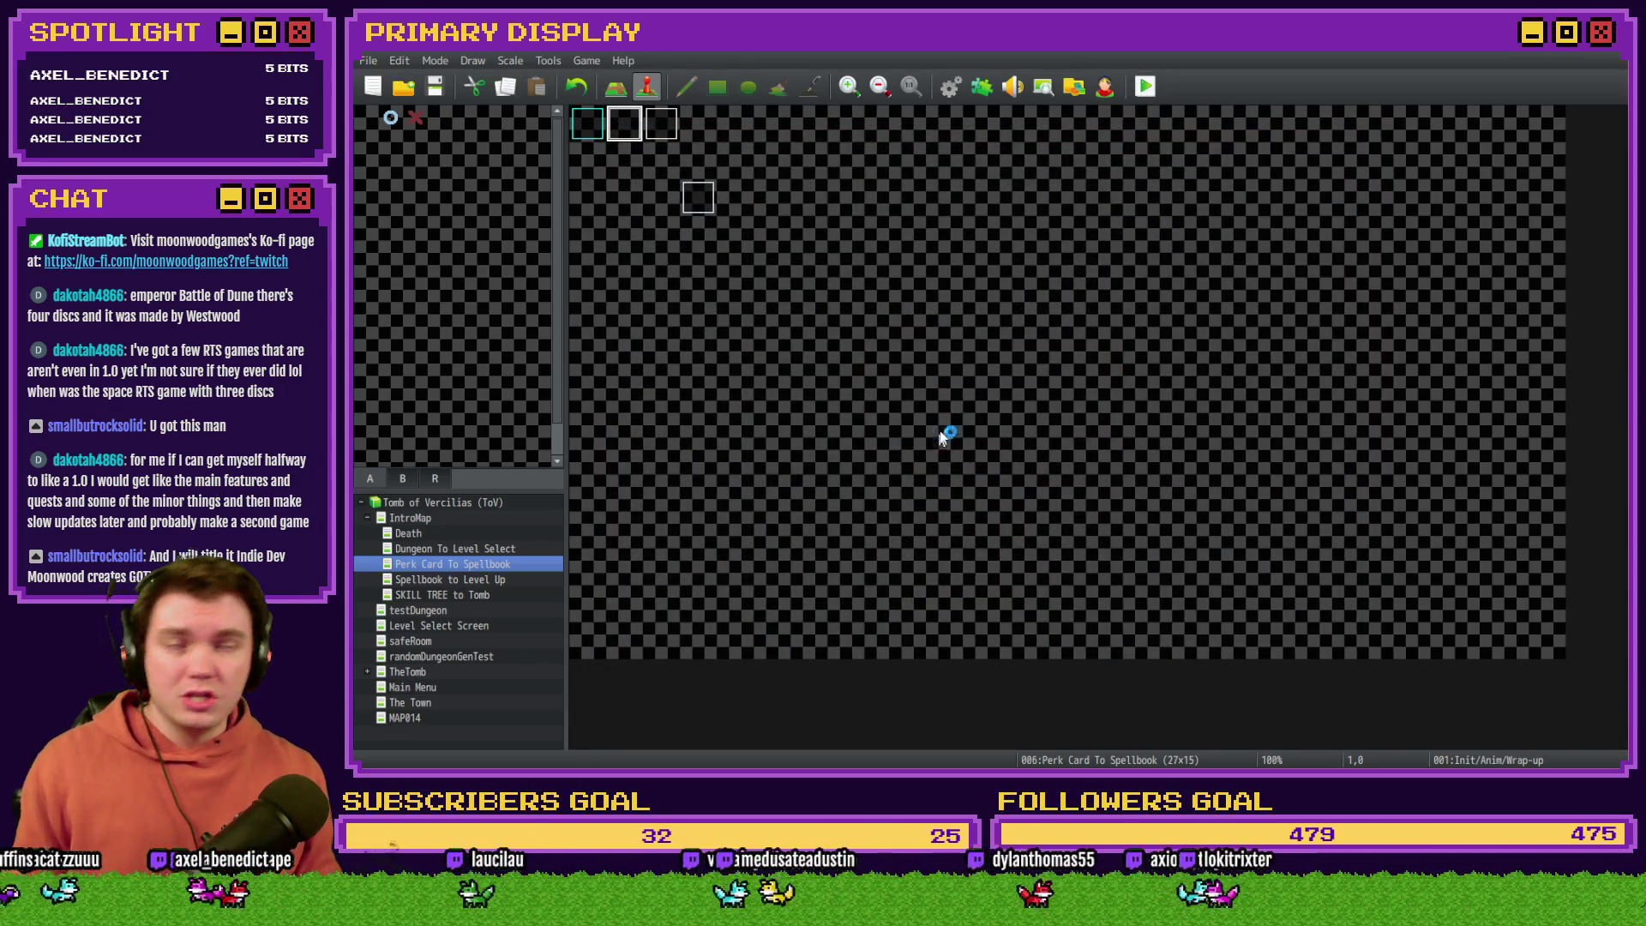
drag(1491, 291, 780, 55)
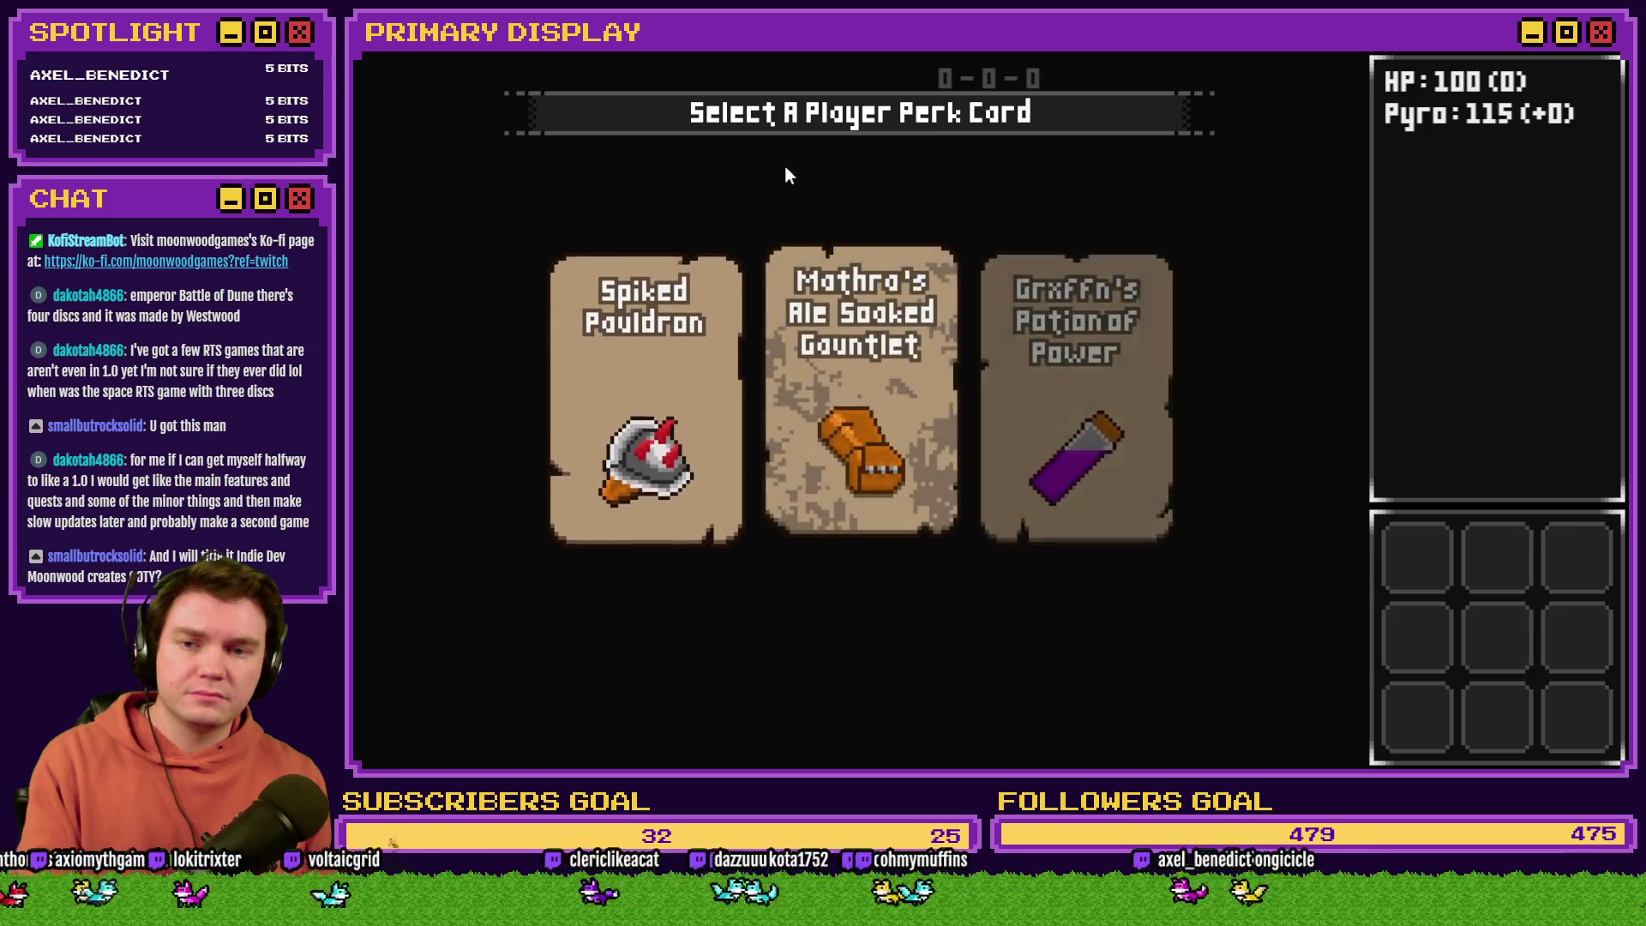
Step: Take Grxffn's Potion of Power, confirm playerHPMax reads 101 via F9, then close the game
mouse_move(1081, 358)
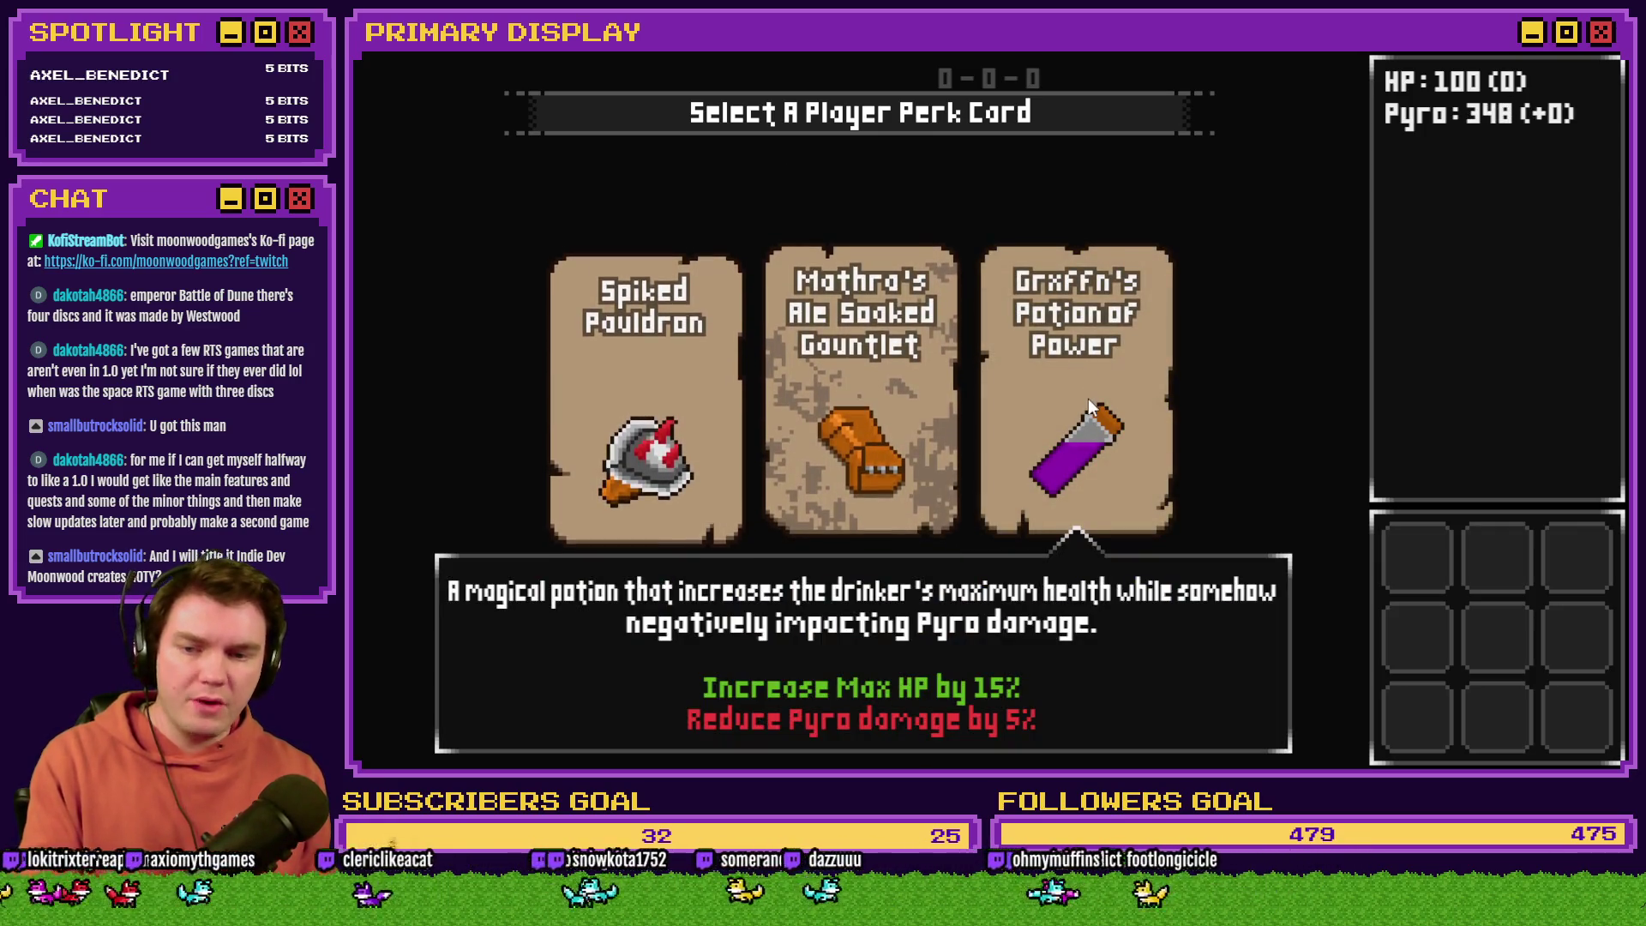
click(1106, 360)
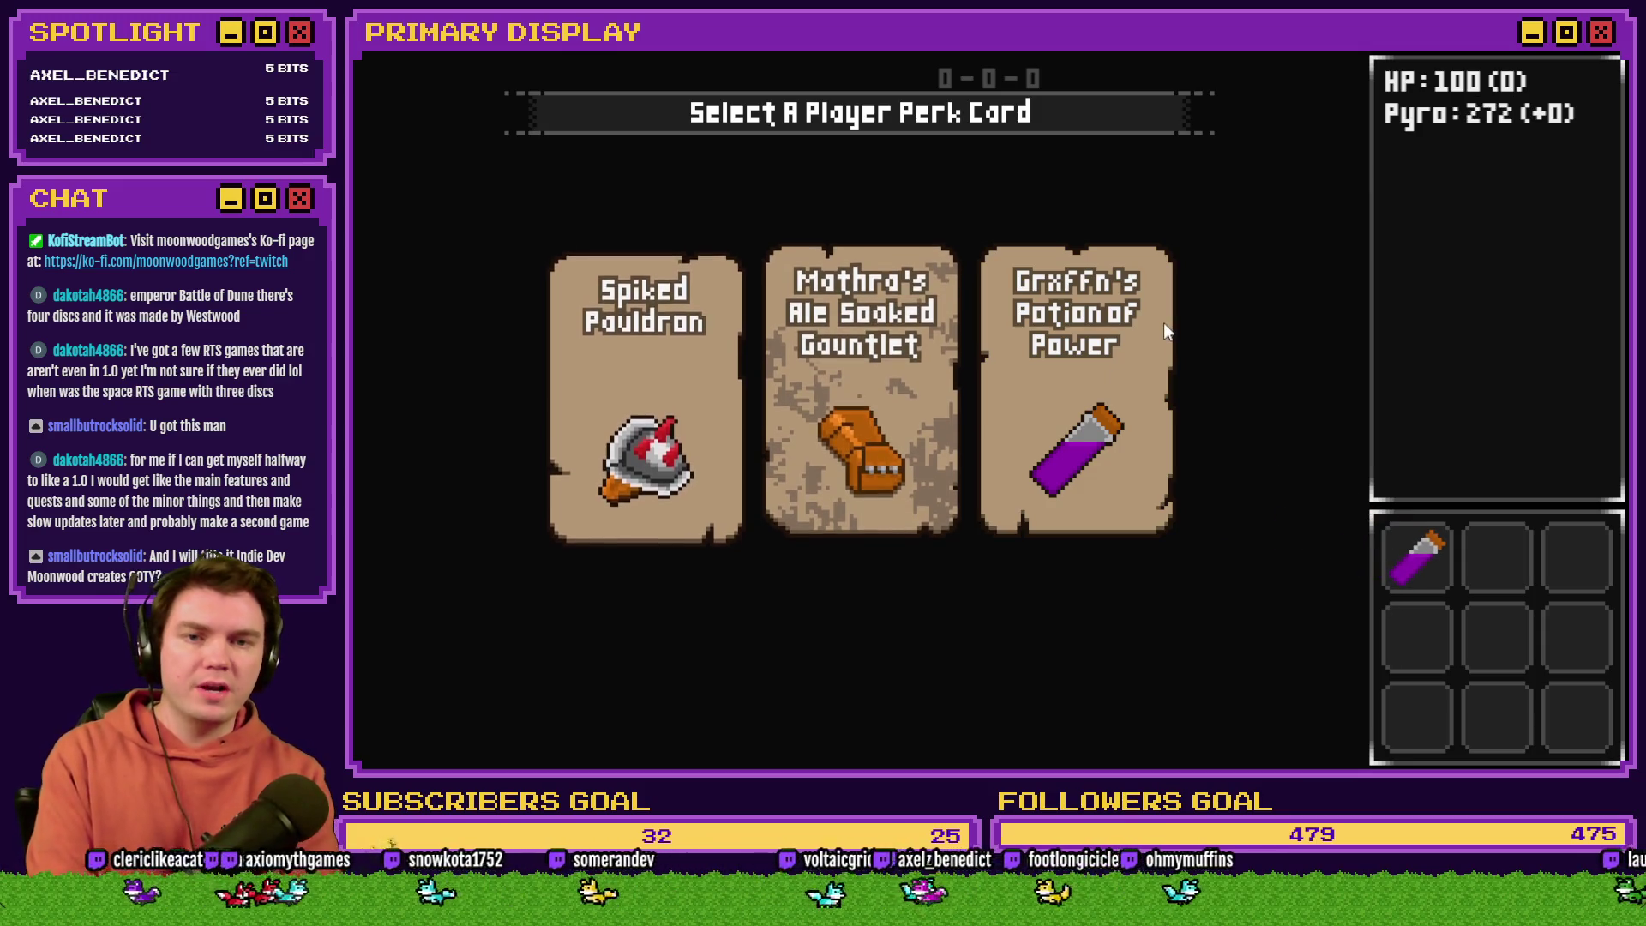
key(F9)
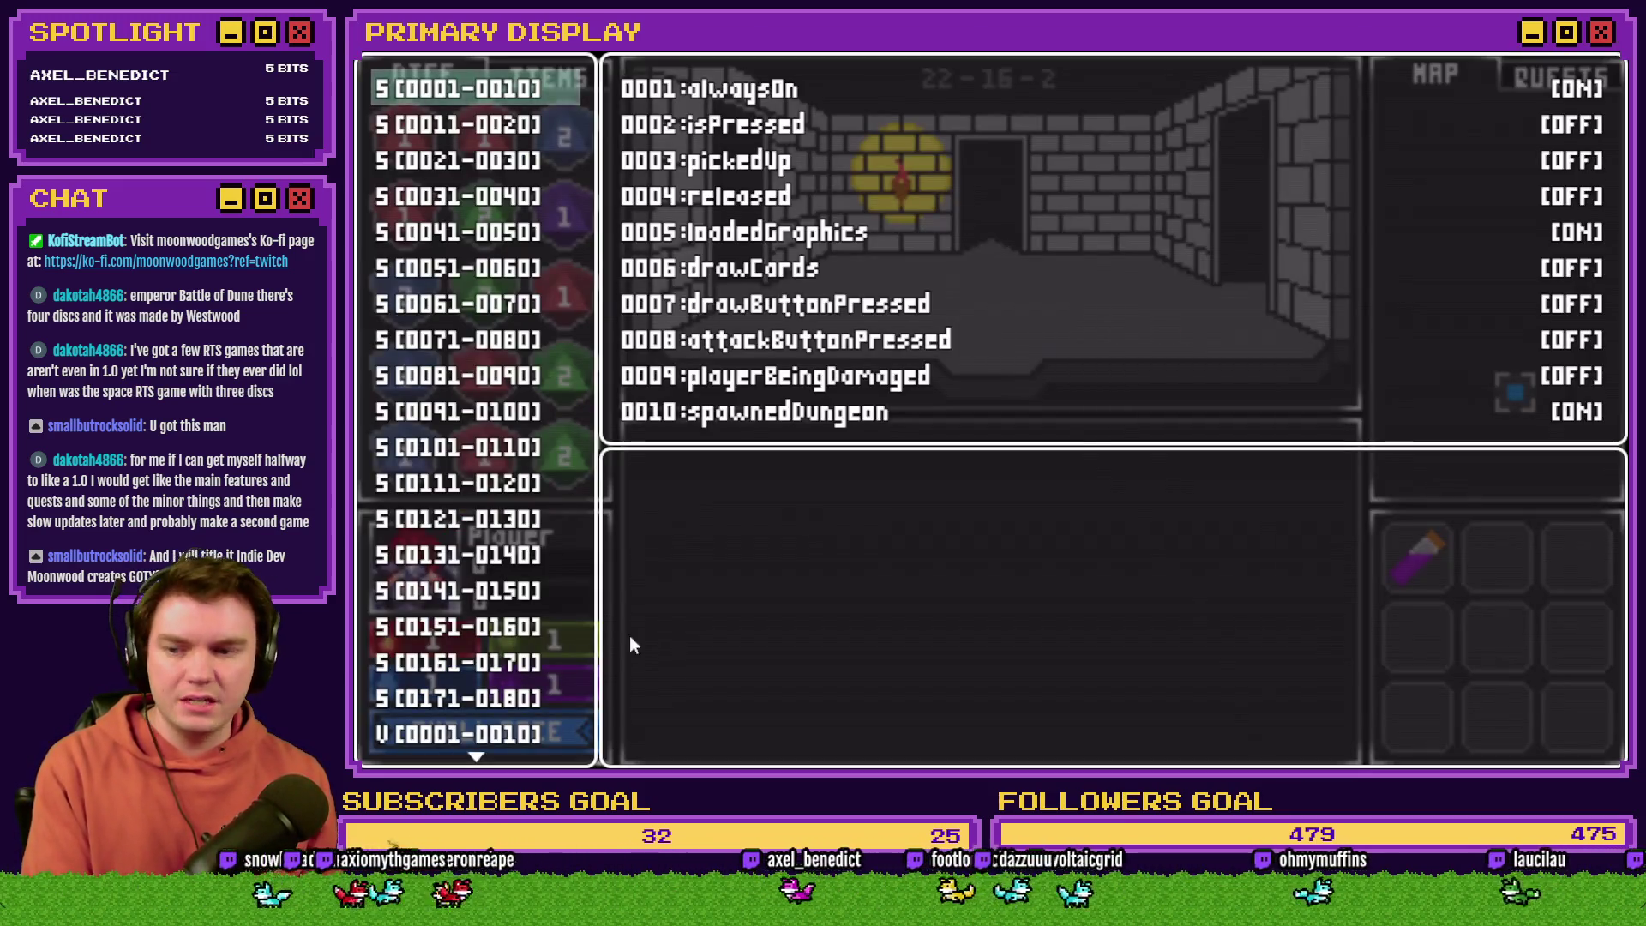
click(531, 727)
scroll(531, 727, down, 4)
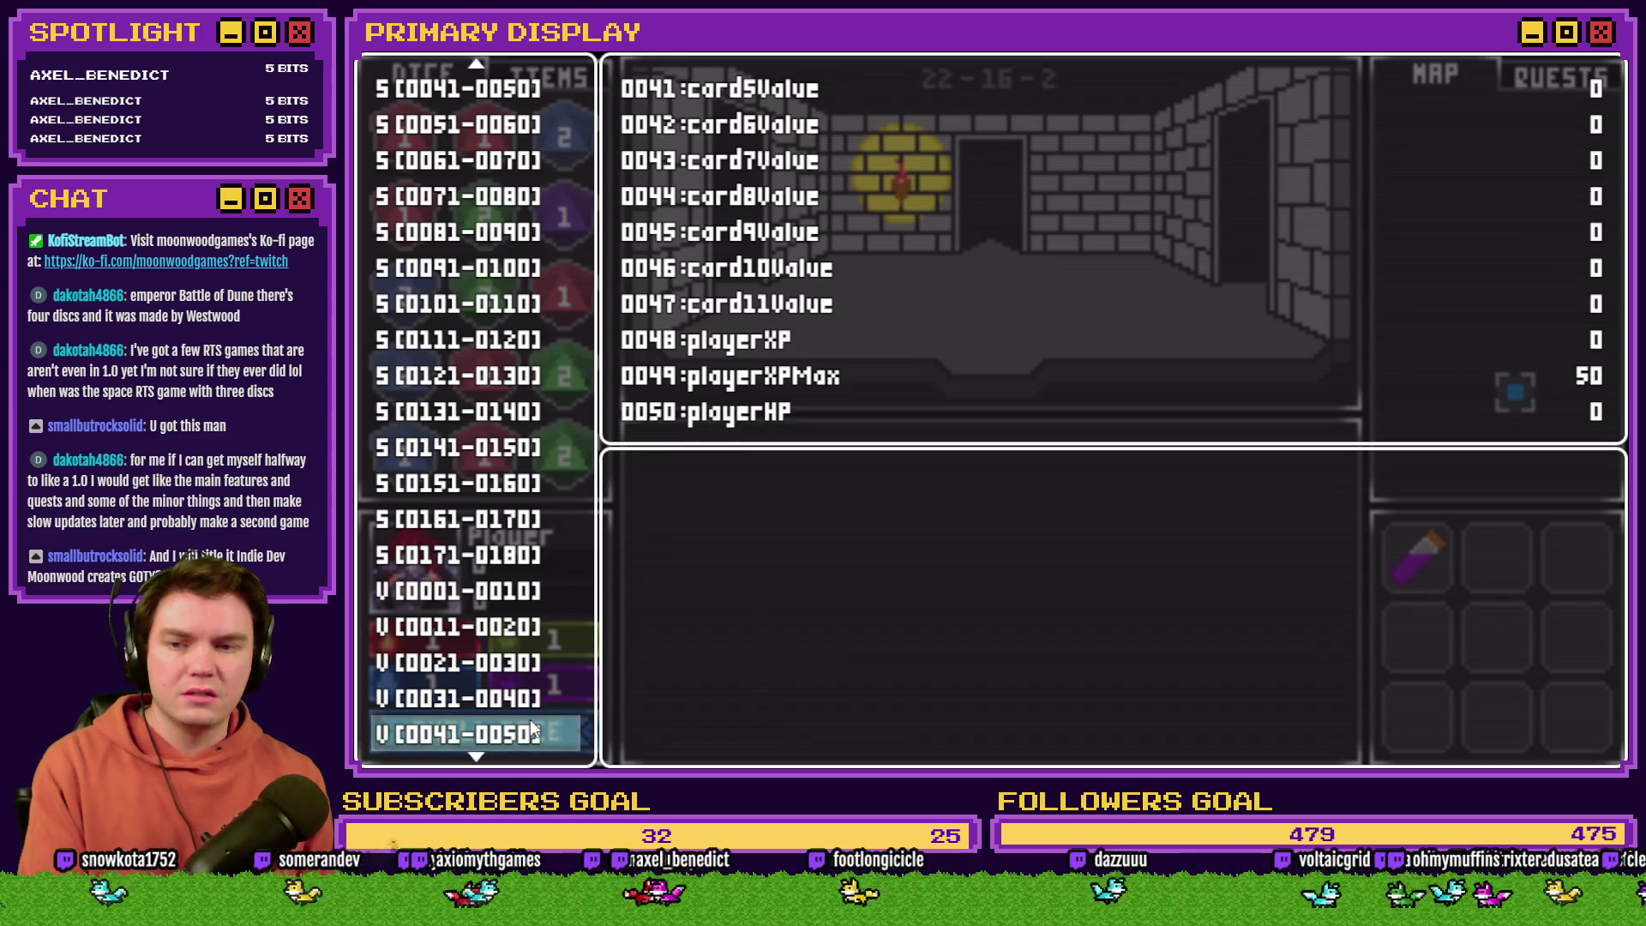
scroll(530, 719, down, 1)
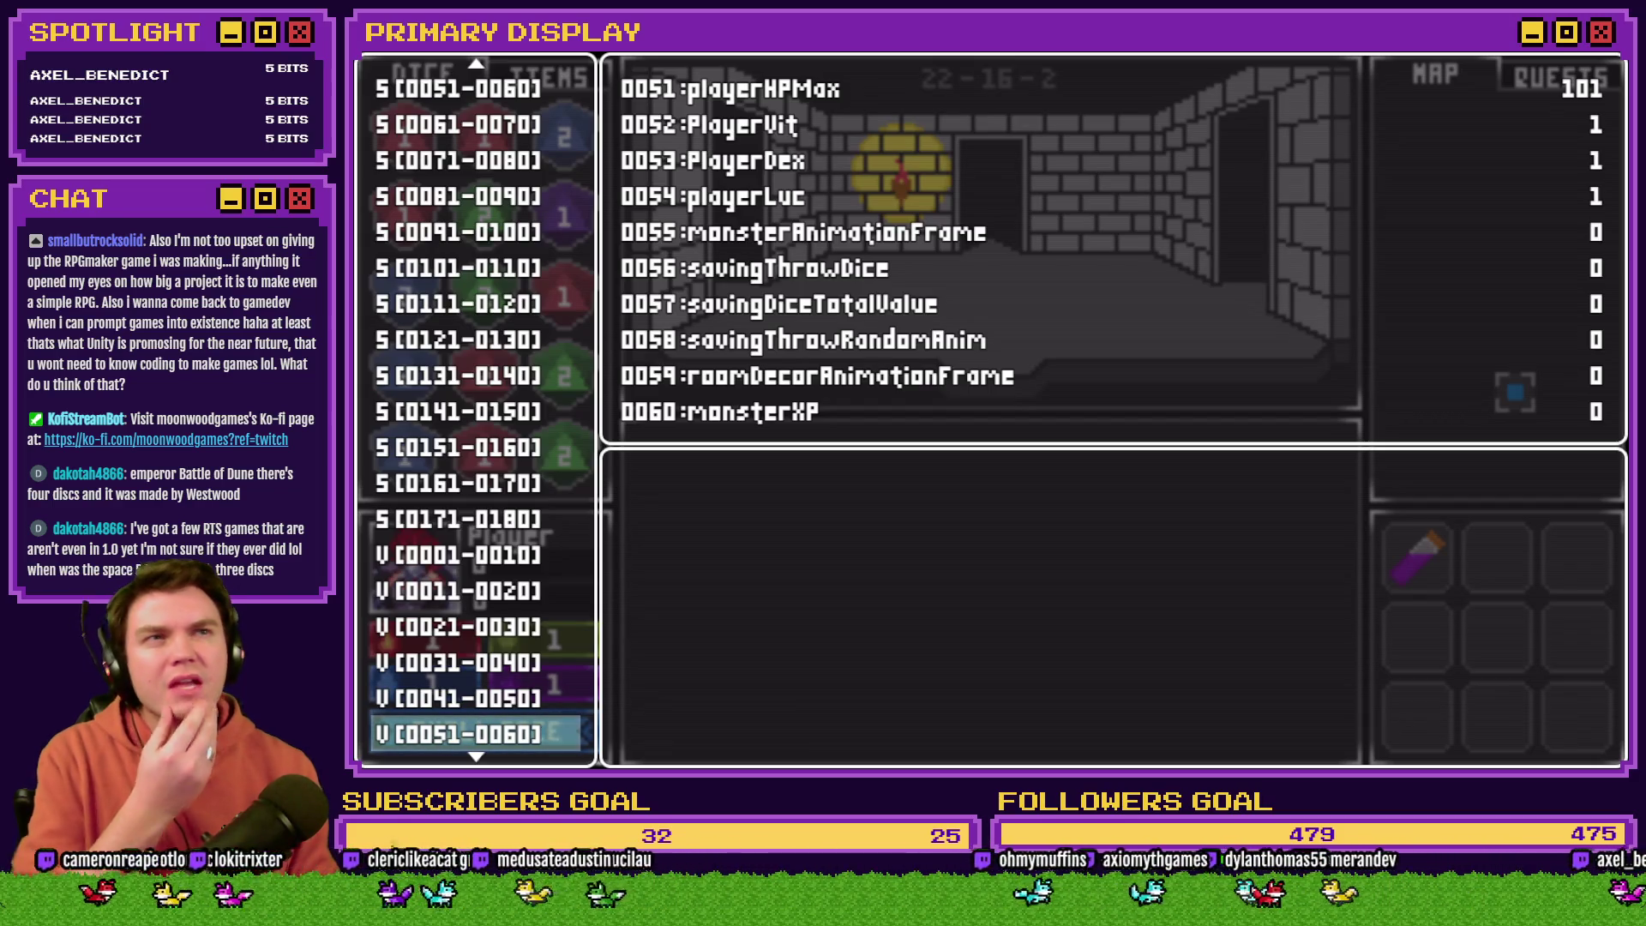
key(alt+F4)
Step: Open the applyPerkCardStats common event and select its perk_healthPoints += 15 line
double_click(613, 126)
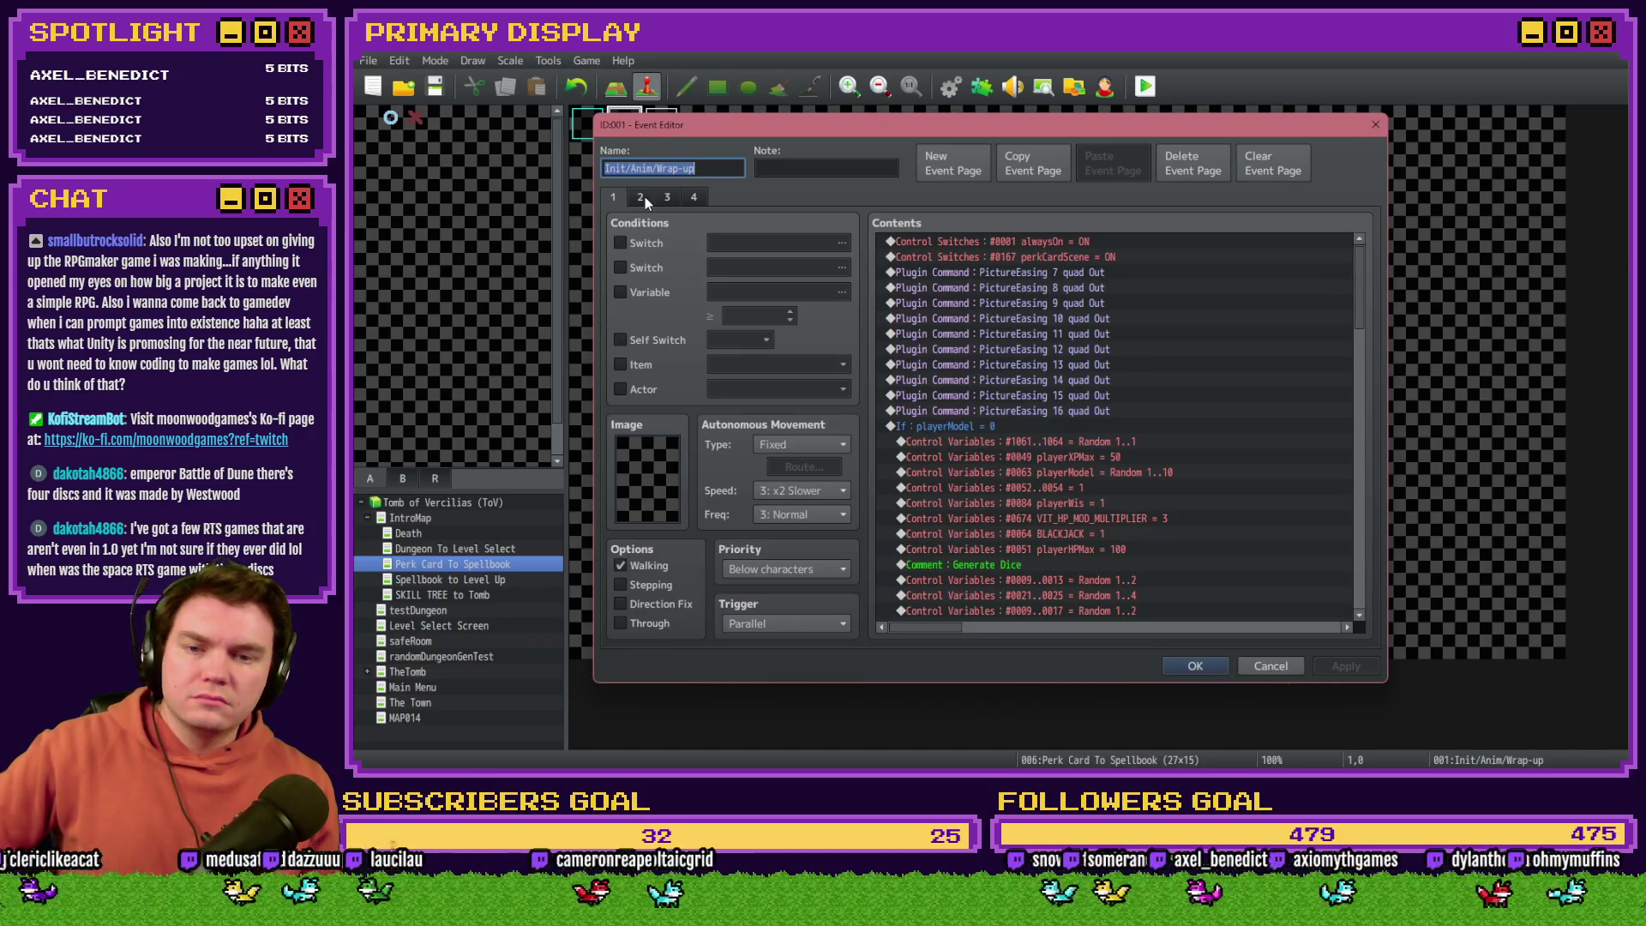
key(Escape)
click(949, 85)
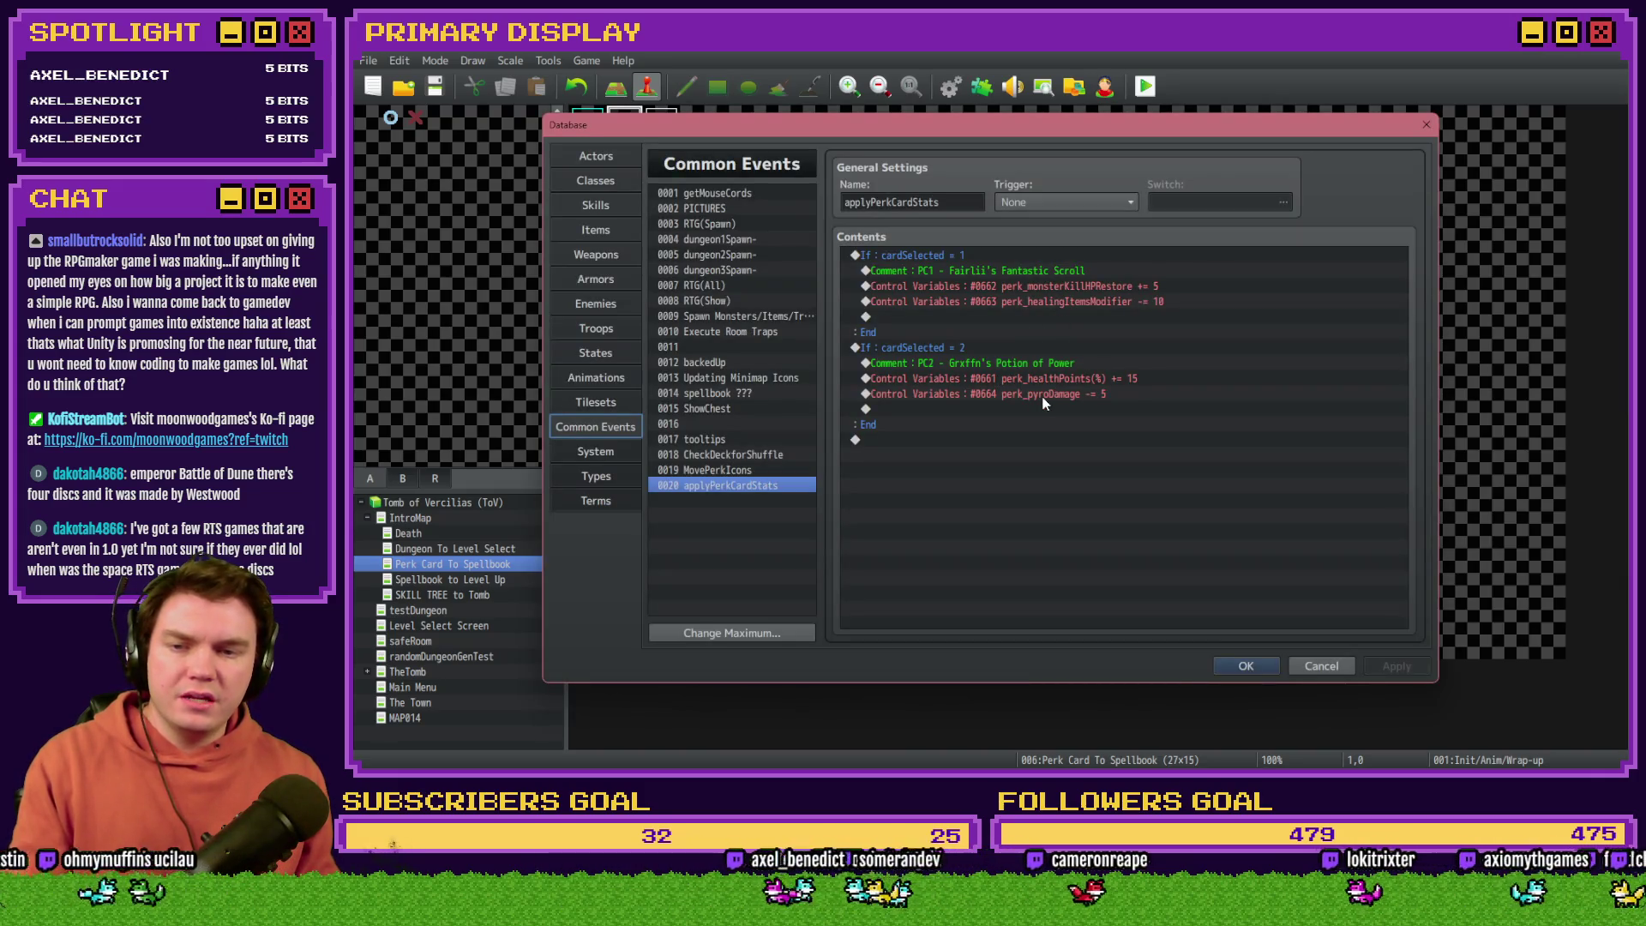
click(984, 383)
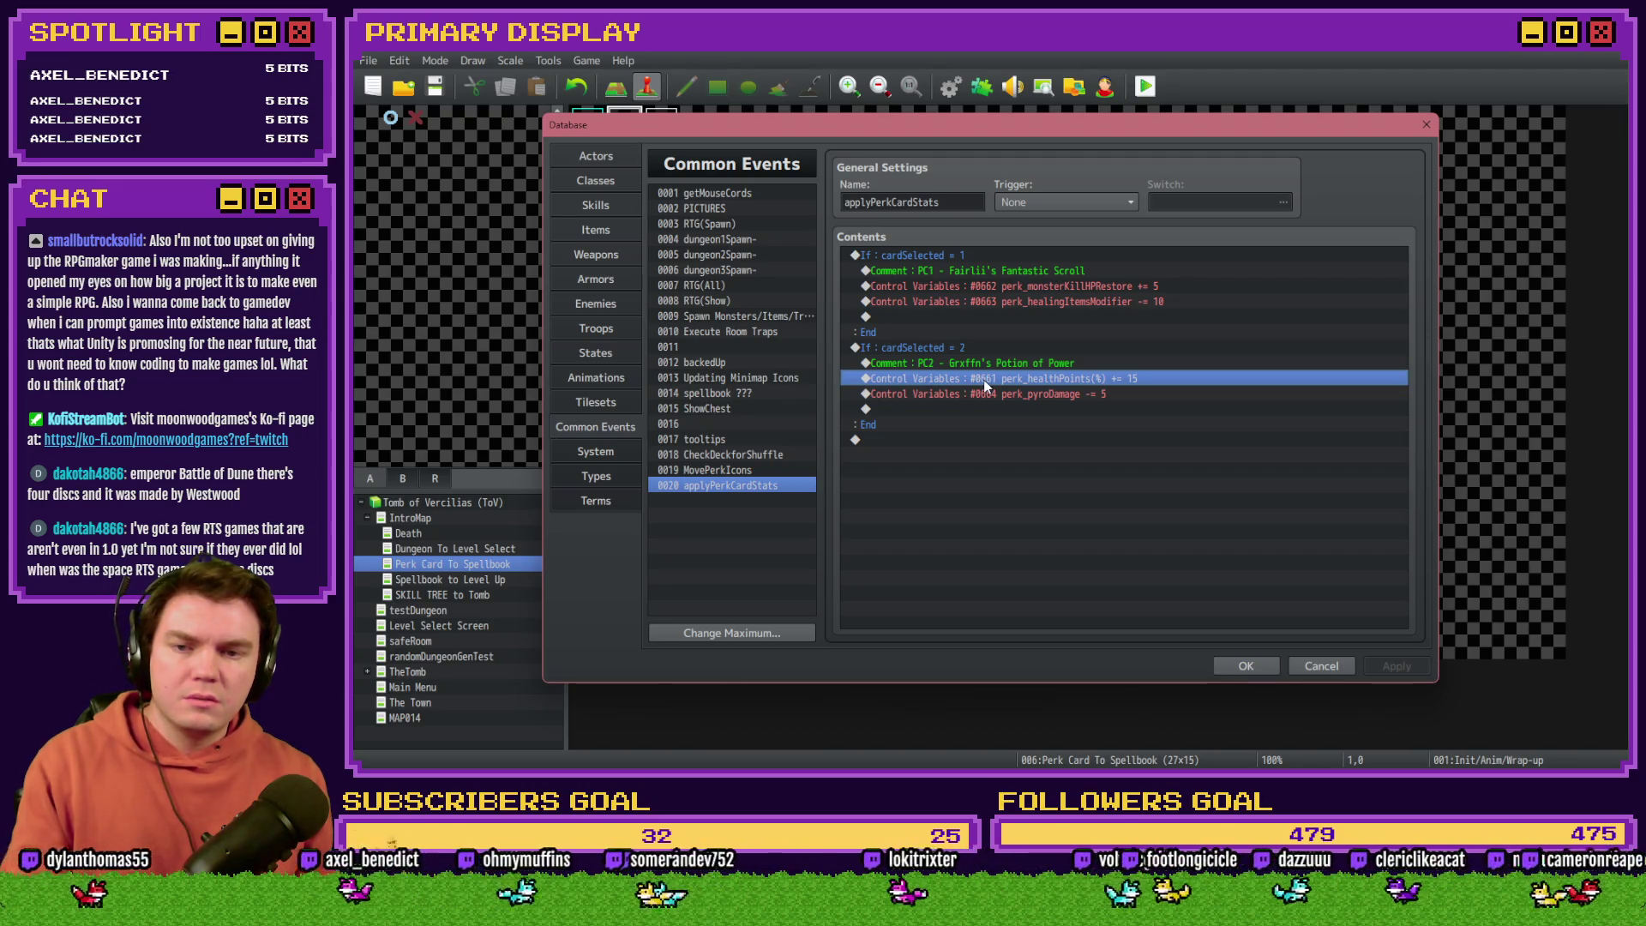